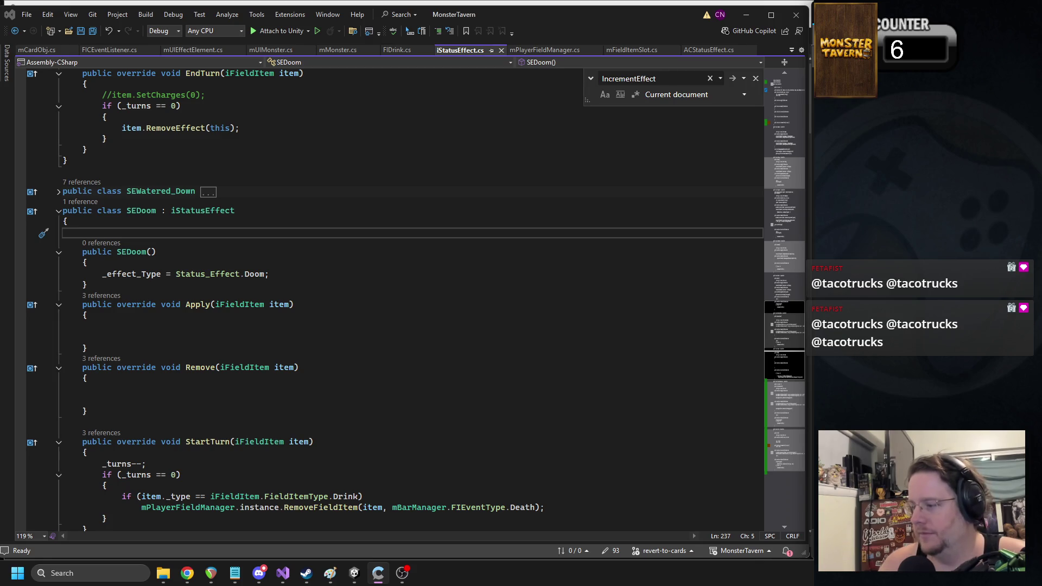
# Step: Rename the Doom entry in the Status_Effect enum to Fading and save
pyautogui.hotkey('alt', 'Tab')
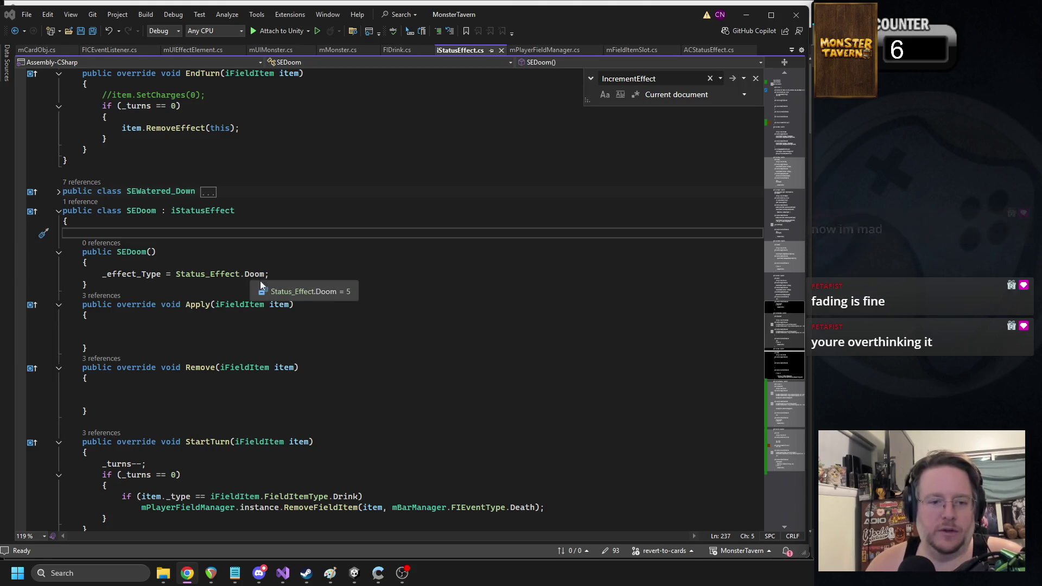
pyautogui.click(324, 294)
pyautogui.doubleClick(456, 204)
pyautogui.write('Fadi')
pyautogui.write('ng')
pyautogui.hotkey('ctrl', 's')
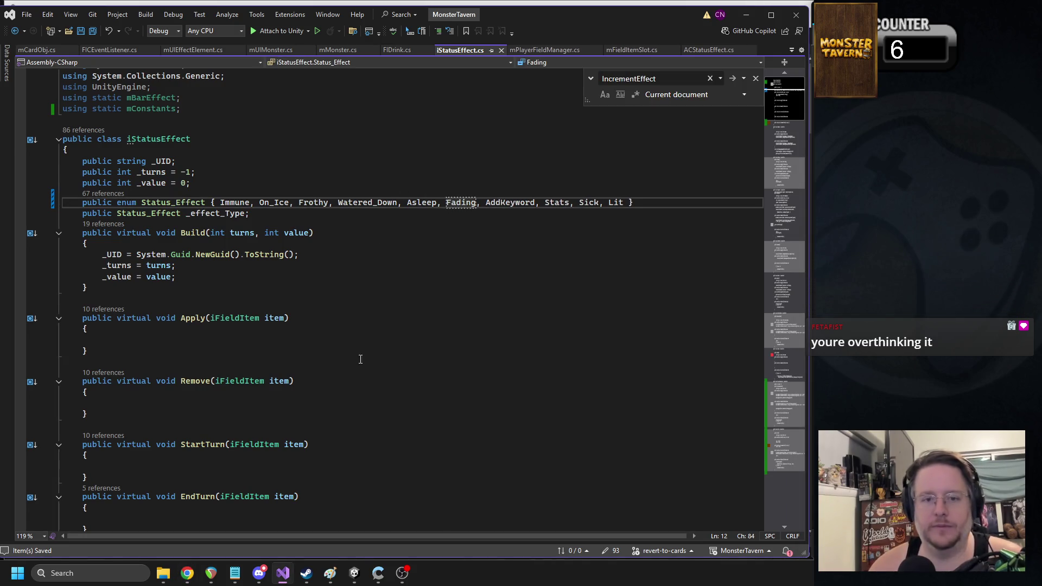
# Step: From Unity's compile error, change the constructor's effect type from Doom to Fading
pyautogui.click(360, 580)
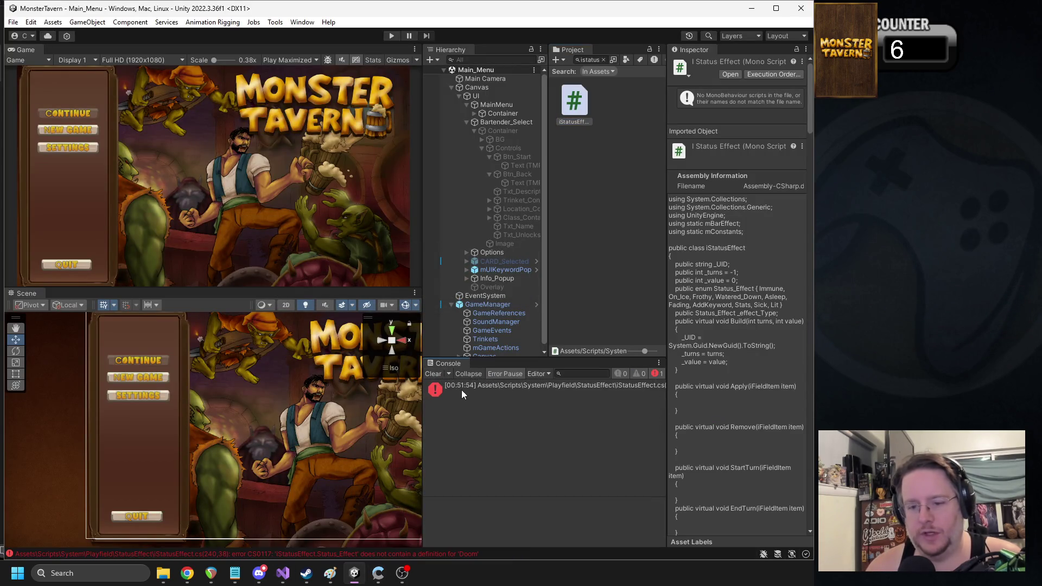
pyautogui.doubleClick(461, 389)
pyautogui.doubleClick(254, 299)
pyautogui.write('Fa')
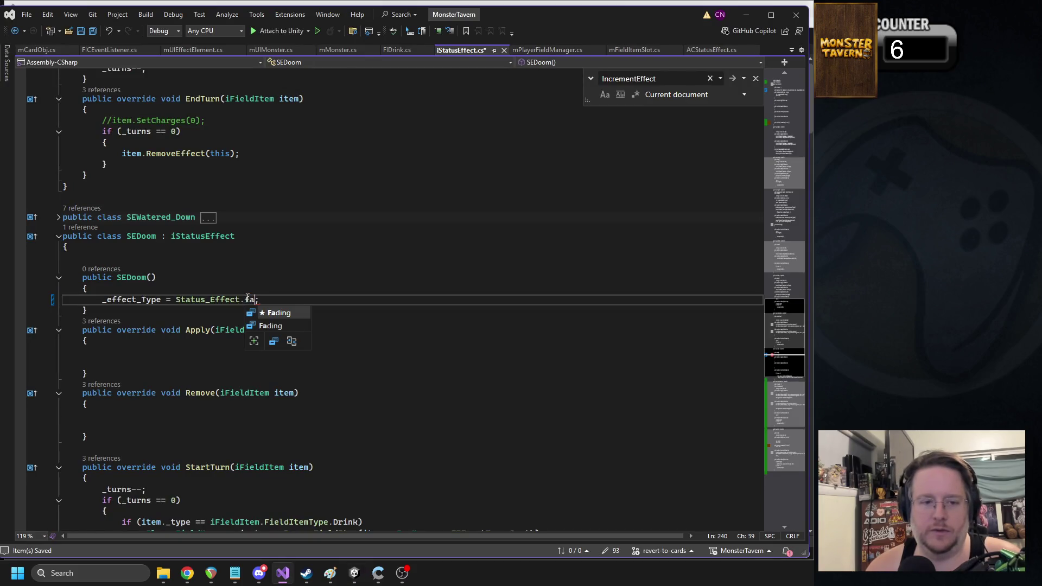
pyautogui.press('Tab')
# Step: Rename the SEDoom constructor and class to SEFading, then return to Unity
pyautogui.click(123, 277)
pyautogui.press('Delete')
pyautogui.press('Delete')
pyautogui.press('Delete')
pyautogui.write('EFading')
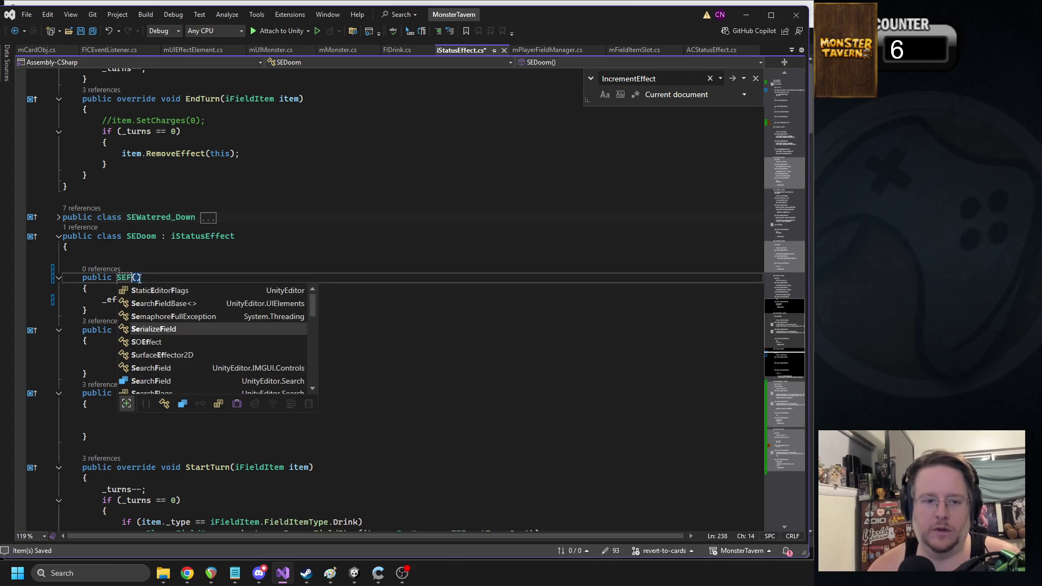
pyautogui.click(136, 236)
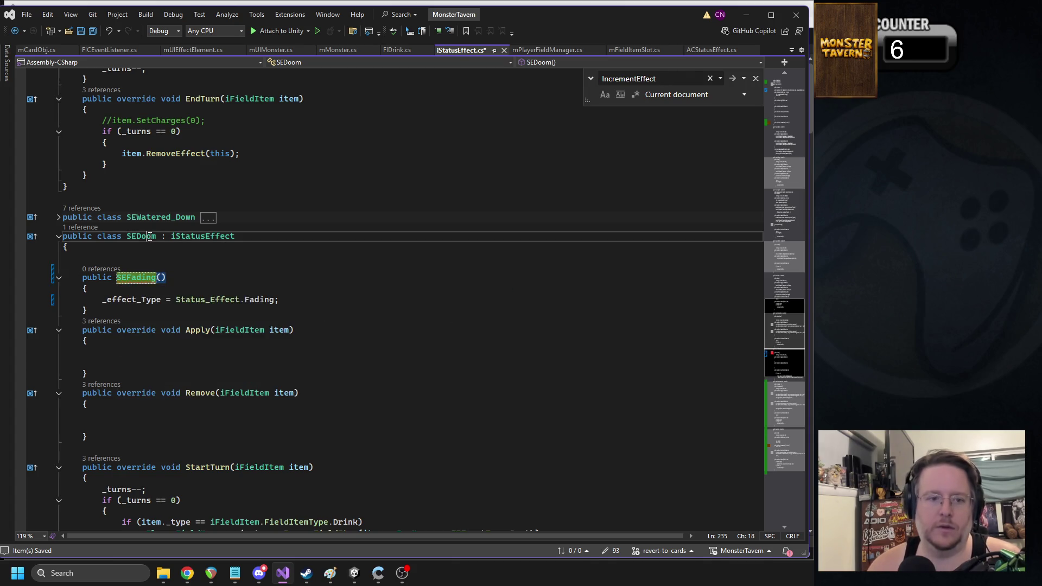
pyautogui.press('Delete')
pyautogui.press('Delete')
pyautogui.press('Delete')
pyautogui.write('Fading')
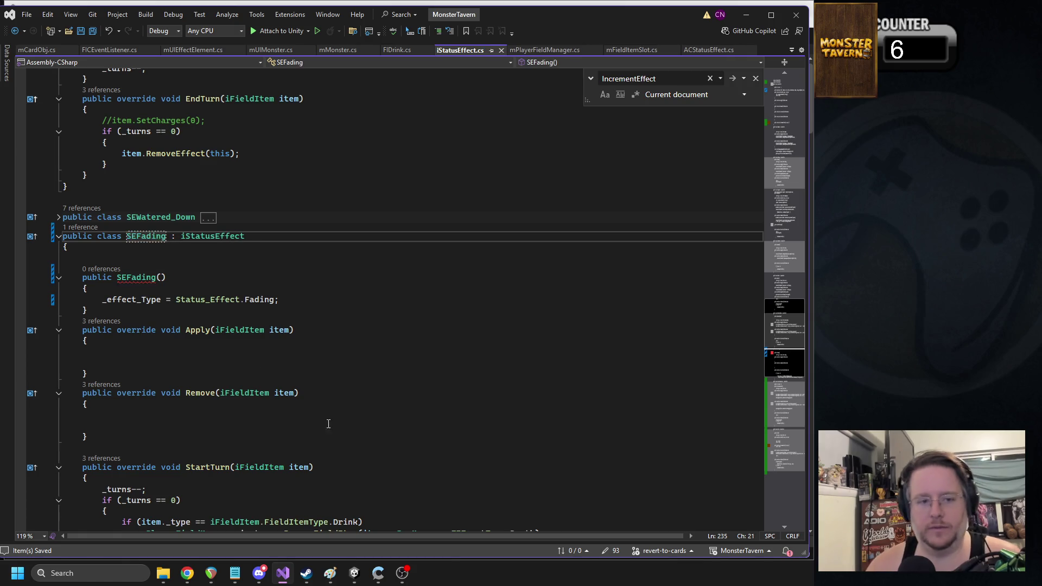
pyautogui.hotkey('alt', 'Tab')
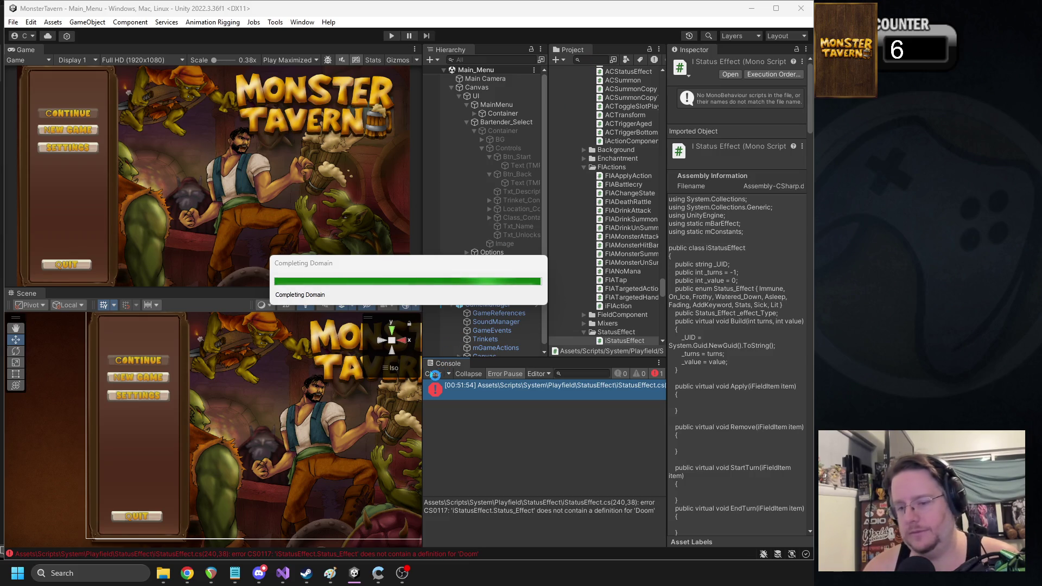
# Step: Clear the Console's old errors and open the ACStatusEffect script from the Project panel
pyautogui.click(434, 374)
pyautogui.scroll(2, 627, 125)
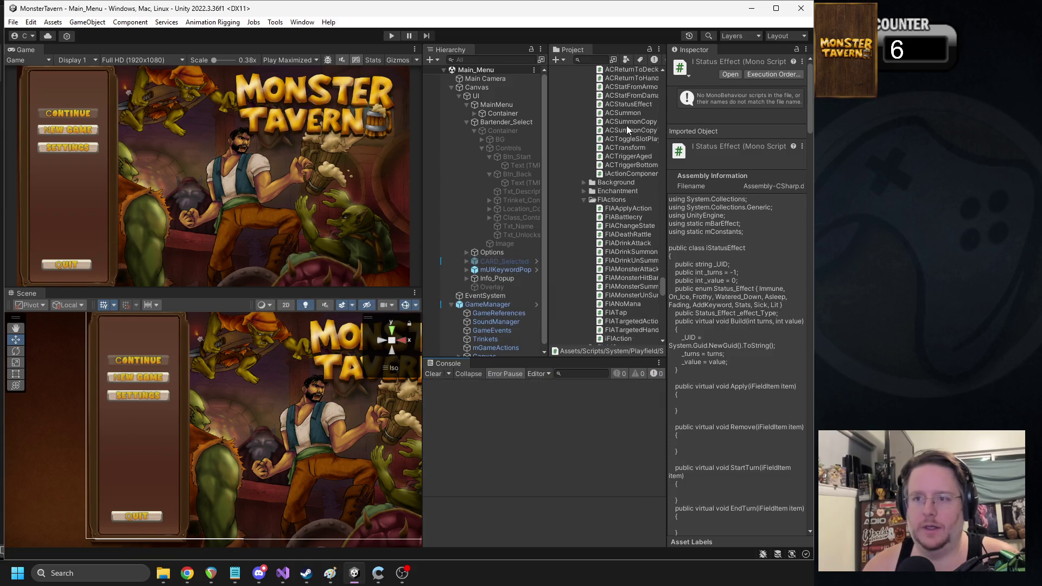
pyautogui.doubleClick(620, 138)
# Step: Copy the BuildForSick method and paste a duplicate below it
pyautogui.click(119, 353)
pyautogui.press('Return')
pyautogui.press('Return')
pyautogui.write('por')
pyautogui.press('BackSpace')
pyautogui.press('BackSpace')
pyautogui.press('BackSpace')
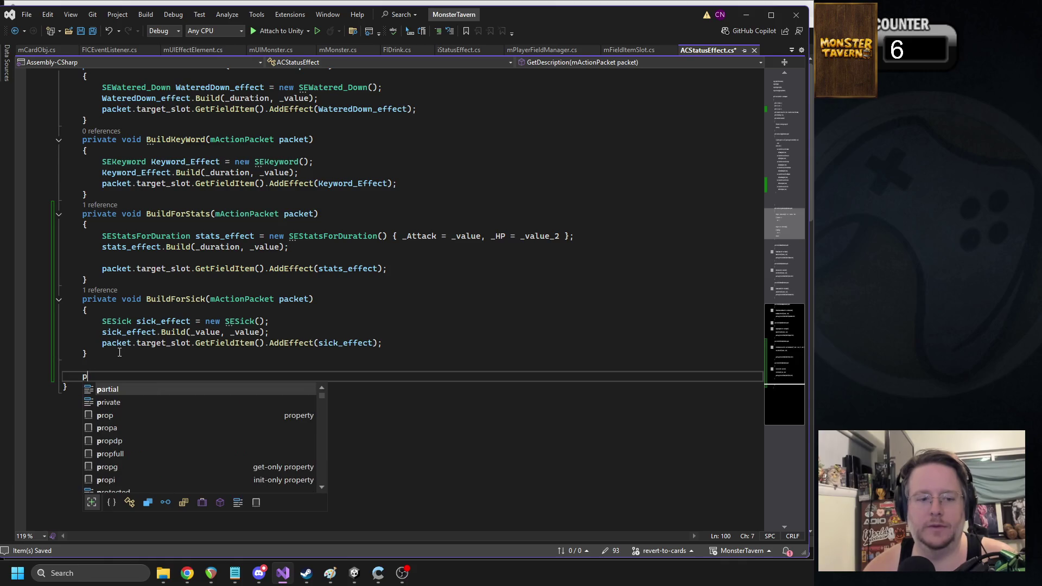
pyautogui.write('SEDoom')
pyautogui.write('p')
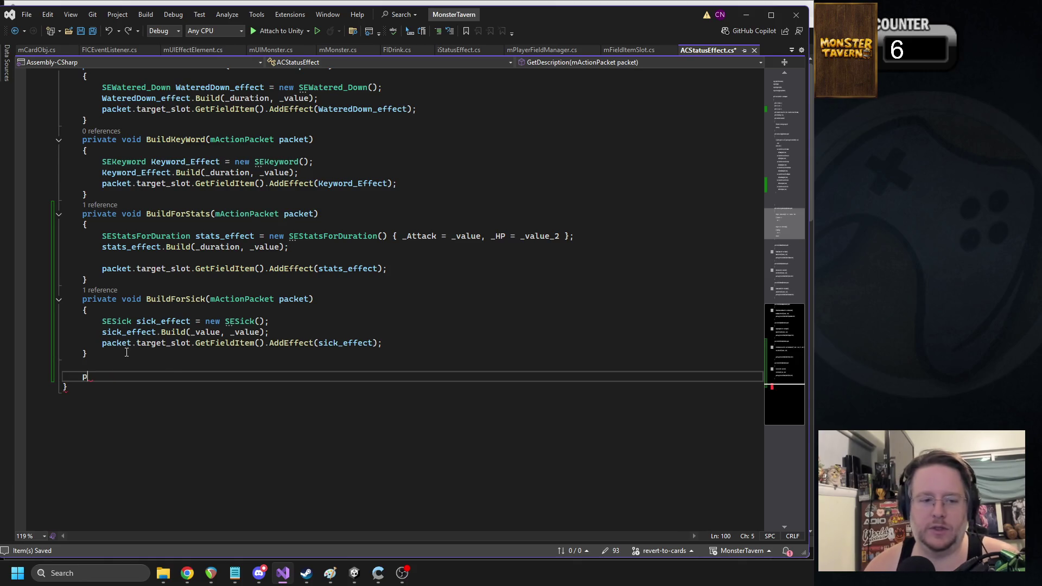
pyautogui.moveTo(59, 354); pyautogui.dragTo(58, 305)
pyautogui.hotkey('ctrl', 'c')
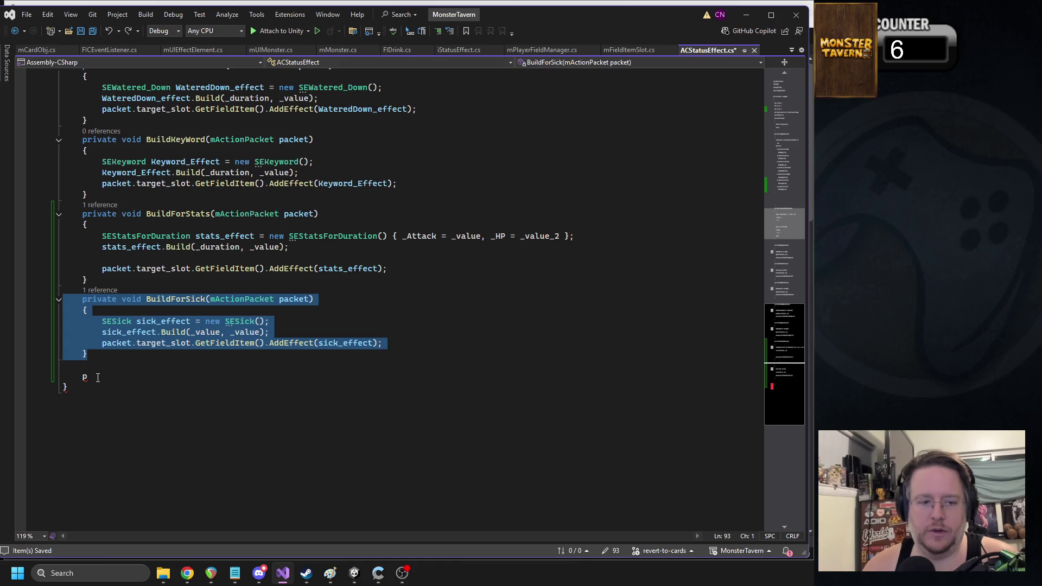
pyautogui.doubleClick(84, 376)
pyautogui.hotkey('ctrl', 'v')
# Step: Rename the copy to BuildForFading, with an SEFading variable named fading_effect
pyautogui.doubleClick(183, 384)
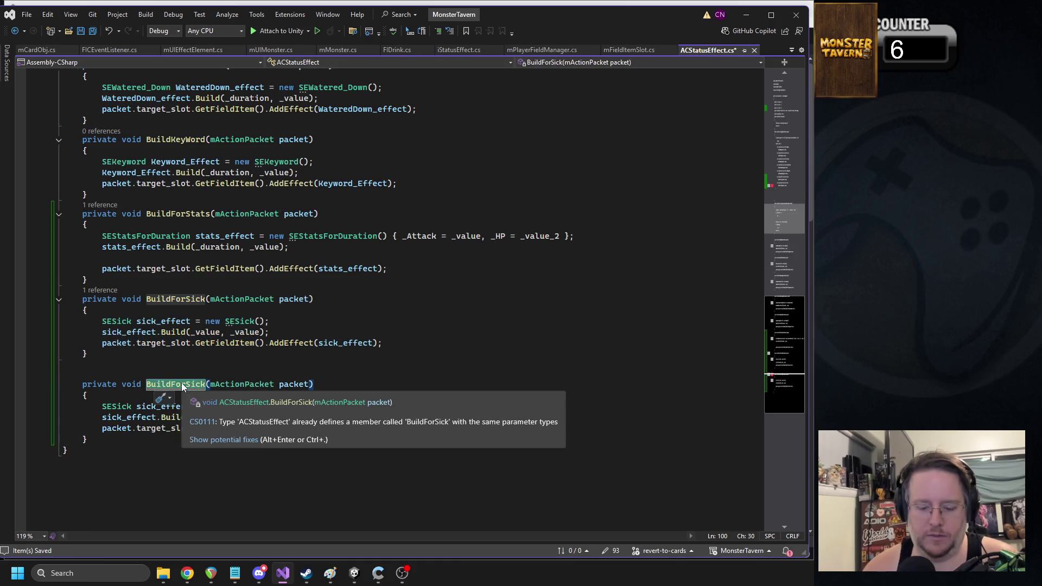
pyautogui.write('BuildForFading')
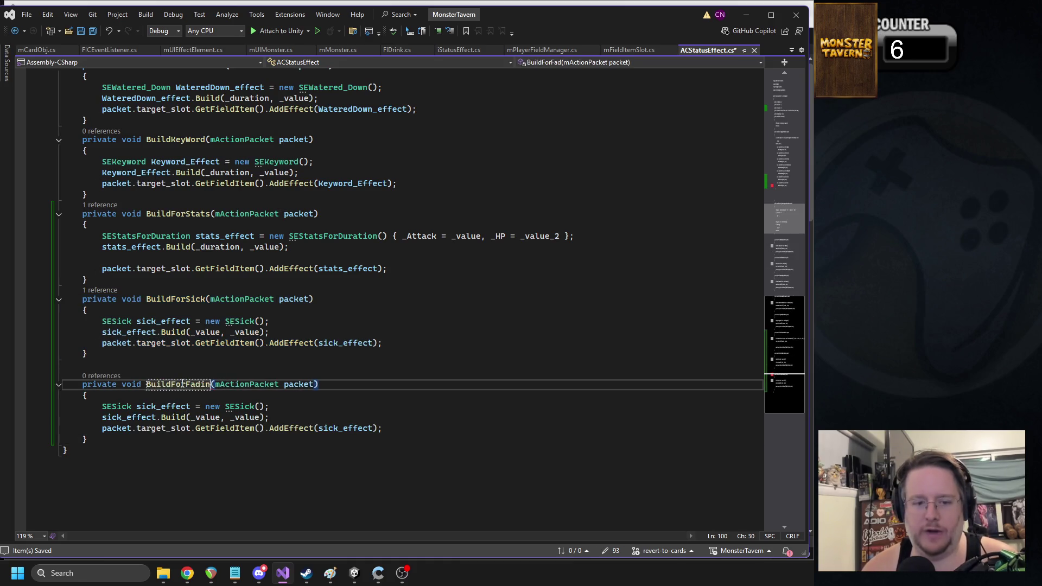
pyautogui.doubleClick(117, 407)
pyautogui.write('SEFading')
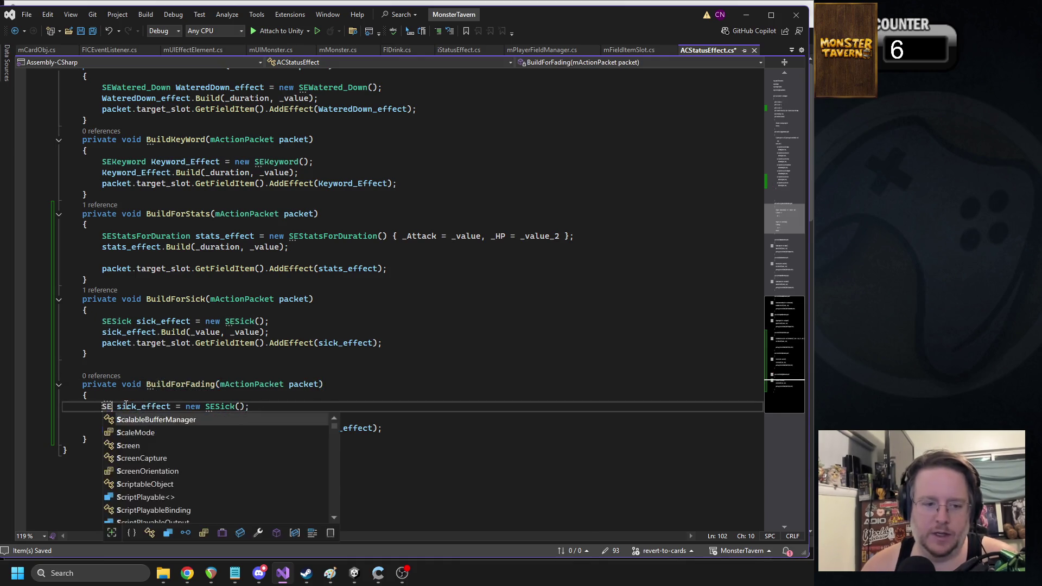
pyautogui.doubleClick(158, 407)
pyautogui.write('fading_ef')
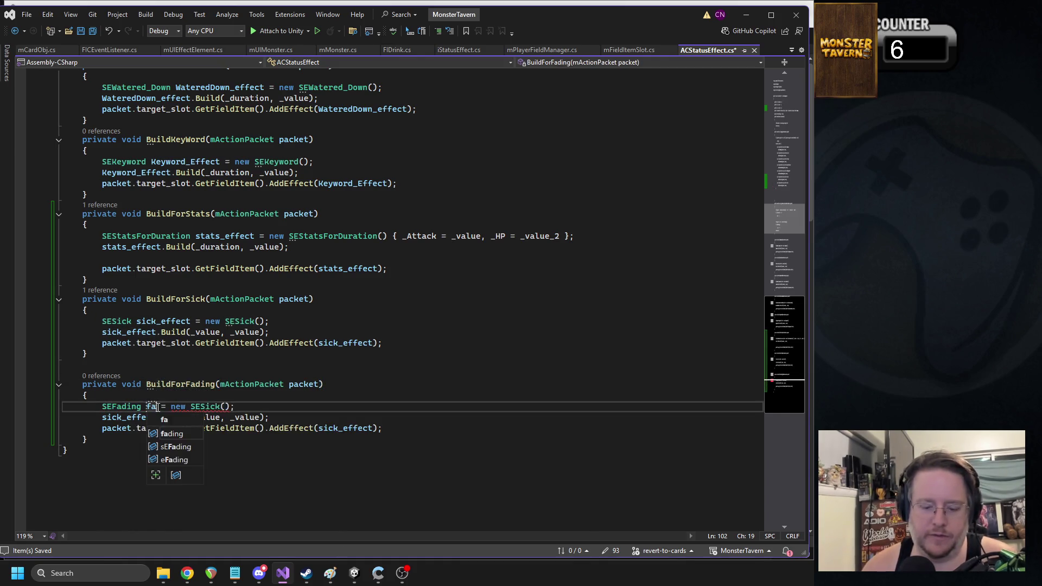
pyautogui.write('fect')
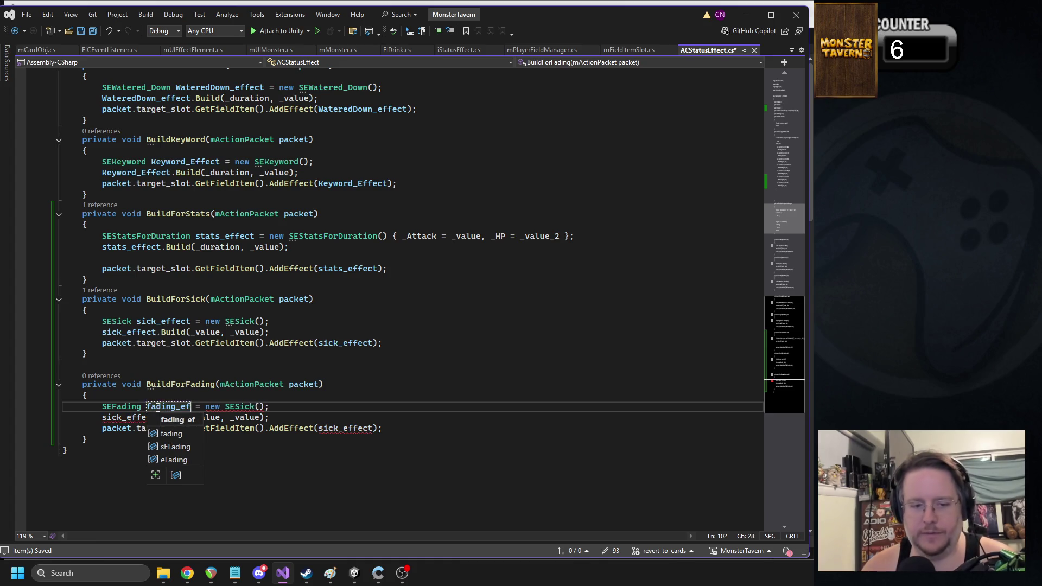
pyautogui.click(167, 396)
pyautogui.click(167, 408)
pyautogui.click(174, 417)
pyautogui.click(122, 407)
# Step: Replace the remaining SESick call and sick_effect references with SEFading and fading_effect, then save
pyautogui.click(261, 408)
pyautogui.doubleClick(261, 408)
pyautogui.write('SEFading')
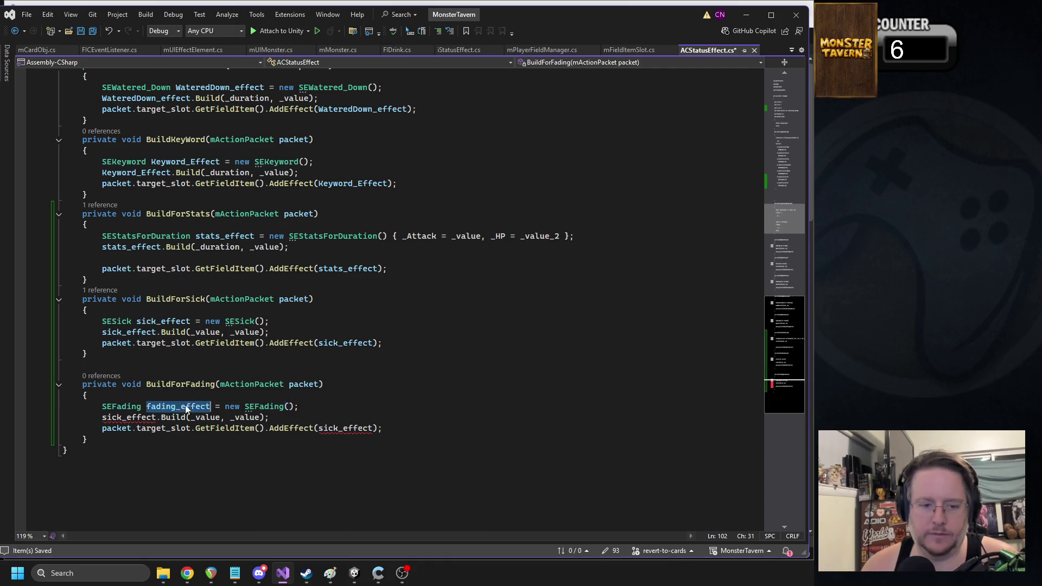
pyautogui.moveTo(102, 417); pyautogui.dragTo(126, 428)
pyautogui.hotkey('ctrl', 'v')
pyautogui.hotkey('ctrl', 'z')
pyautogui.doubleClick(125, 417)
pyautogui.hotkey('ctrl', 'v')
pyautogui.doubleClick(348, 429)
pyautogui.hotkey('ctrl', 'v')
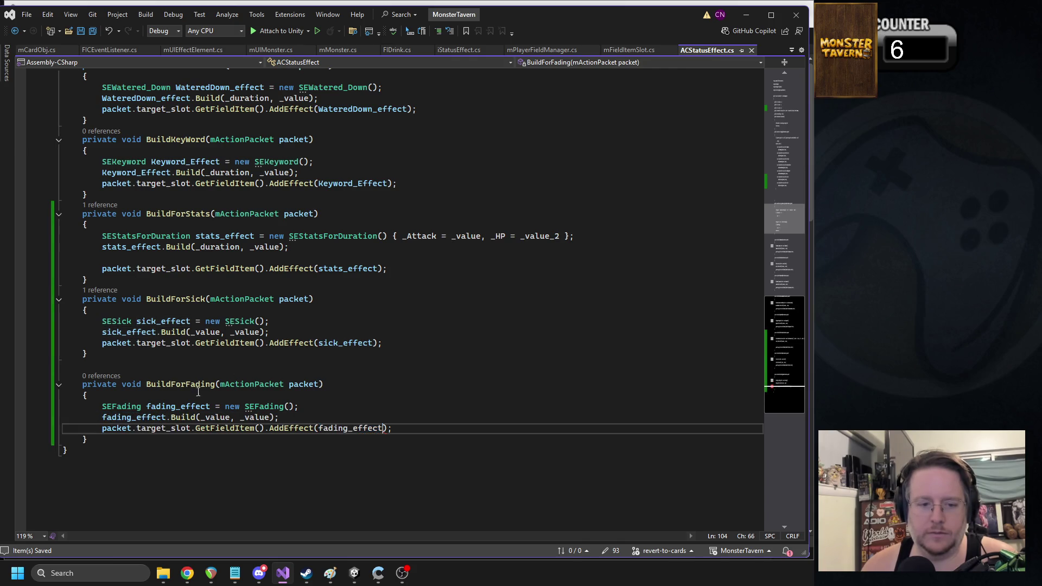
pyautogui.hotkey('ctrl', 's')
# Step: Duplicate the Sick case in the Apply switch
pyautogui.scroll(15, 325, 376)
pyautogui.click(163, 298)
pyautogui.tripleClick(116, 287)
pyautogui.click(258, 275)
pyautogui.tripleClick(297, 292)
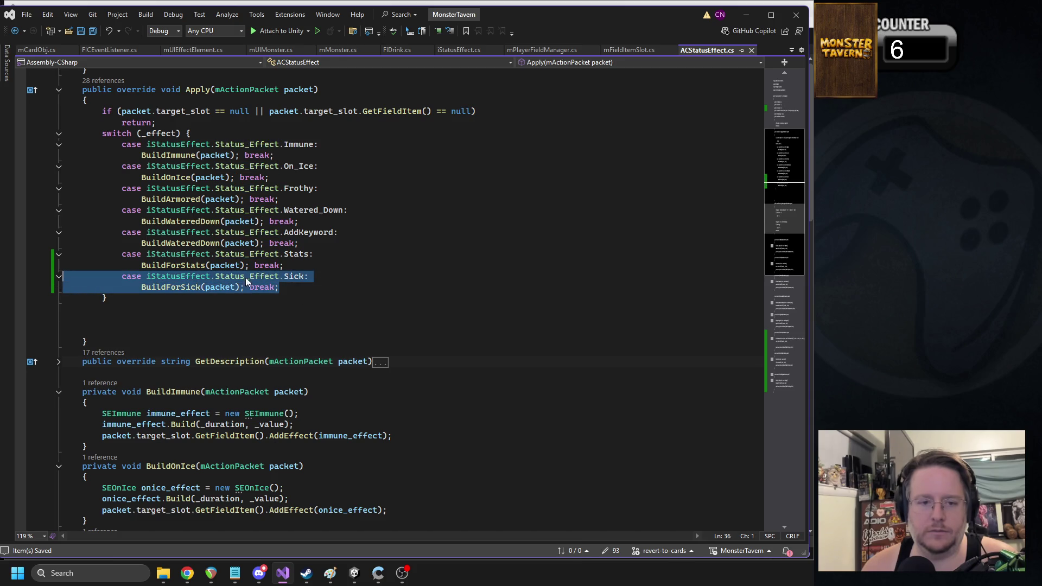
pyautogui.click(303, 291)
pyautogui.press('Return')
pyautogui.hotkey('ctrl', 'v')
# Step: Change the duplicated case to Fading, calling BuildForFading
pyautogui.doubleClick(296, 298)
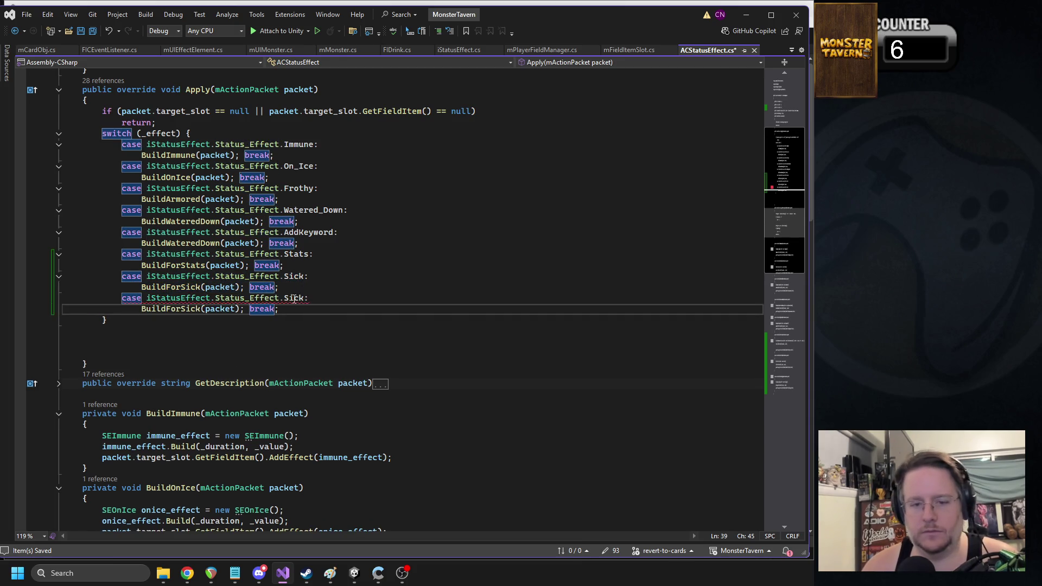
pyautogui.write('Fad')
pyautogui.press('Tab')
pyautogui.doubleClick(165, 309)
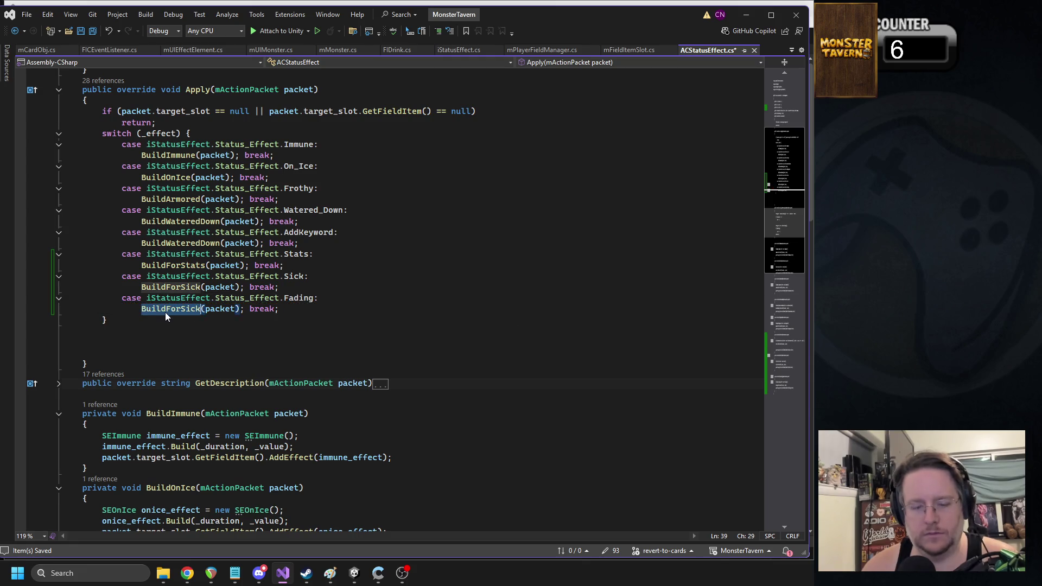
pyautogui.write('buildforf')
pyautogui.press('Tab')
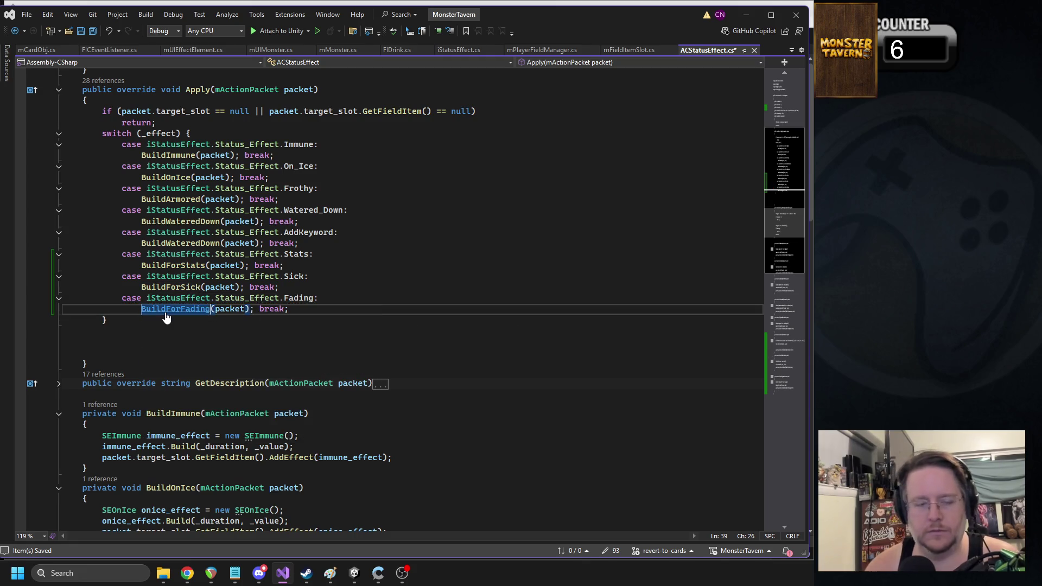
pyautogui.scroll(-18, 246, 362)
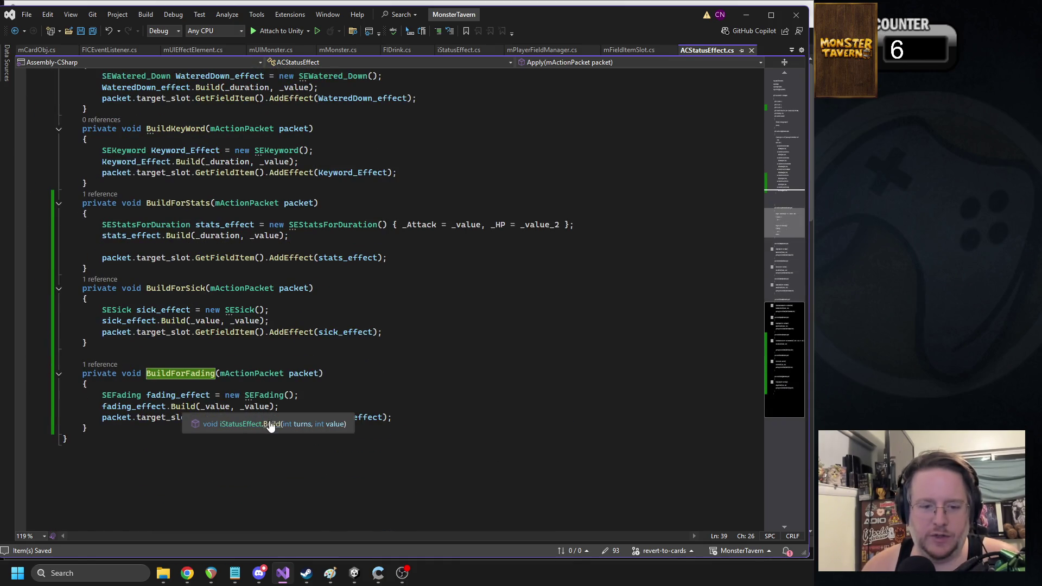
# Step: Go to the Build definition in iStatusEffect.cs and add a blank line after the SESick class
pyautogui.press('F12')
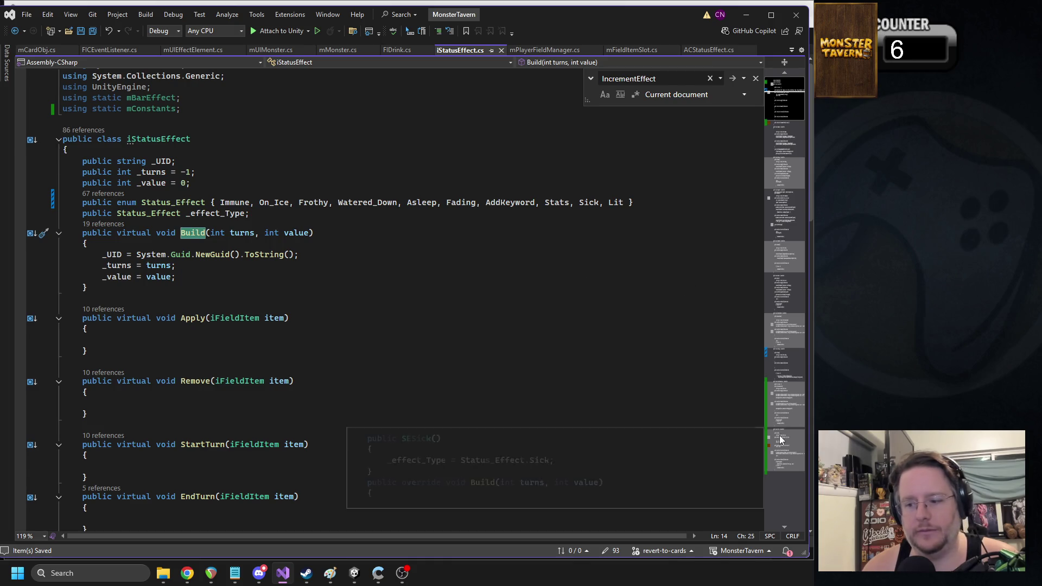
pyautogui.click(780, 450)
pyautogui.scroll(1, 259, 271)
pyautogui.click(257, 336)
pyautogui.press('Return')
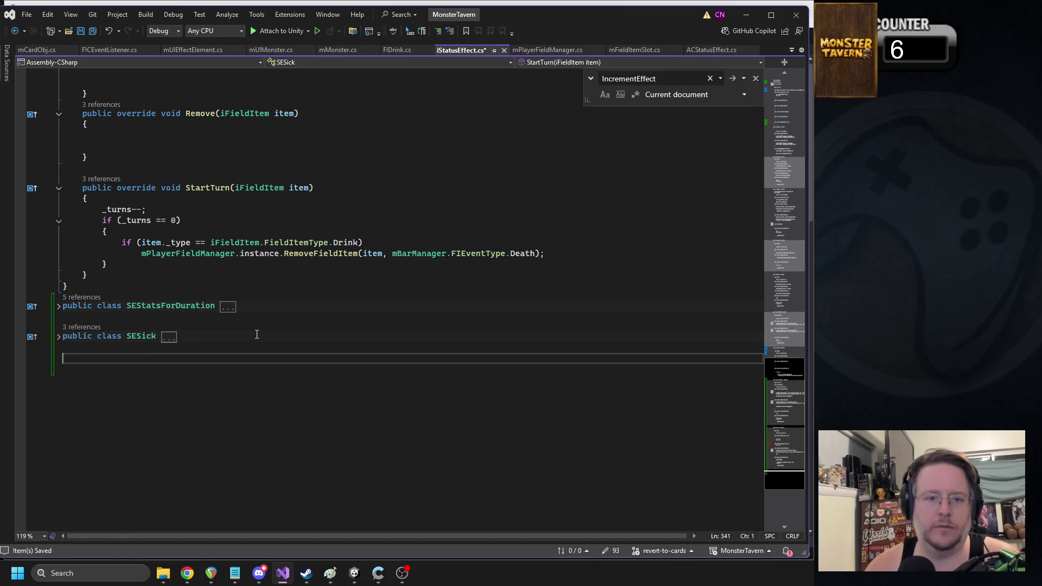
pyautogui.scroll(9, 255, 290)
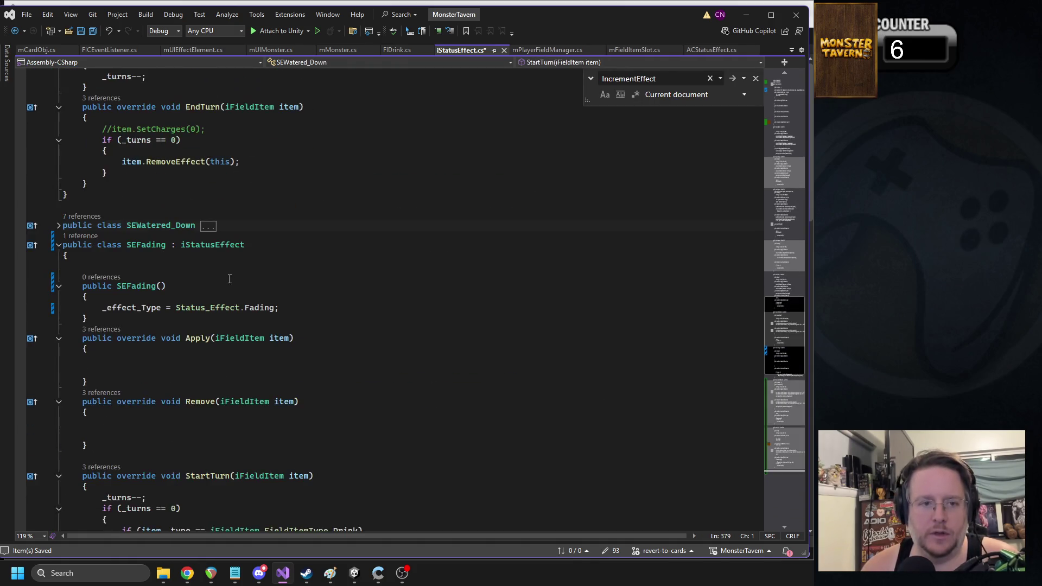
pyautogui.scroll(-4, 174, 337)
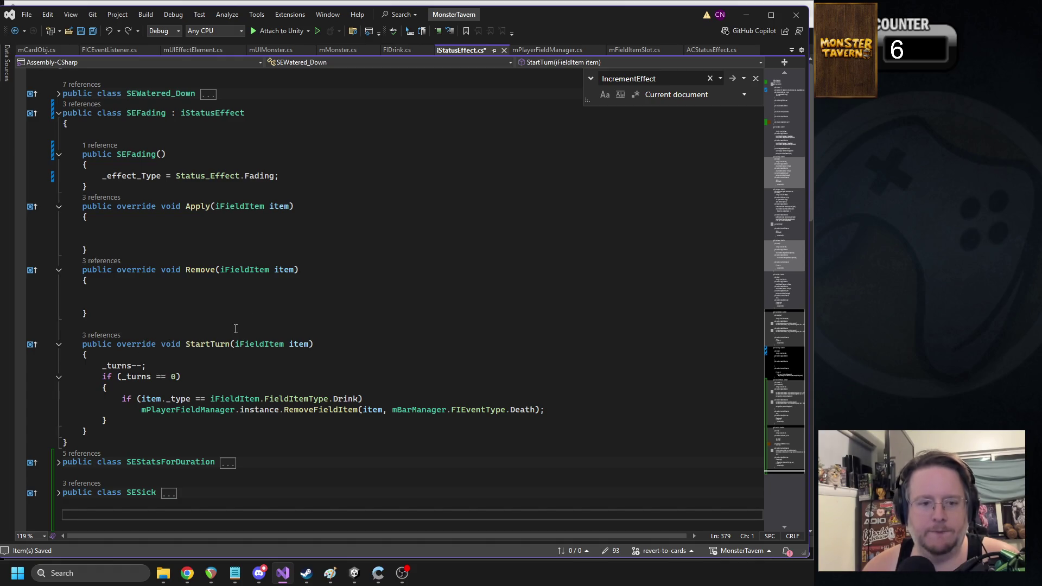
pyautogui.scroll(-4, 236, 329)
# Step: Expand the collapsed SESick class and scroll through its methods
pyautogui.click(58, 360)
pyautogui.scroll(-7, 172, 402)
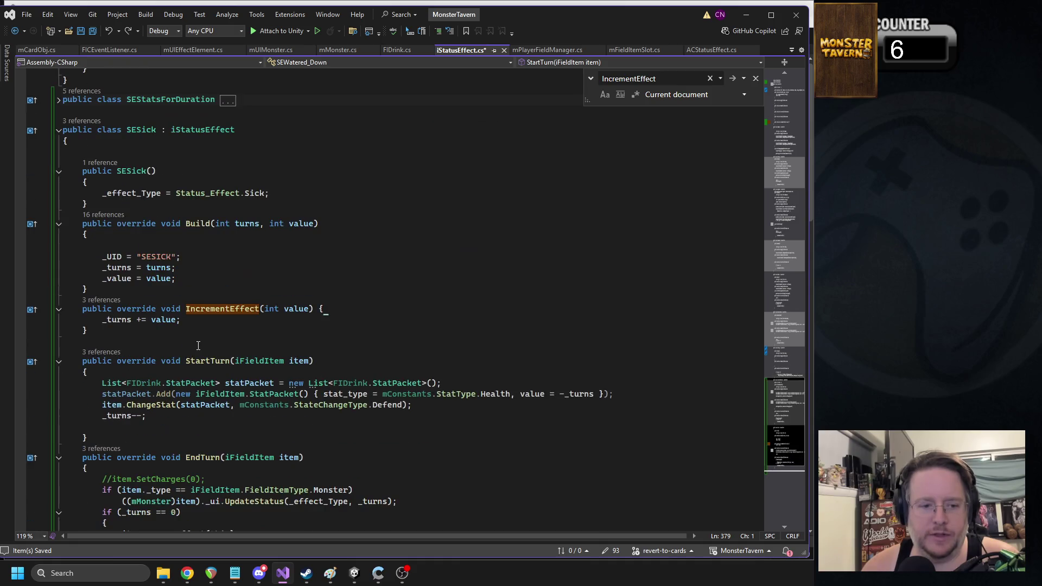
pyautogui.scroll(-1, 173, 402)
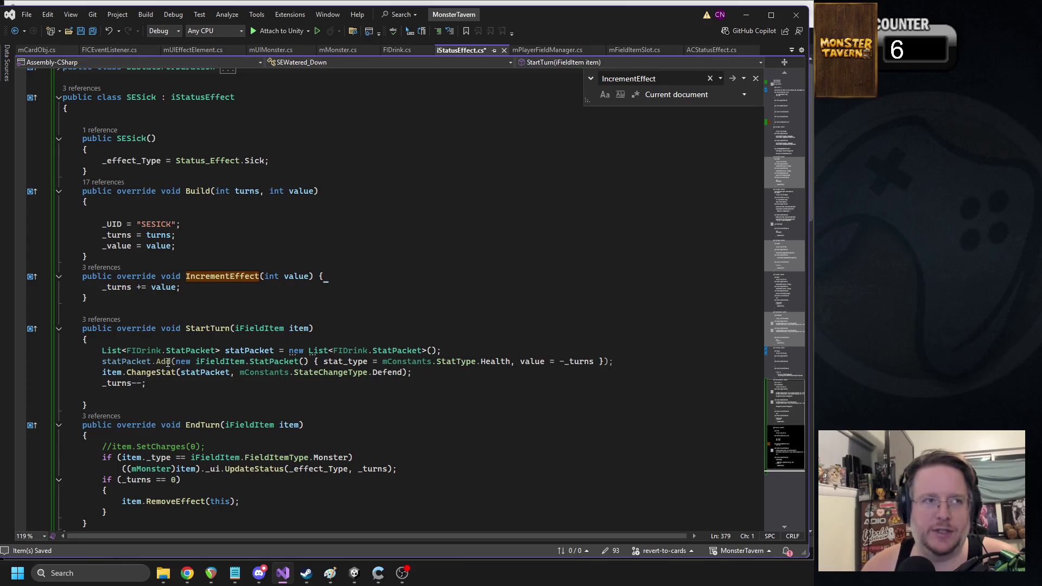
pyautogui.scroll(-1, 231, 339)
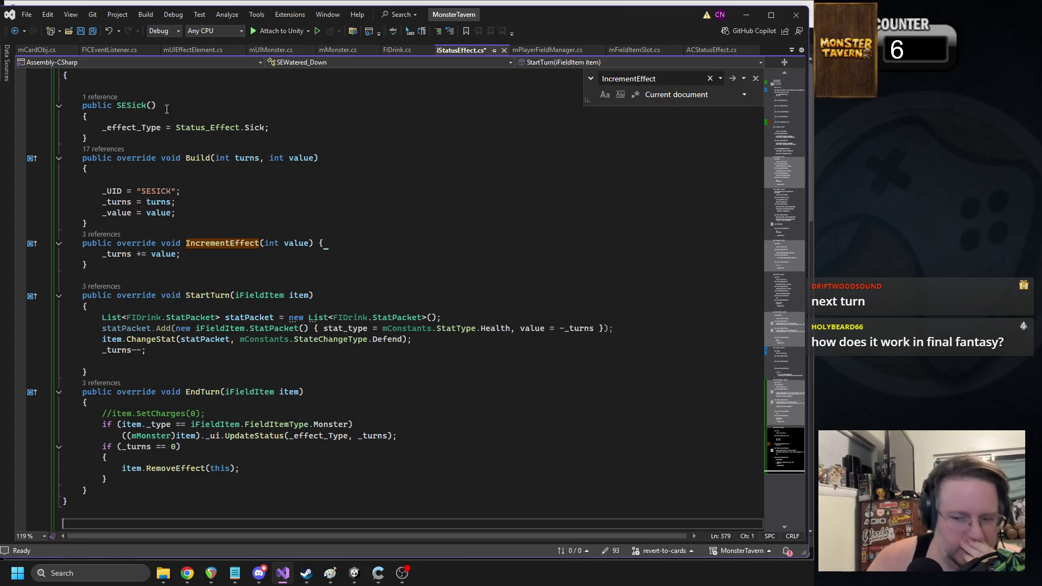
pyautogui.scroll(2, 228, 244)
pyautogui.scroll(-4, 244, 288)
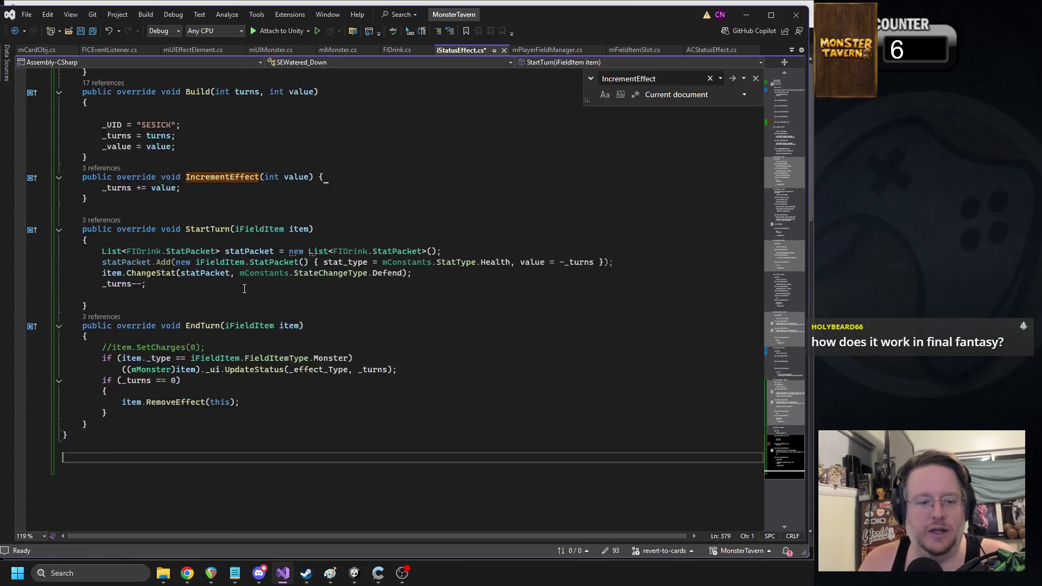
pyautogui.scroll(-1, 244, 288)
# Step: Select SESick's StartTurn code and compare it with SEFading's StartTurn
pyautogui.moveTo(100, 387)
pyautogui.mouseDown()
pyautogui.moveTo(65, 202)
pyautogui.moveTo(65, 215)
pyautogui.mouseUp()
pyautogui.click(147, 251)
pyautogui.moveTo(134, 272)
pyautogui.mouseDown()
pyautogui.moveTo(62, 251)
pyautogui.moveTo(63, 197)
pyautogui.mouseUp()
pyautogui.hotkey('ctrl', 'c')
pyautogui.scroll(10, 261, 241)
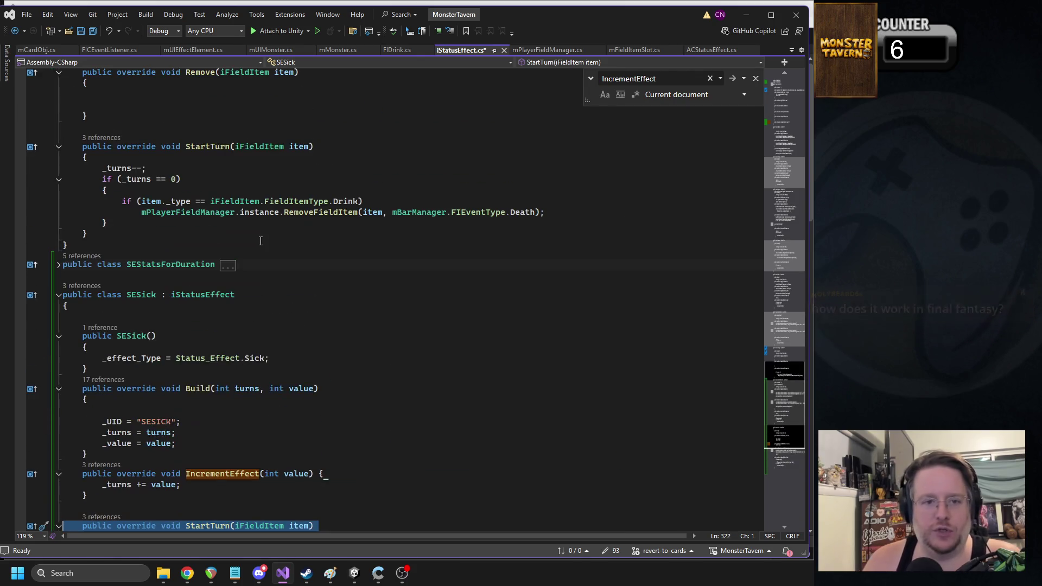
pyautogui.scroll(3, 229, 254)
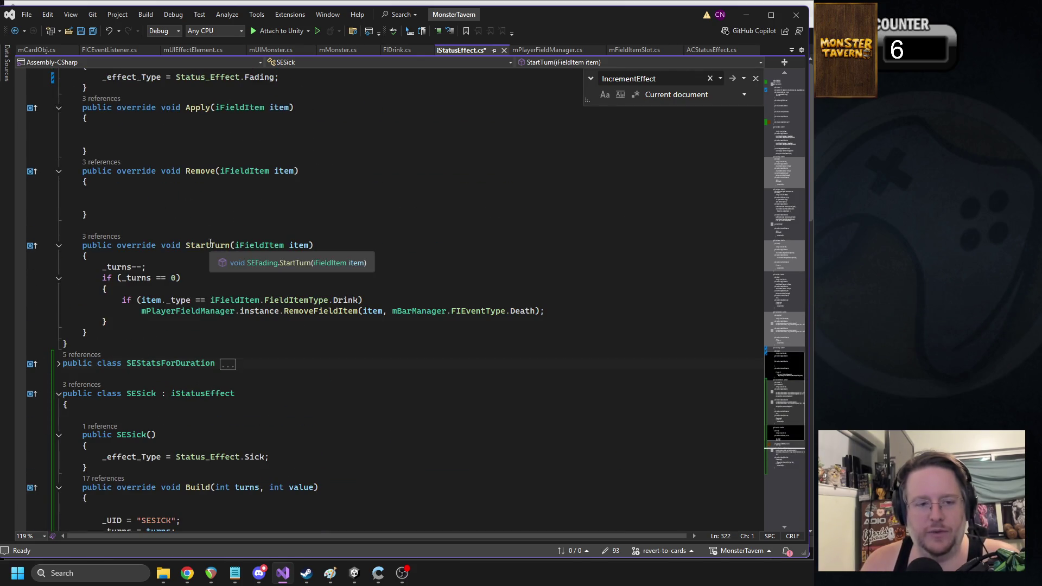
pyautogui.scroll(-11, 210, 243)
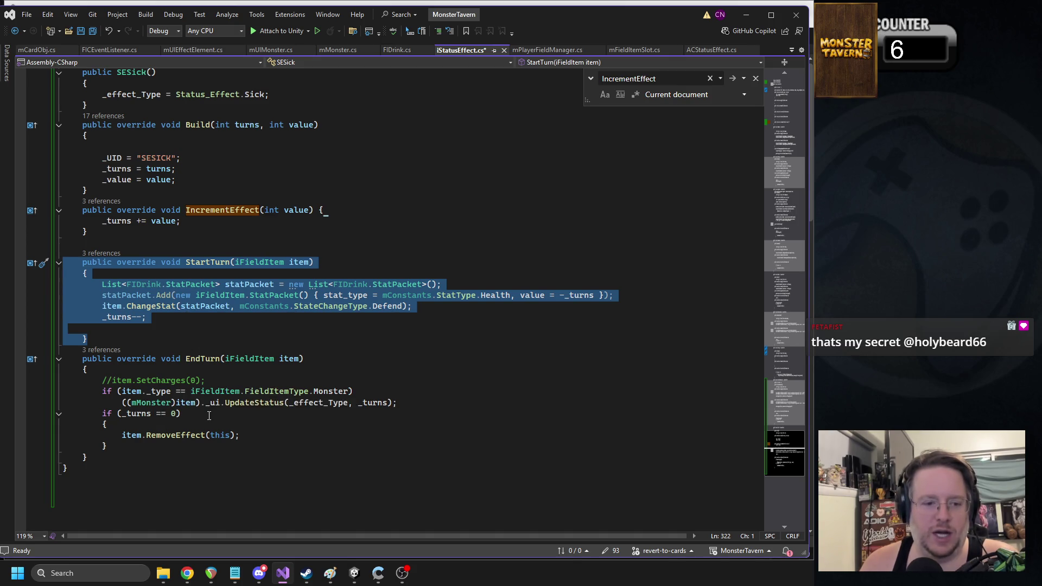
pyautogui.scroll(10, 209, 415)
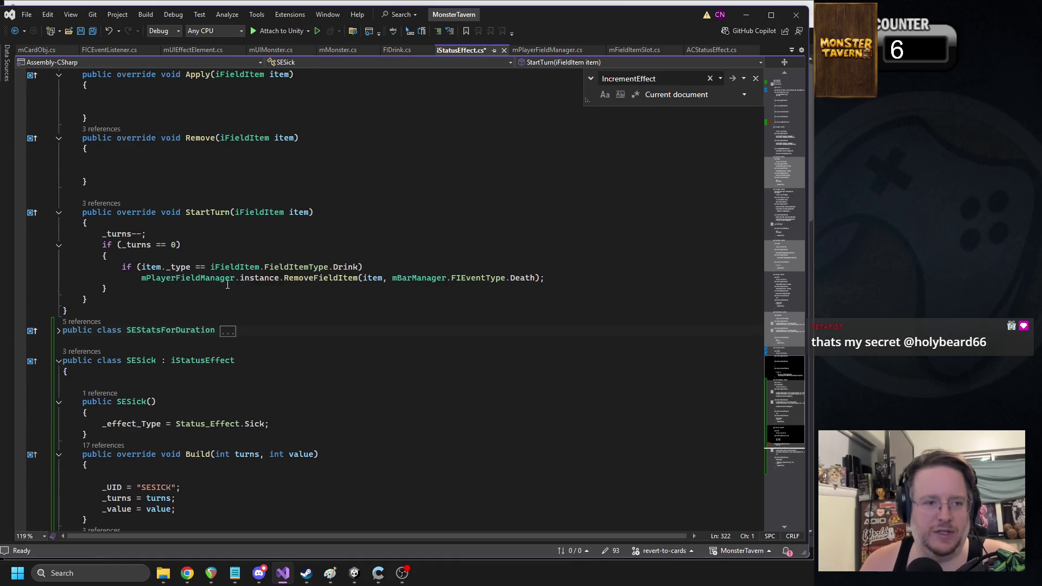
# Step: Try pasting the copied code over SEFading's StartTurn, then undo to keep the original
pyautogui.moveTo(89, 299); pyautogui.dragTo(56, 217)
pyautogui.hotkey('ctrl', 'v')
pyautogui.hotkey('ctrl', 'z')
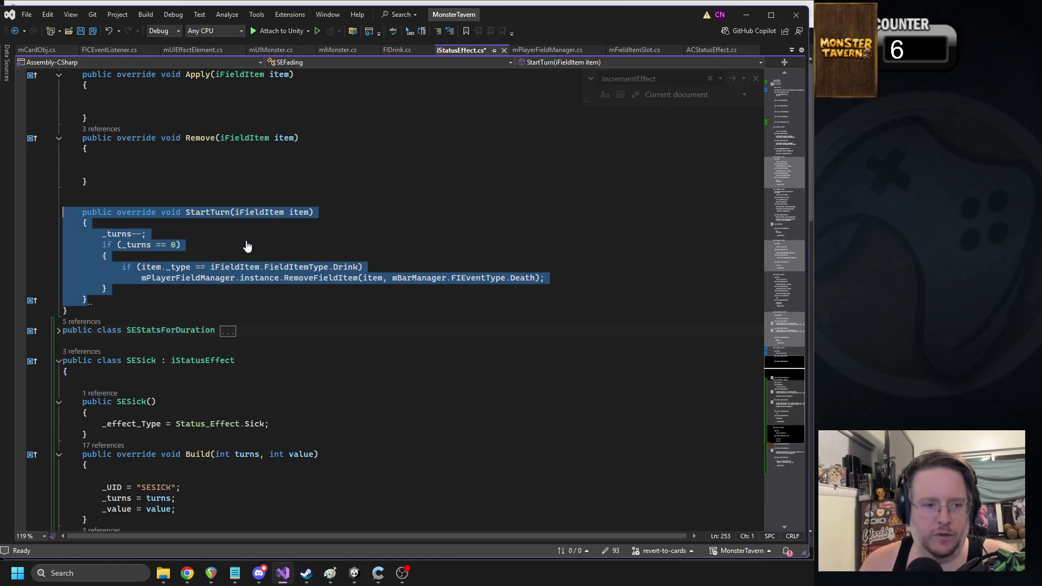
pyautogui.hotkey('ctrl', 'y')
pyautogui.hotkey('ctrl', 'z')
pyautogui.hotkey('ctrl', 'y')
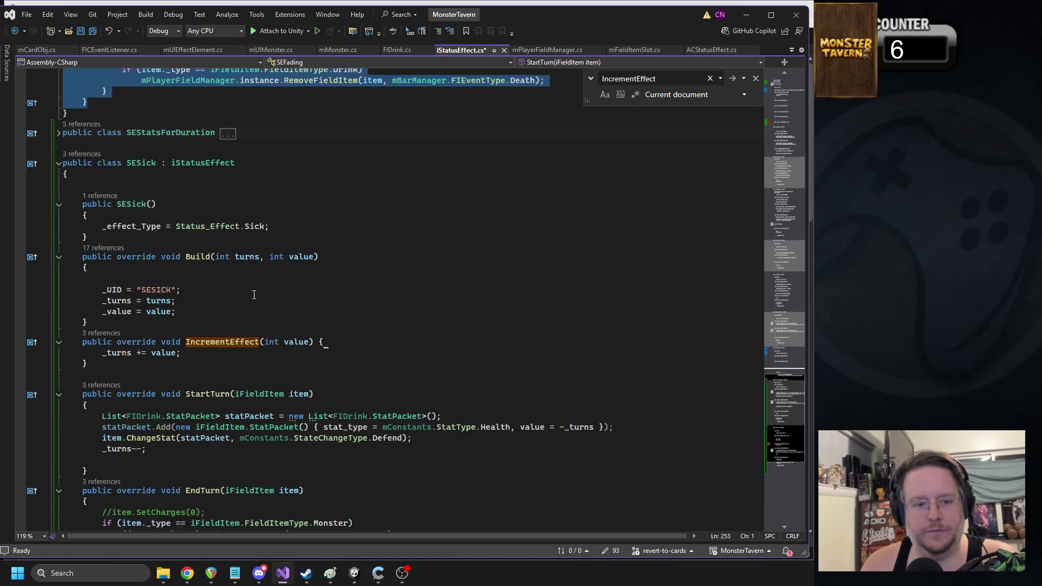
pyautogui.hotkey('ctrl', 'z')
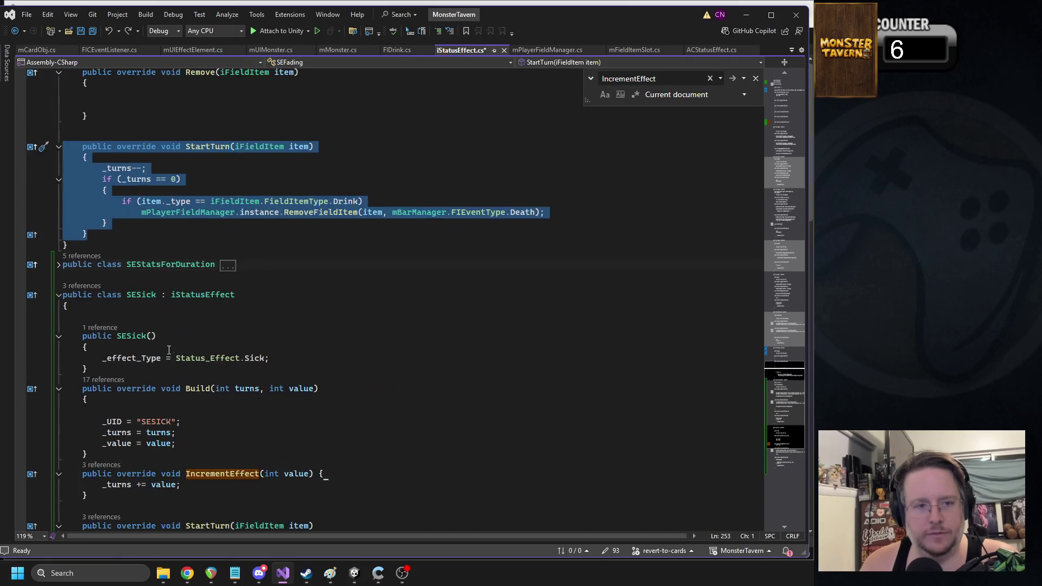
pyautogui.scroll(4, 254, 305)
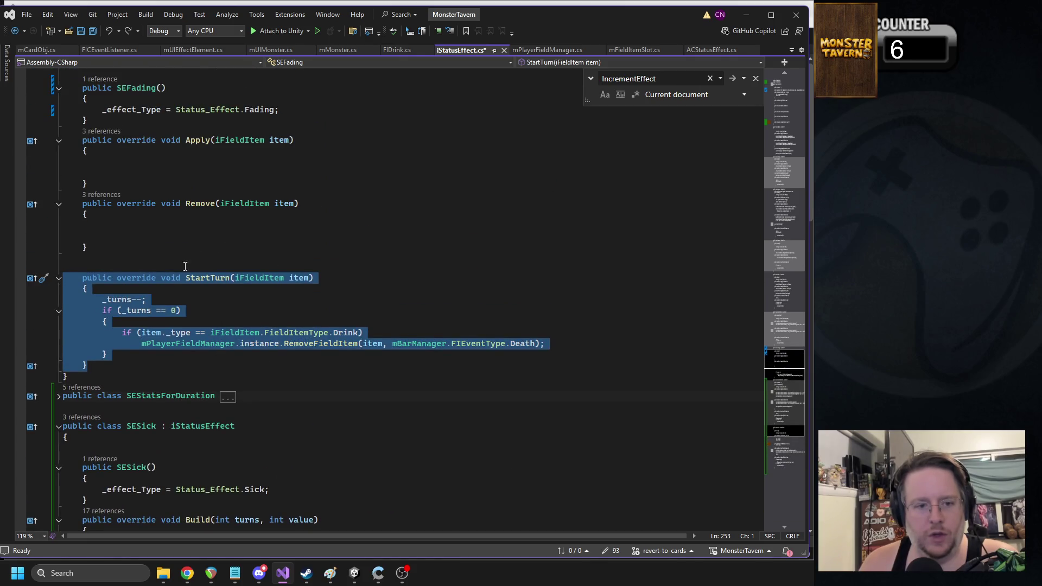
# Step: Review StartTurn's drink-removal if statement, save iStatusEffect.cs, and switch back to Unity
pyautogui.click(161, 311)
pyautogui.moveTo(553, 344)
pyautogui.mouseDown()
pyautogui.moveTo(51, 310)
pyautogui.moveTo(48, 329)
pyautogui.mouseUp()
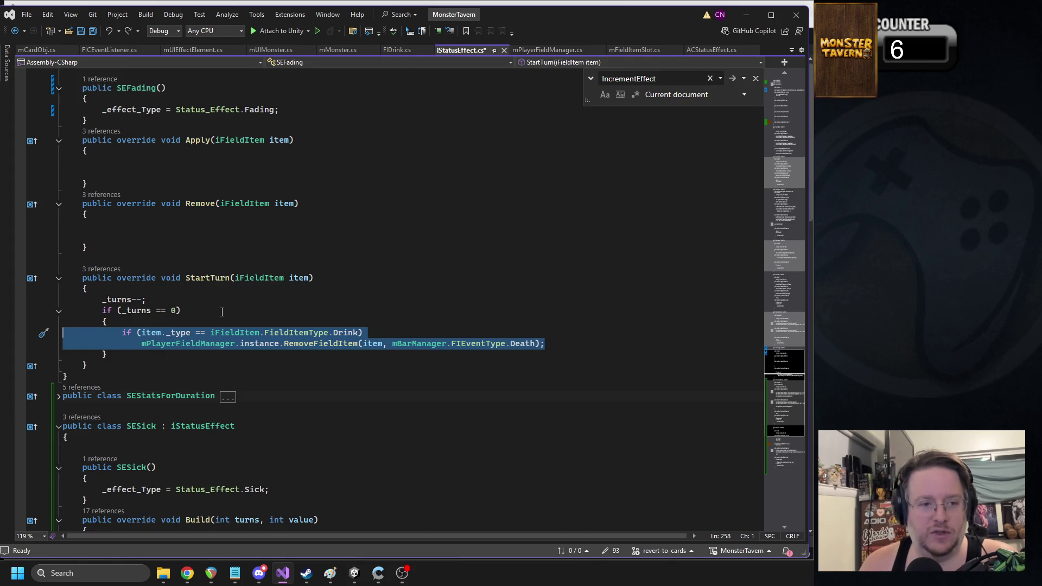
pyautogui.scroll(-2, 231, 304)
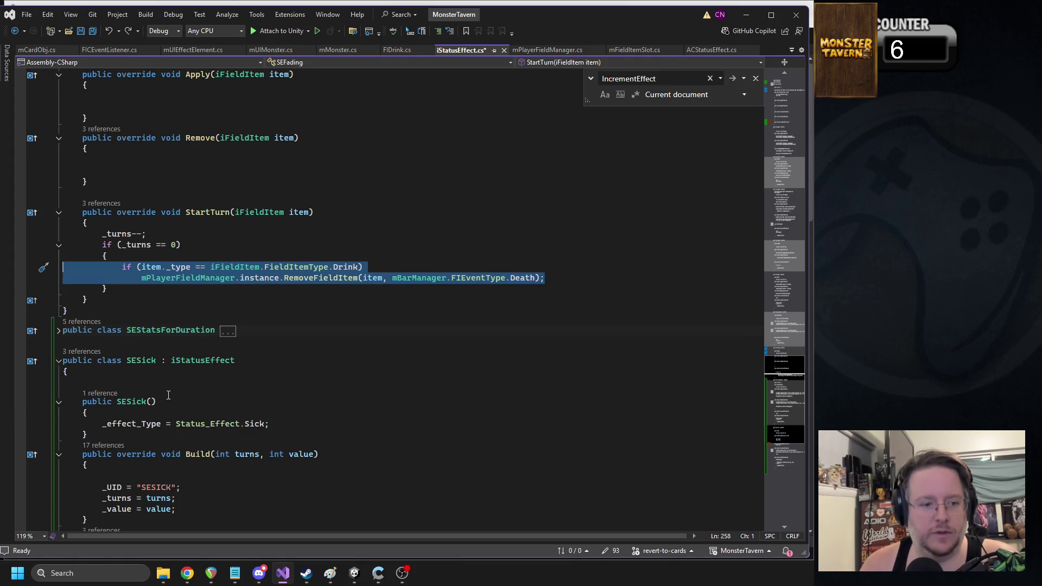
pyautogui.scroll(-2, 178, 403)
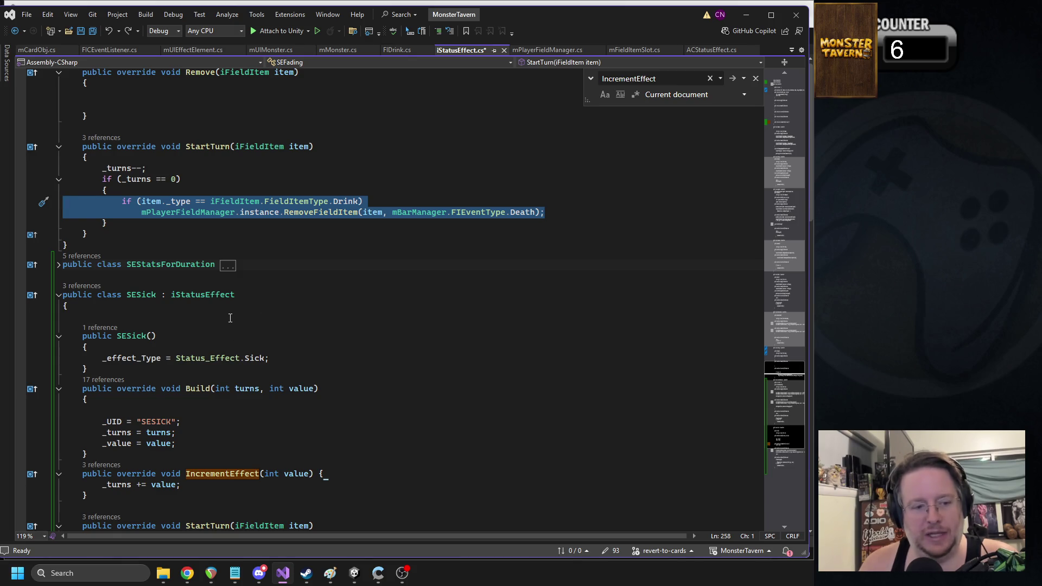
pyautogui.scroll(7, 247, 344)
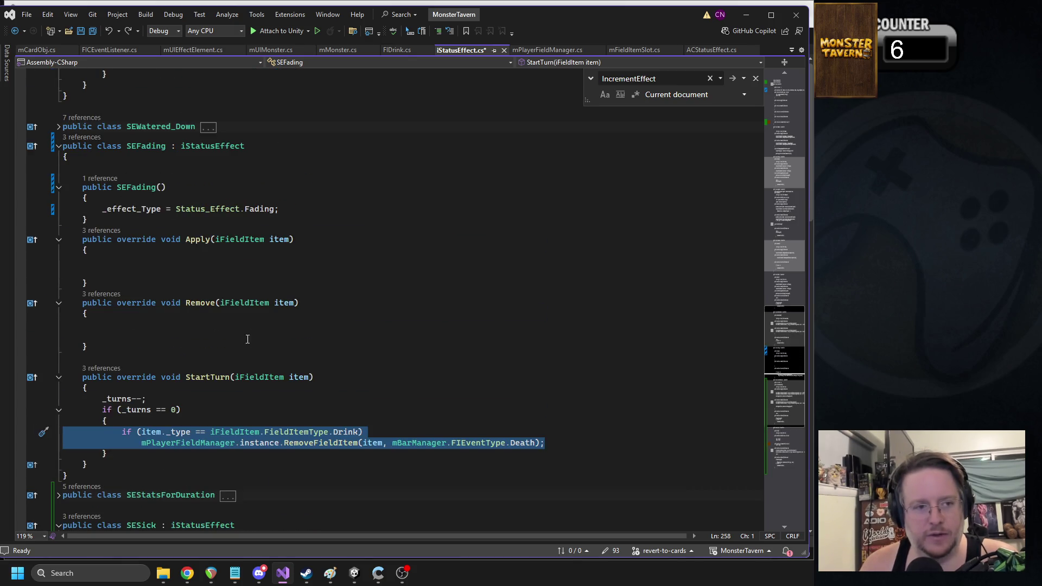
pyautogui.click(238, 284)
pyautogui.hotkey('ctrl', 's')
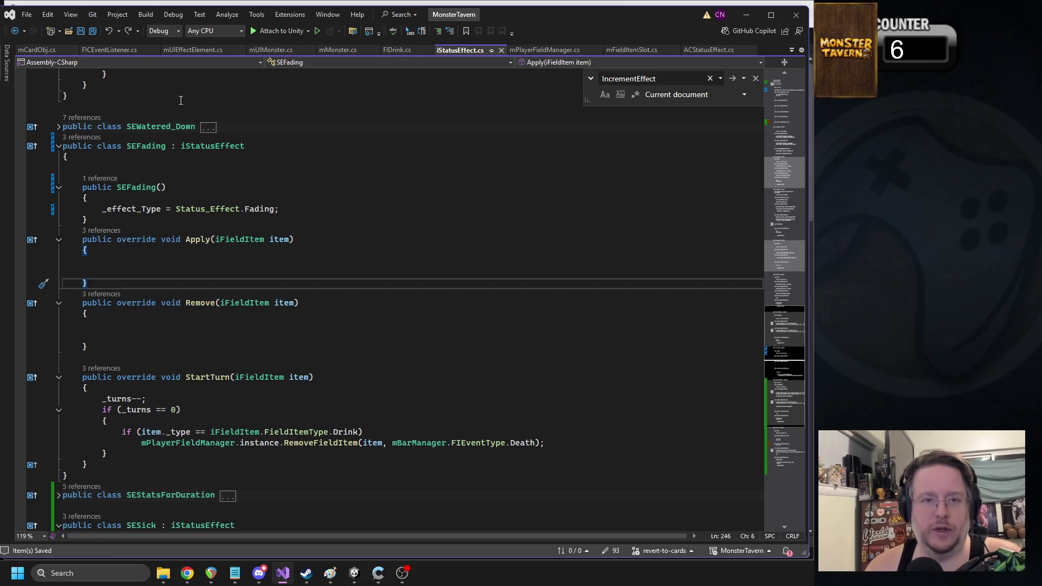
pyautogui.click(354, 573)
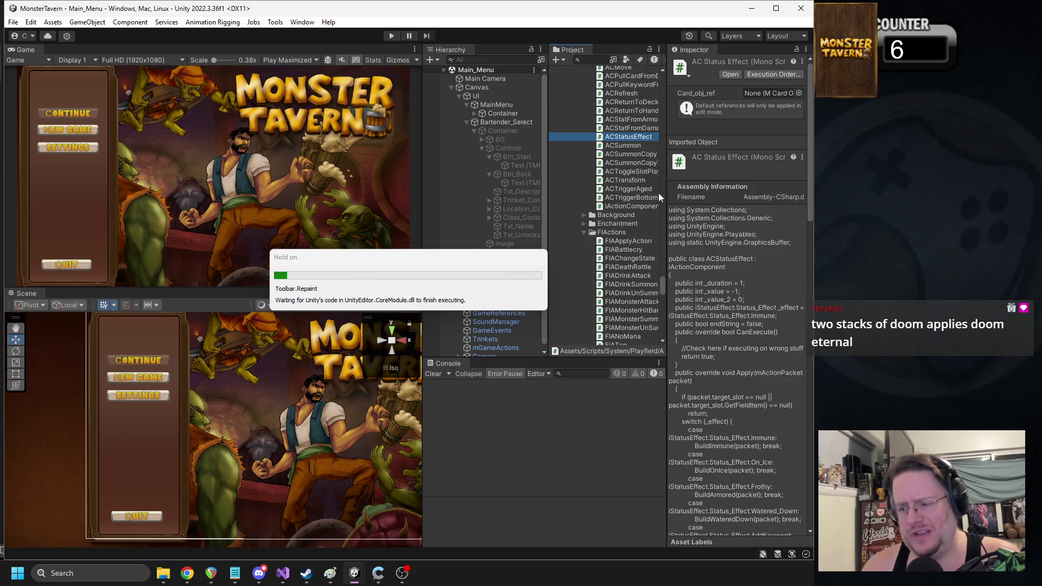
# Step: After the script reload, drag the splitter right to widen the Hierarchy and Project panels
pyautogui.moveTo(667, 203); pyautogui.dragTo(702, 207)
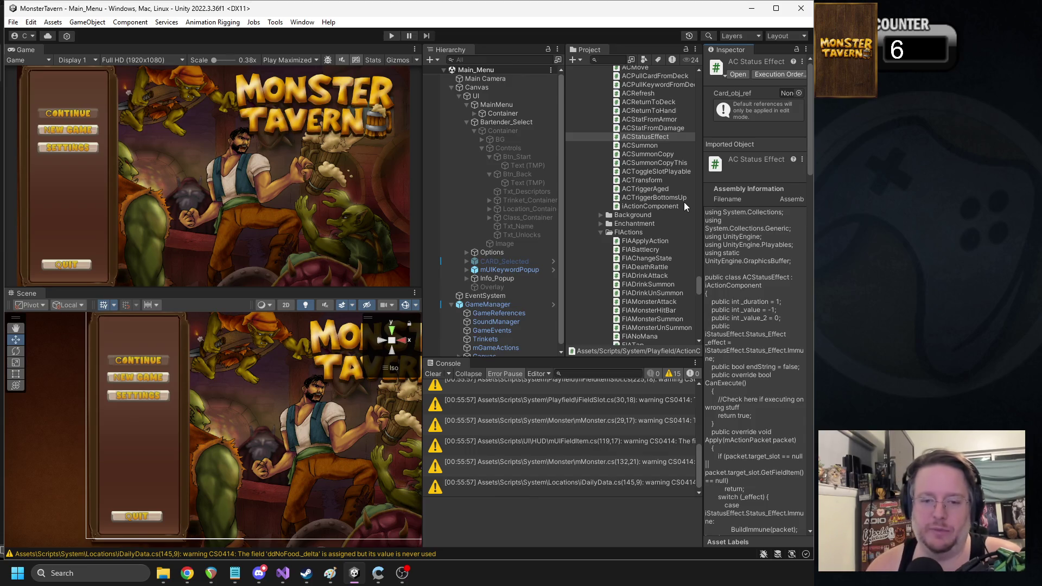
# Step: Search the Project for 'monster' and open the Monster_UI prefab
pyautogui.click(614, 60)
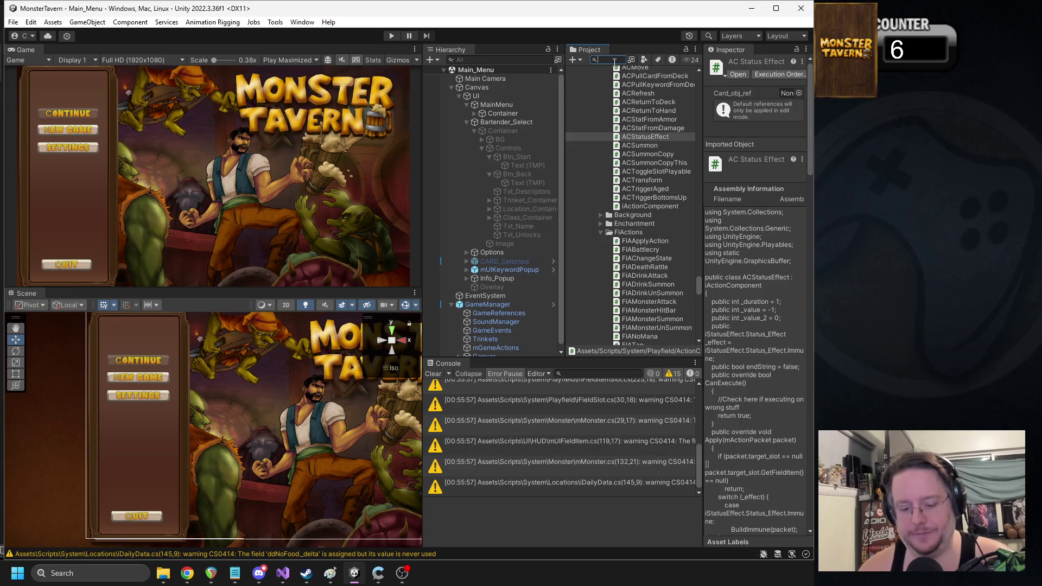
pyautogui.write('monster')
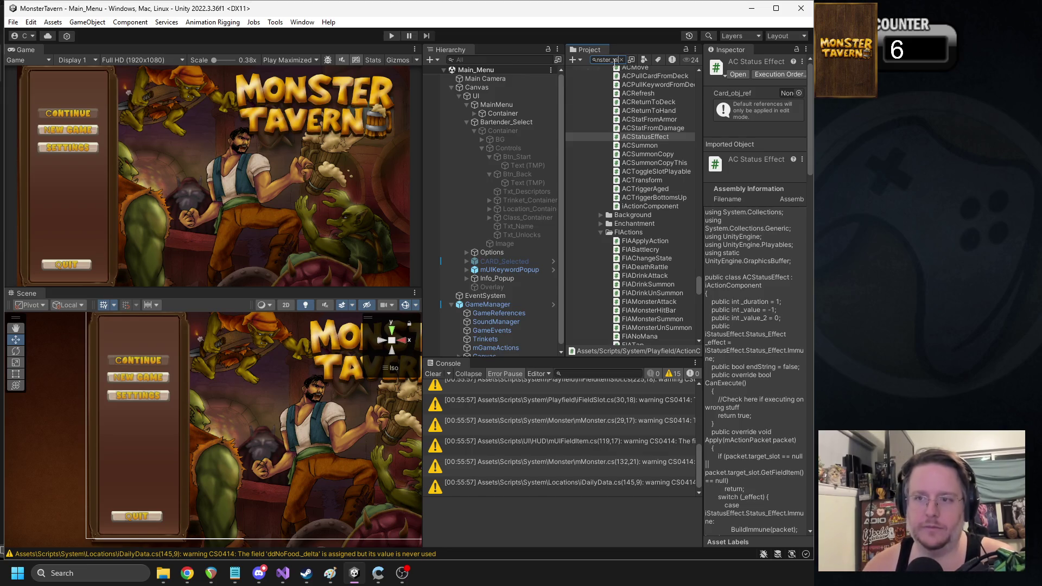
pyautogui.doubleClick(597, 102)
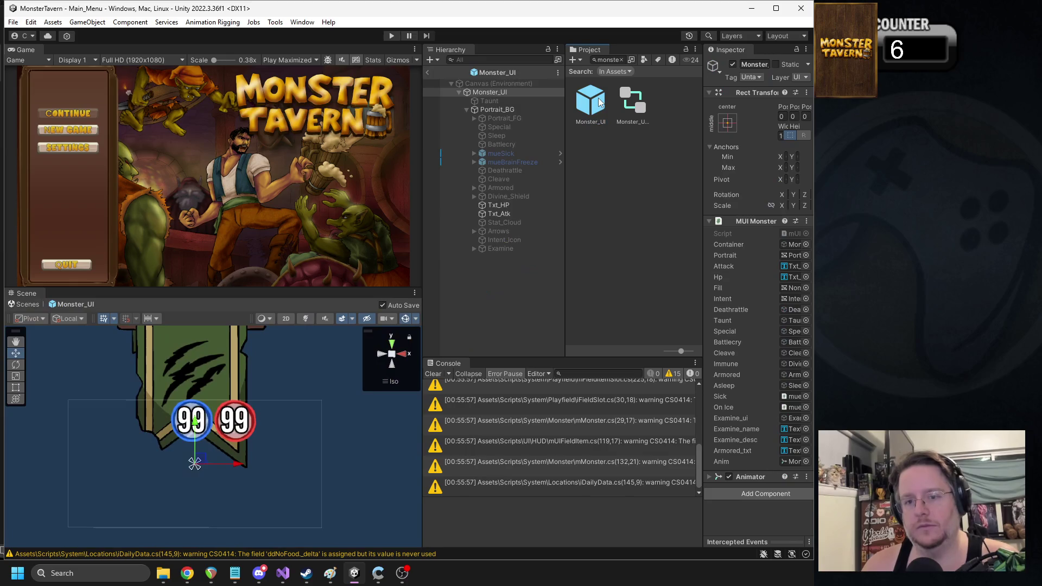
# Step: Duplicate mueSick, placing the copy left of the icons and below mueBrainFreeze
pyautogui.click(501, 181)
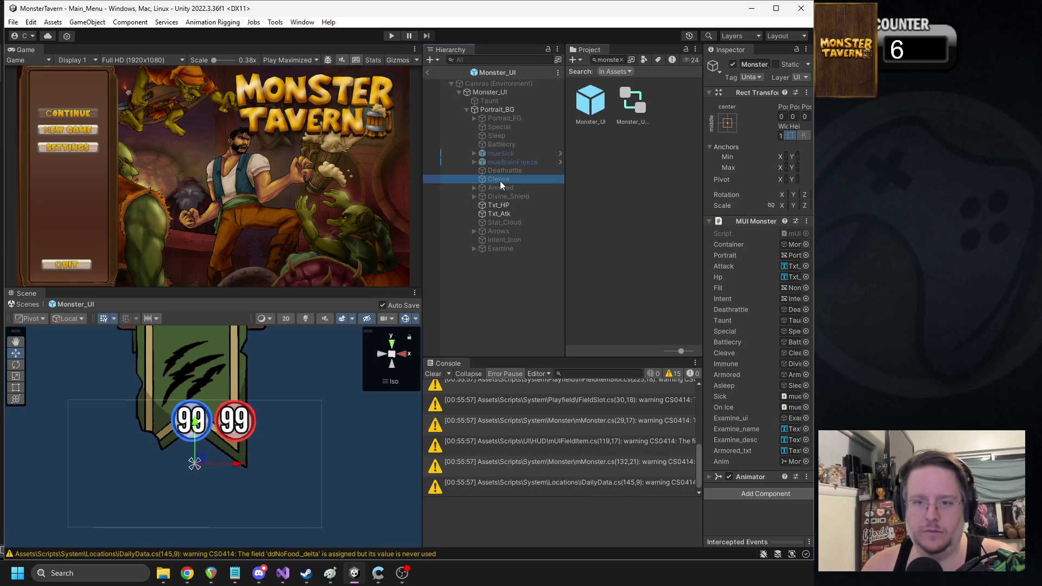
pyautogui.click(502, 172)
pyautogui.click(511, 162)
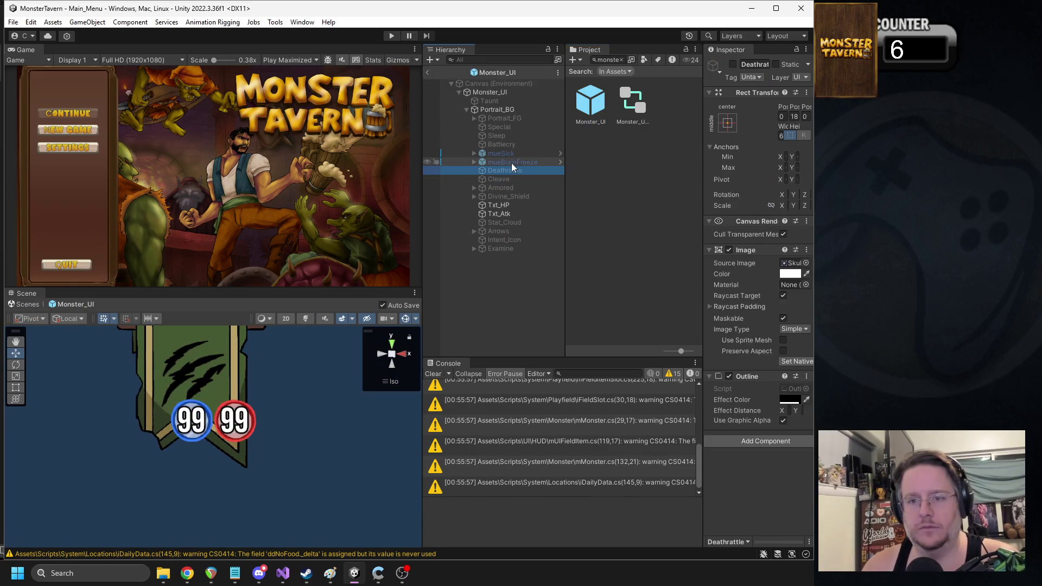
pyautogui.keyDown('ctrl'); pyautogui.click(500, 154); pyautogui.keyUp('ctrl')
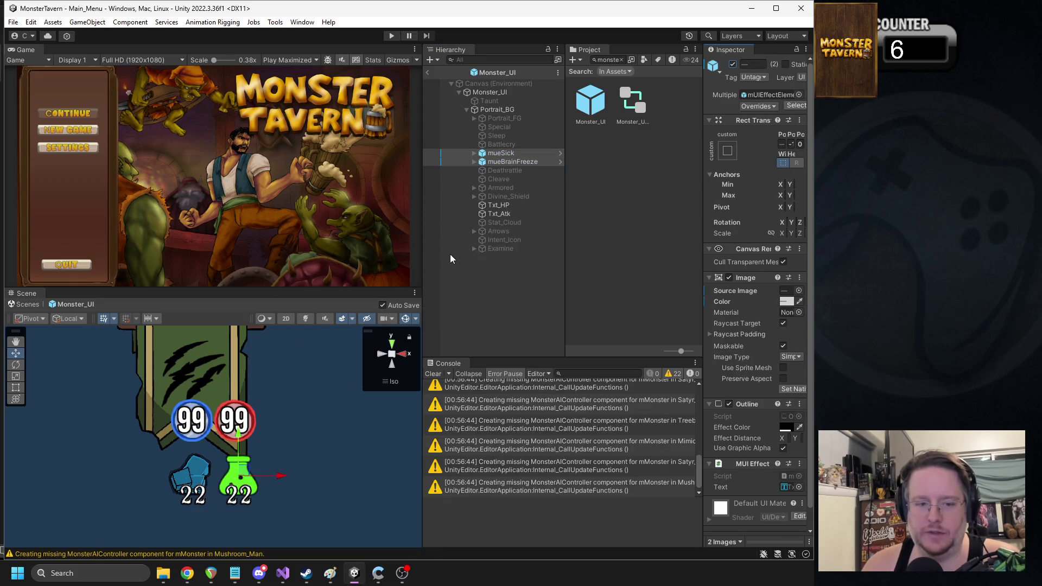
pyautogui.click(501, 155)
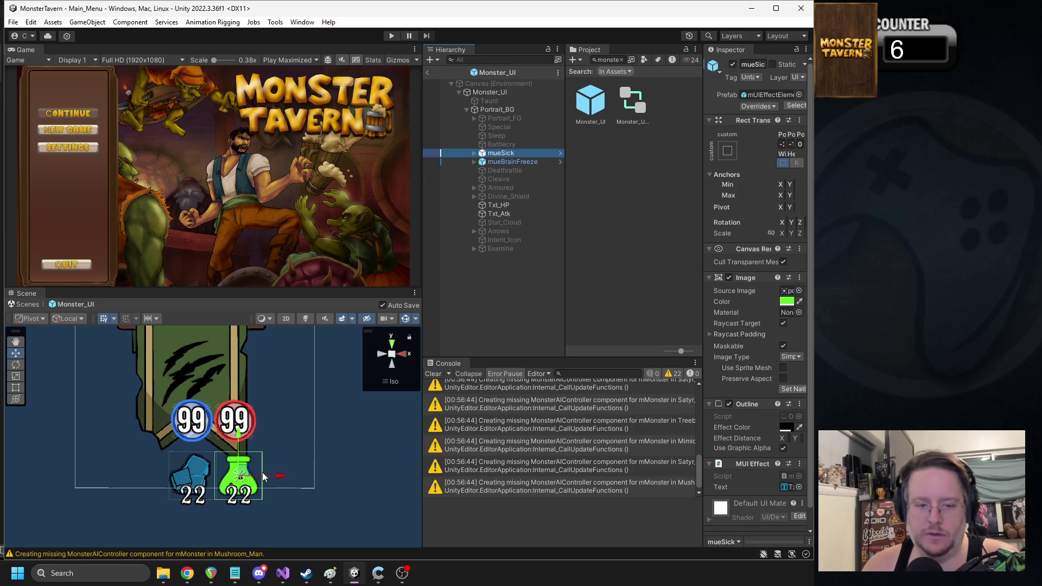
pyautogui.hotkey('ctrl', 'd')
pyautogui.moveTo(275, 477); pyautogui.dragTo(188, 494)
pyautogui.moveTo(522, 162); pyautogui.dragTo(509, 174)
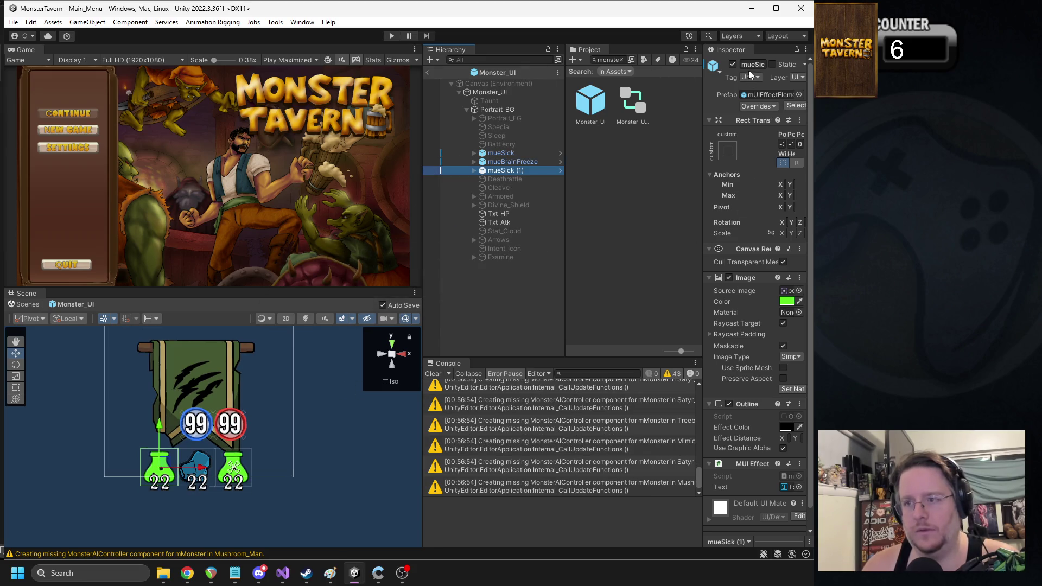
pyautogui.moveTo(704, 87); pyautogui.dragTo(657, 97)
# Step: Rename the copied effect element to mueDoom
pyautogui.click(716, 65)
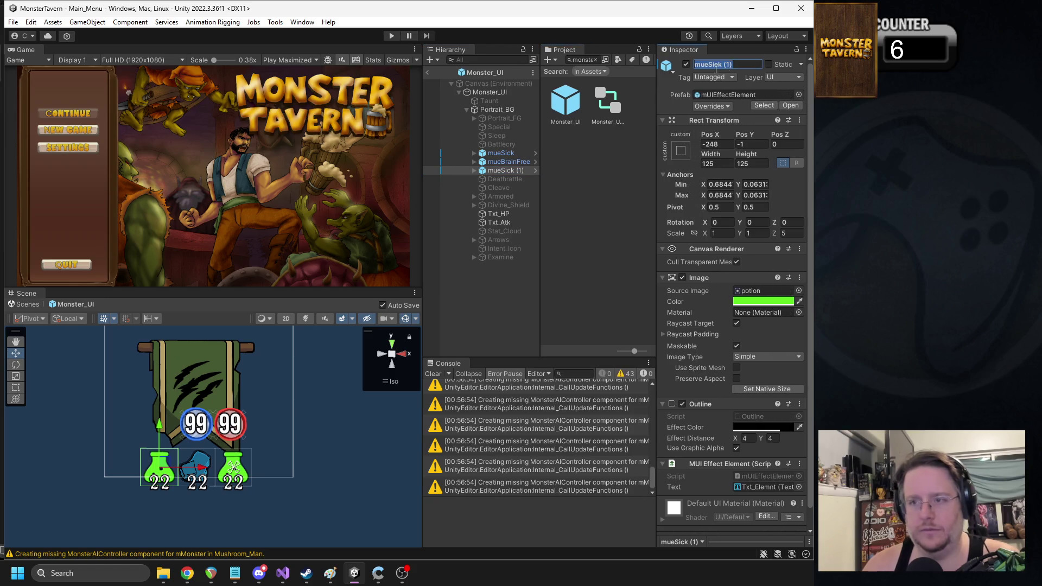
pyautogui.write('mueDoom')
pyautogui.press('Return')
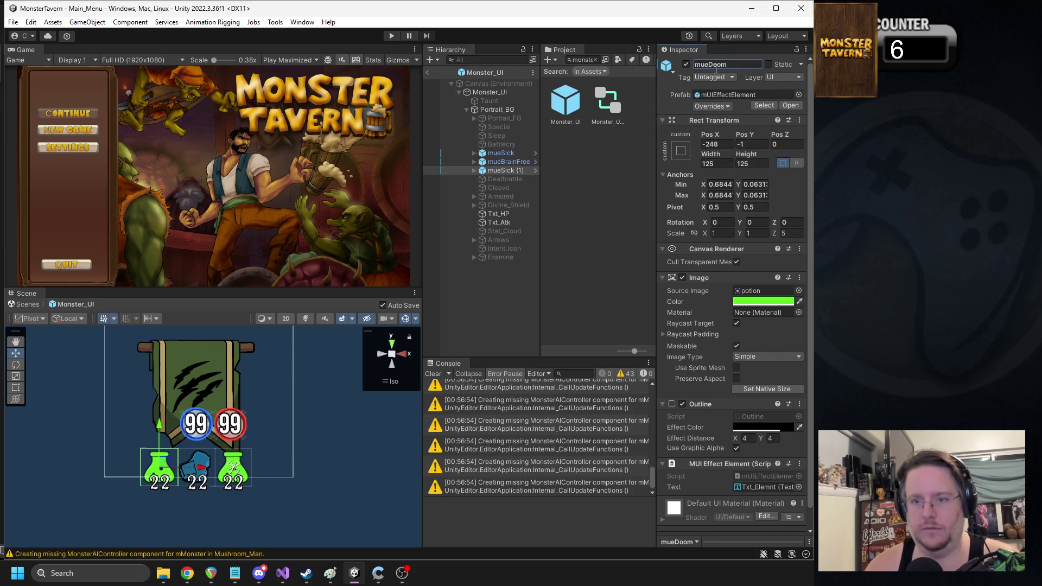
# Step: Assign the quest sprite as mueDoom's image
pyautogui.click(798, 291)
pyautogui.moveTo(622, 190); pyautogui.dragTo(572, 156)
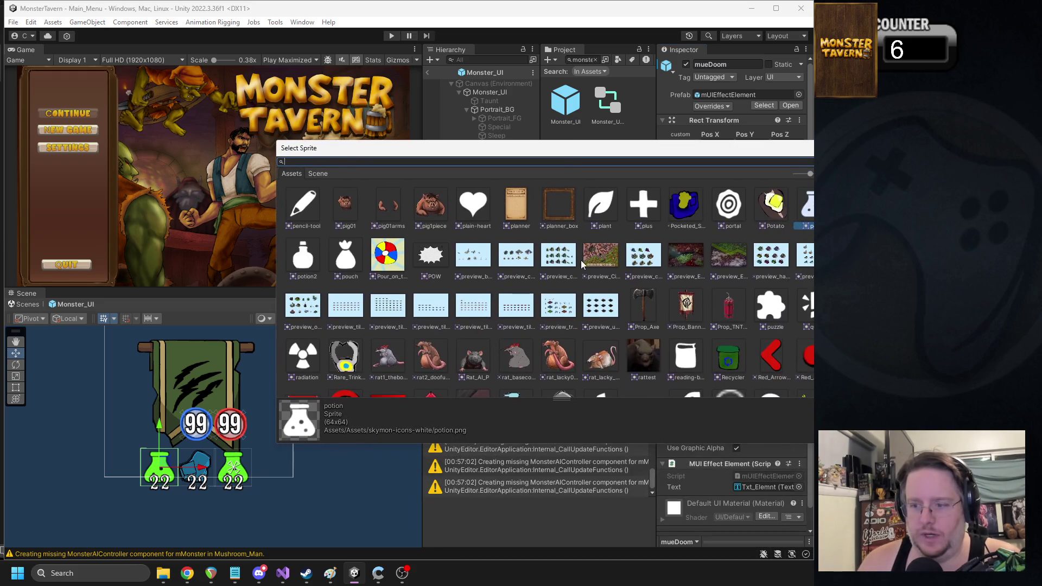
pyautogui.press('Down')
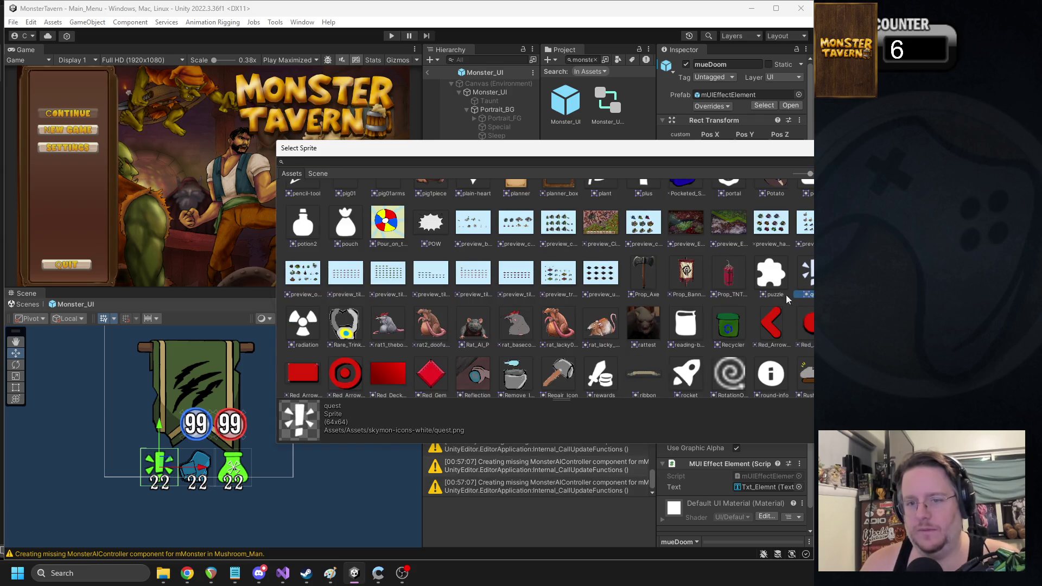
pyautogui.scroll(-5, 790, 297)
pyautogui.scroll(3, 792, 294)
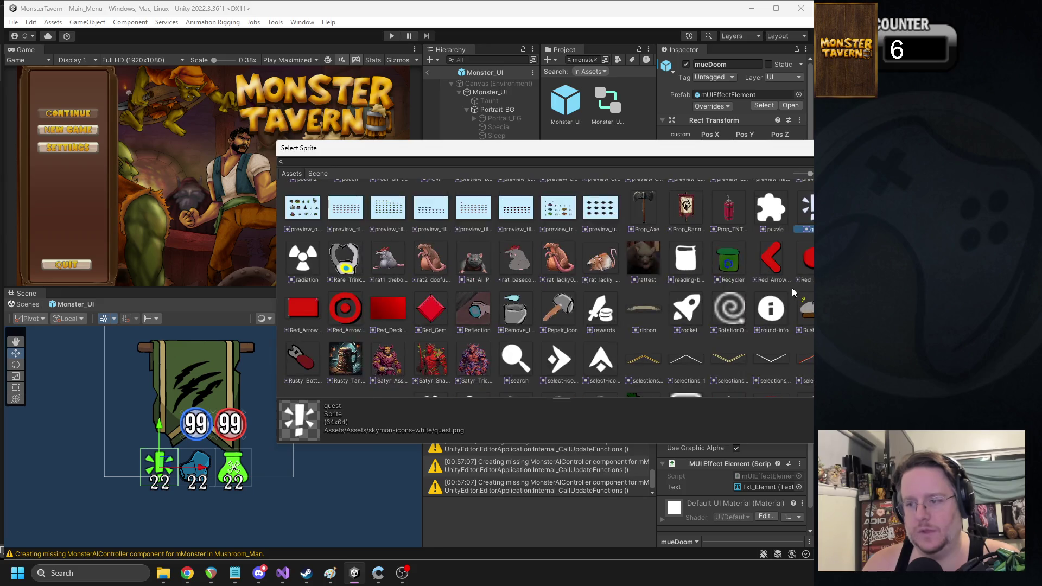
pyautogui.doubleClick(812, 216)
# Step: Tint the mueDoom image red
pyautogui.click(764, 302)
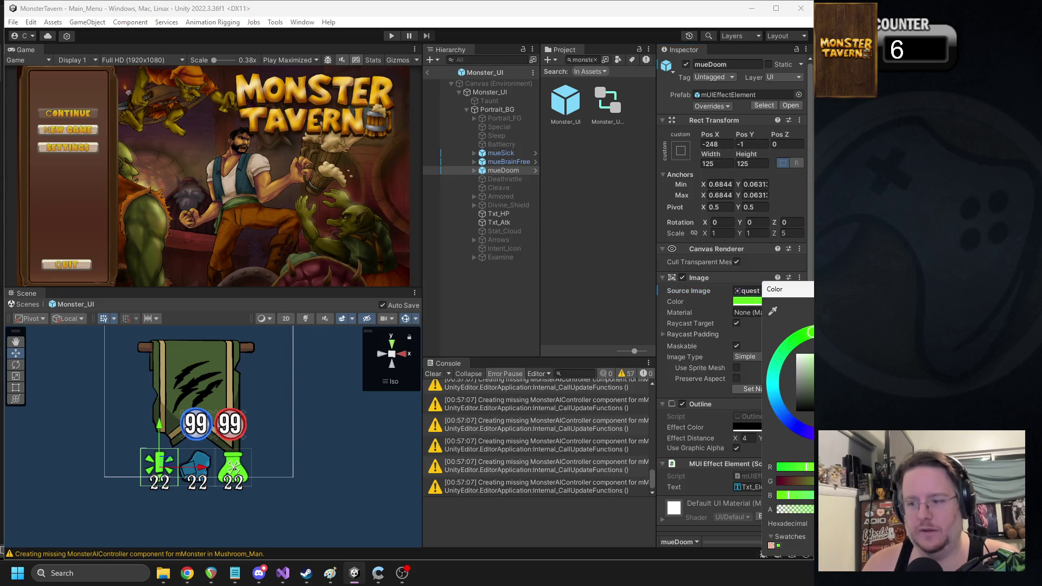
pyautogui.click(882, 383)
pyautogui.moveTo(883, 383); pyautogui.dragTo(886, 383)
pyautogui.click(799, 291)
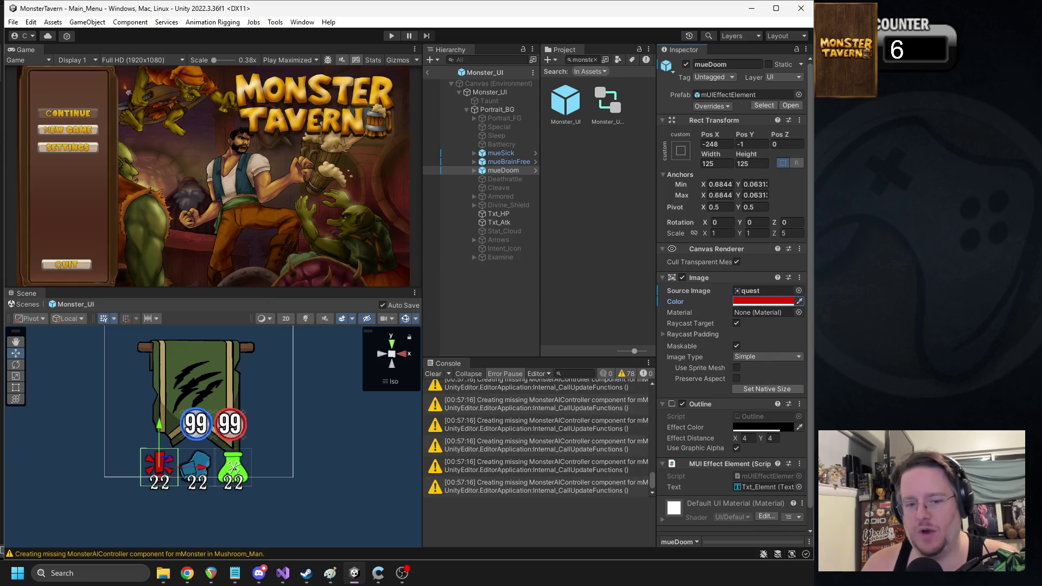
pyautogui.click(799, 291)
# Step: Set mueDoom's Source Image to the wall-clock sprite, keeping its red tint
pyautogui.moveTo(846, 266); pyautogui.dragTo(722, 212)
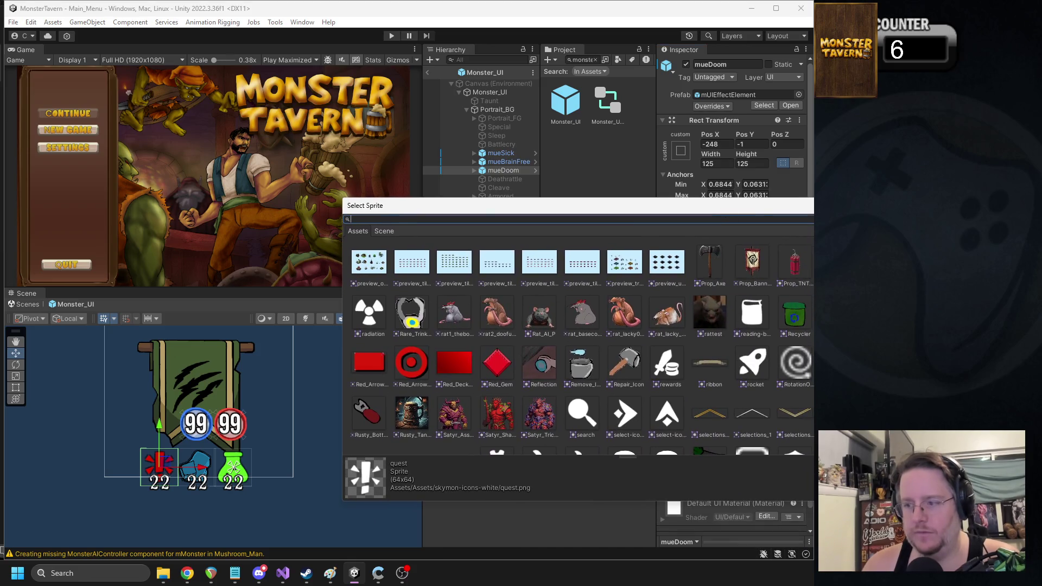
pyautogui.scroll(-2, 578, 342)
pyautogui.scroll(-15, 579, 346)
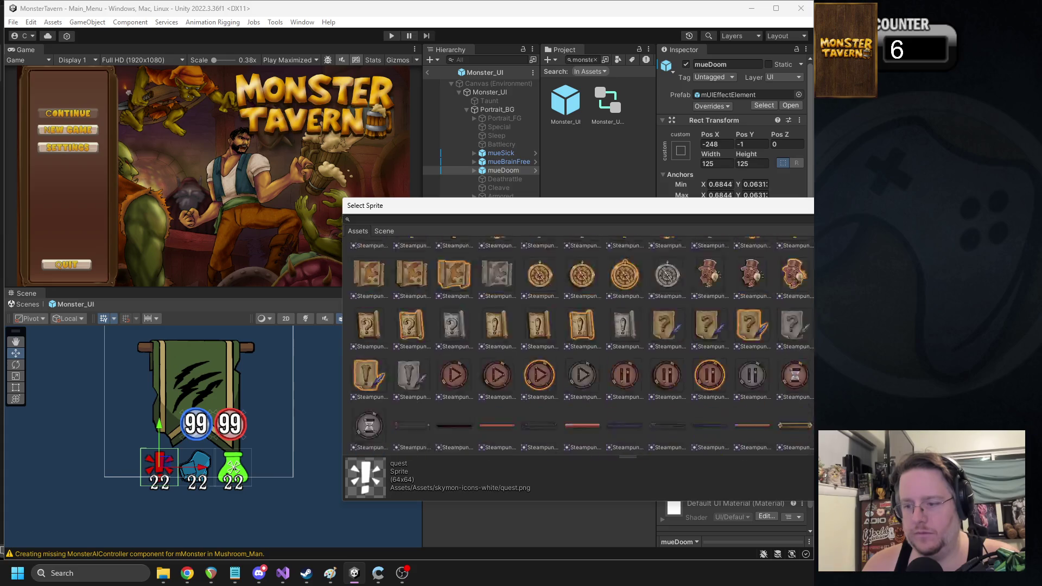
pyautogui.scroll(-2, 578, 345)
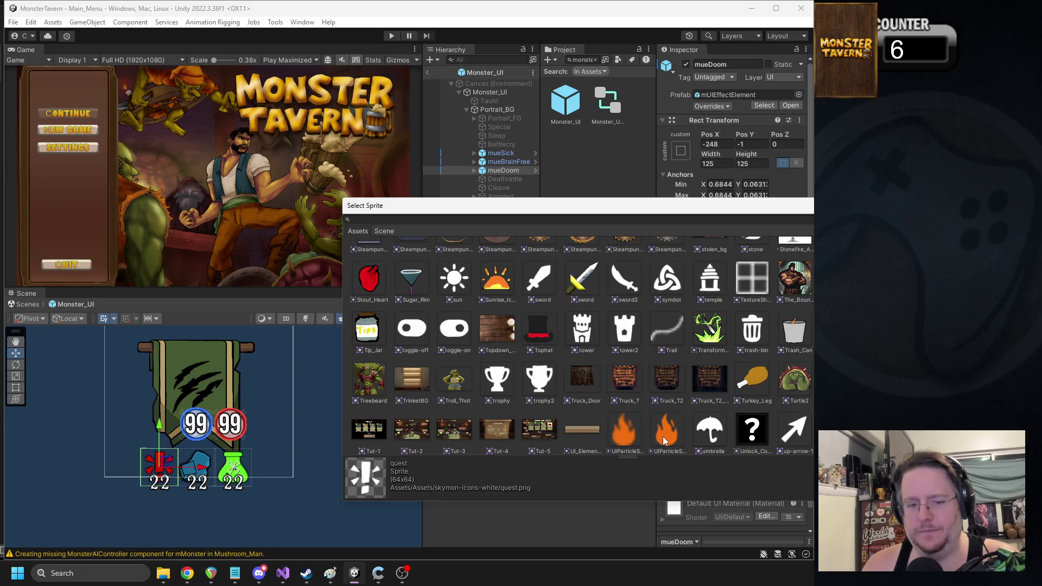
pyautogui.scroll(-2, 771, 353)
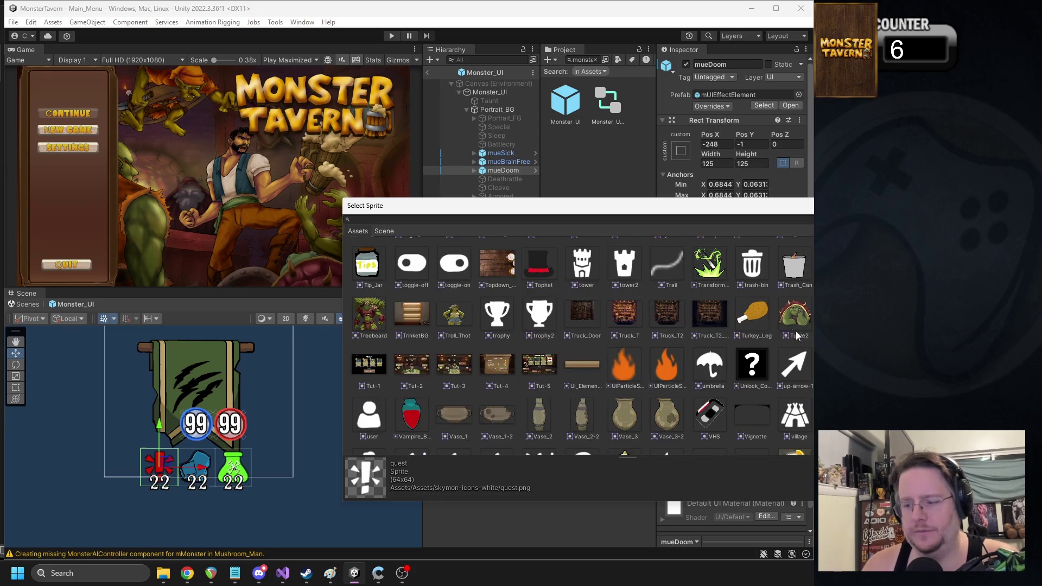
pyautogui.scroll(-1, 752, 333)
pyautogui.scroll(-1, 706, 326)
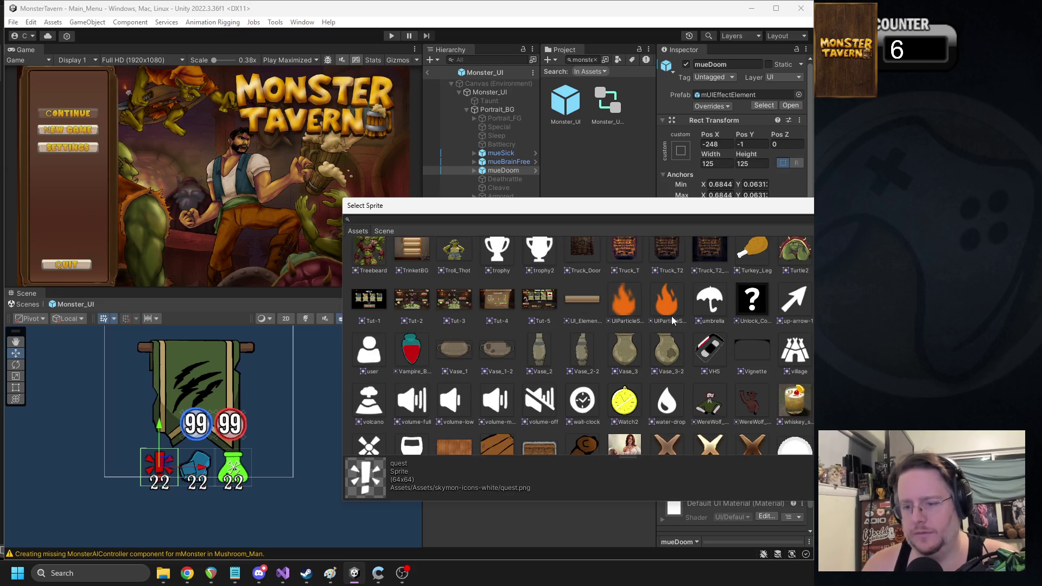
pyautogui.scroll(-2, 672, 321)
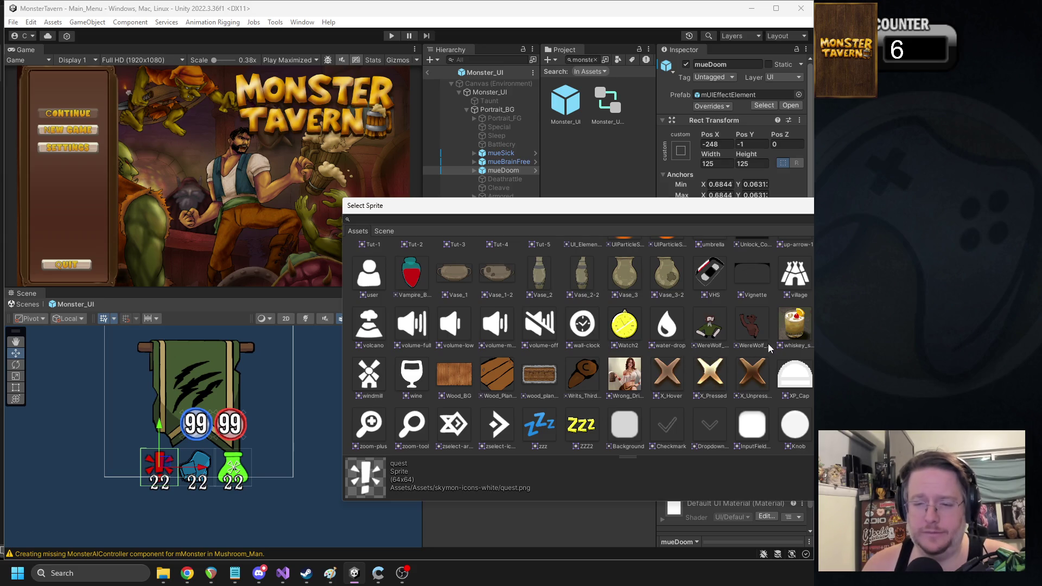
pyautogui.click(589, 328)
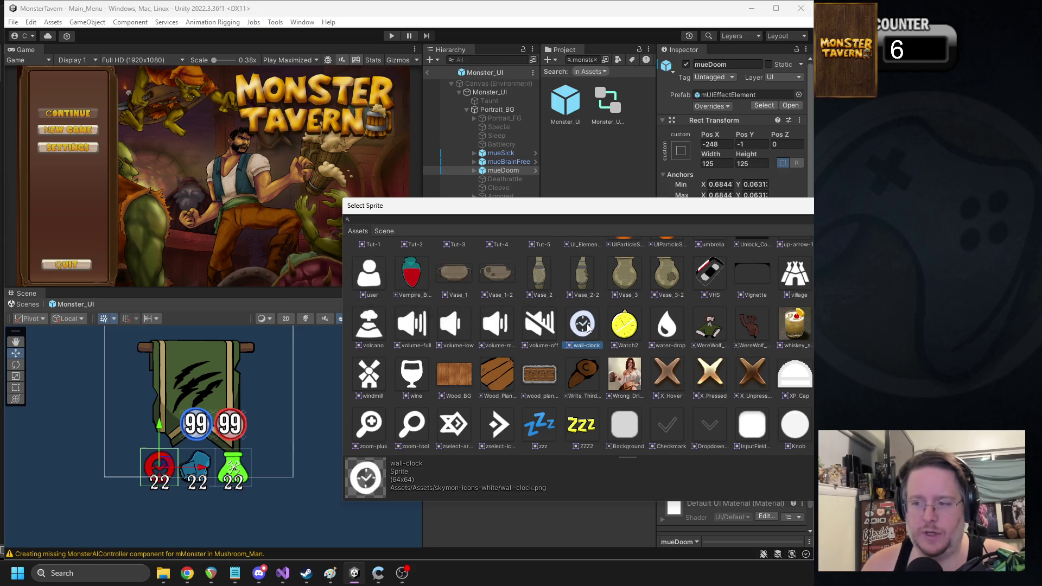
pyautogui.click(612, 329)
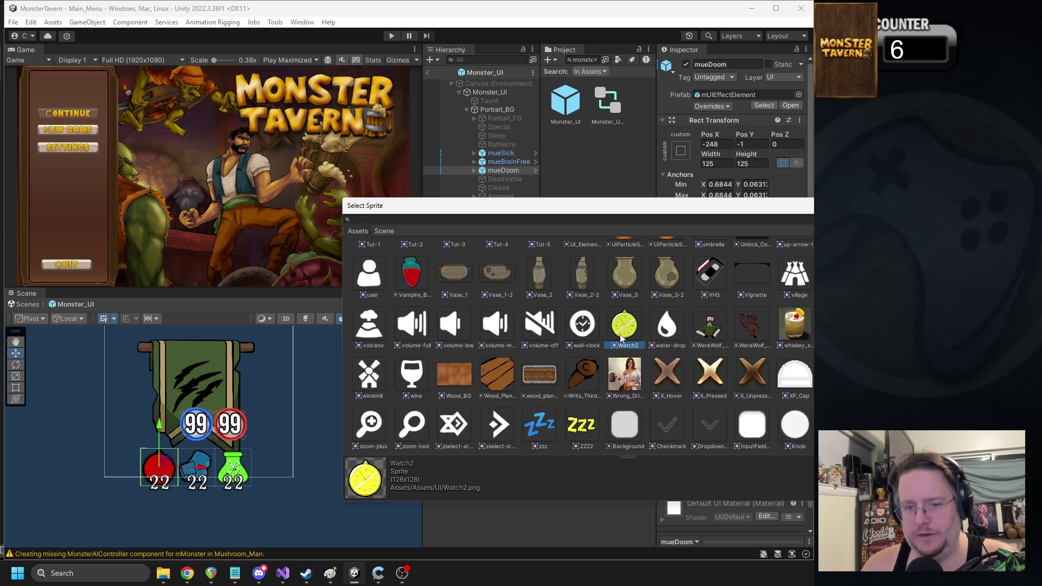
pyautogui.click(583, 329)
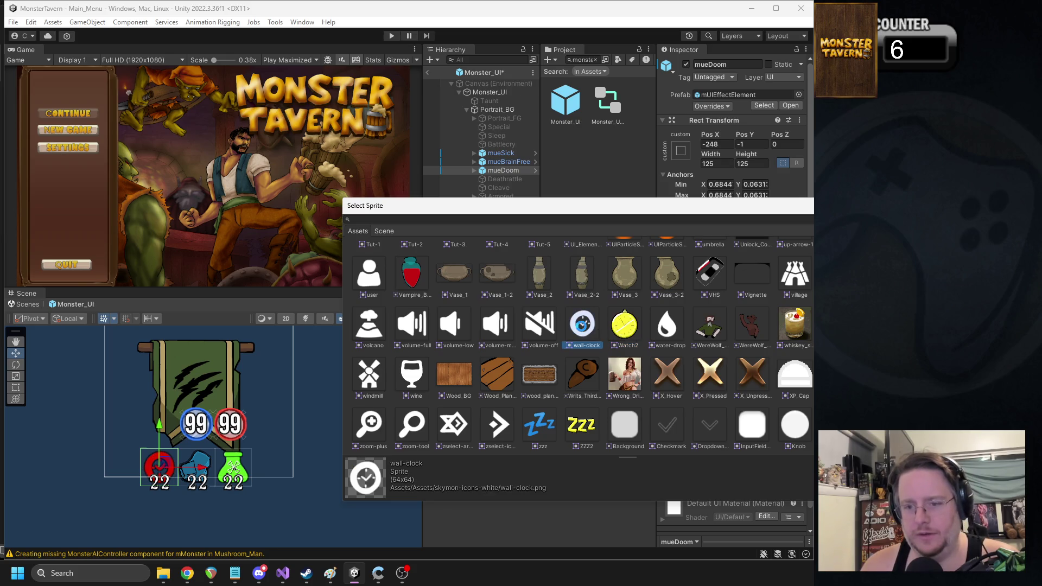
pyautogui.doubleClick(583, 329)
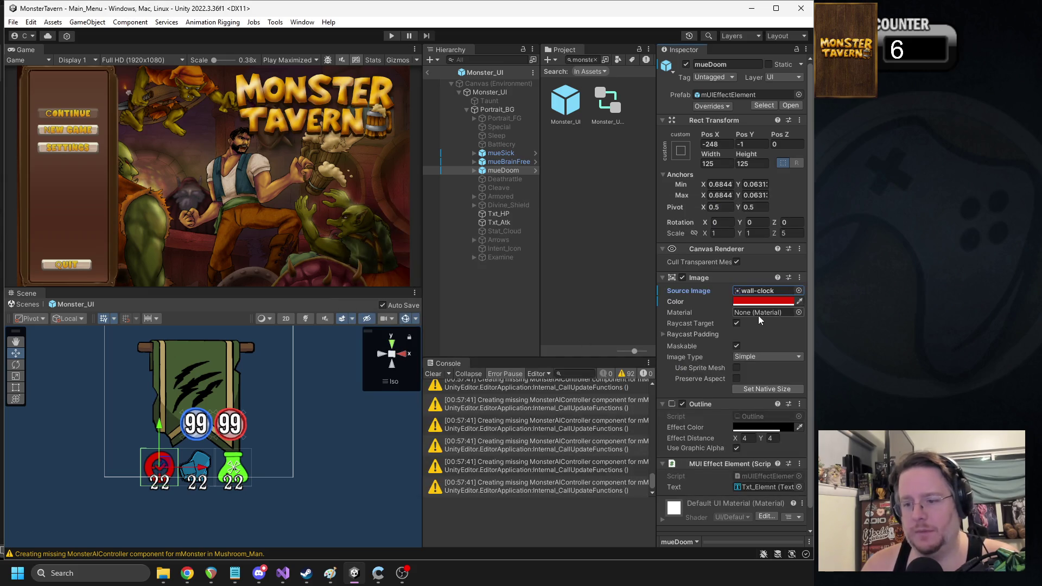
# Step: Clear the Console warnings and rename the mueDoom element to mueFading
pyautogui.click(737, 324)
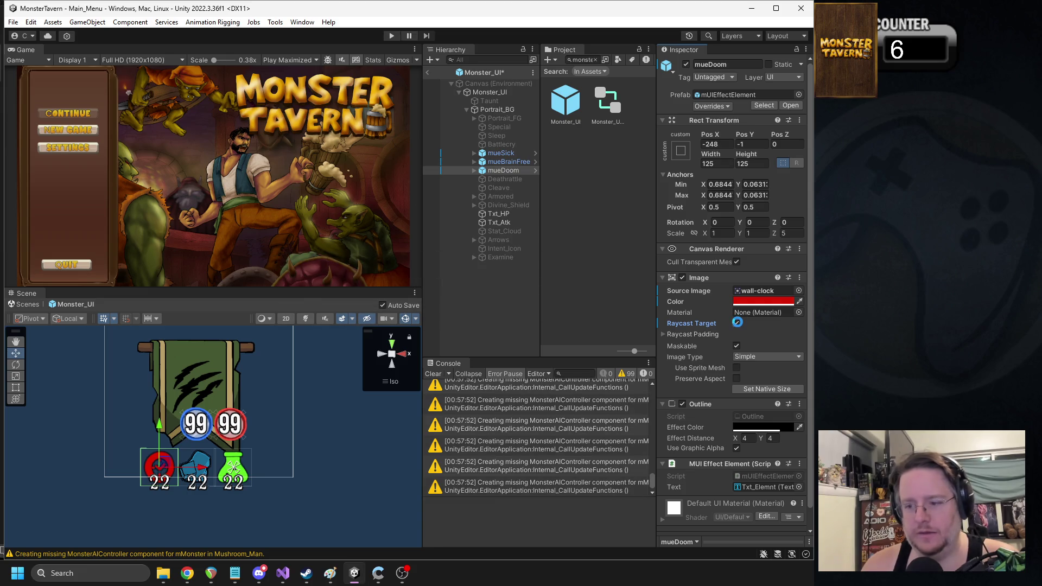
pyautogui.click(434, 374)
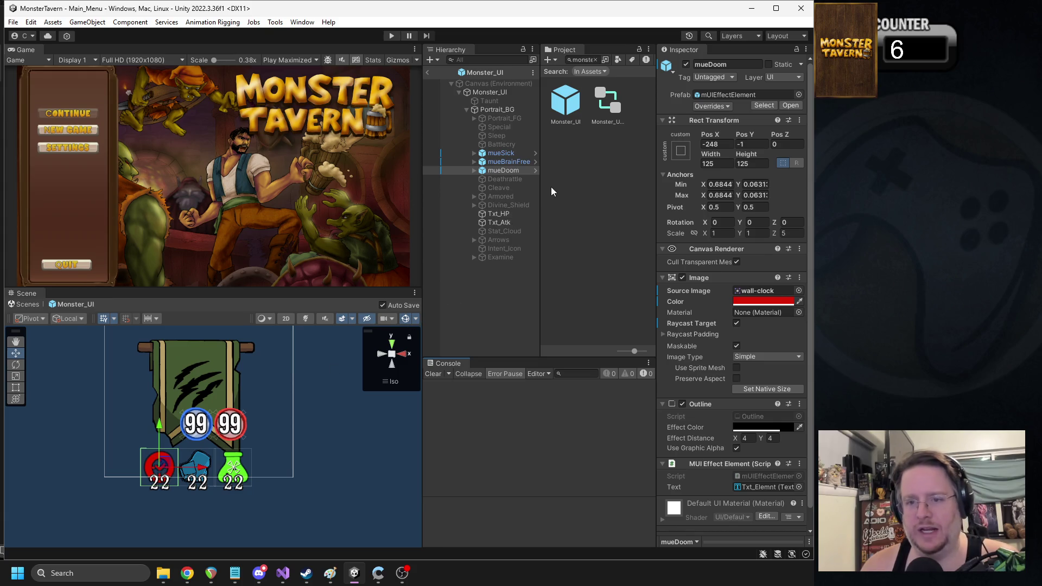
pyautogui.moveTo(734, 67); pyautogui.dragTo(711, 63)
pyautogui.write('Fading')
pyautogui.press('Return')
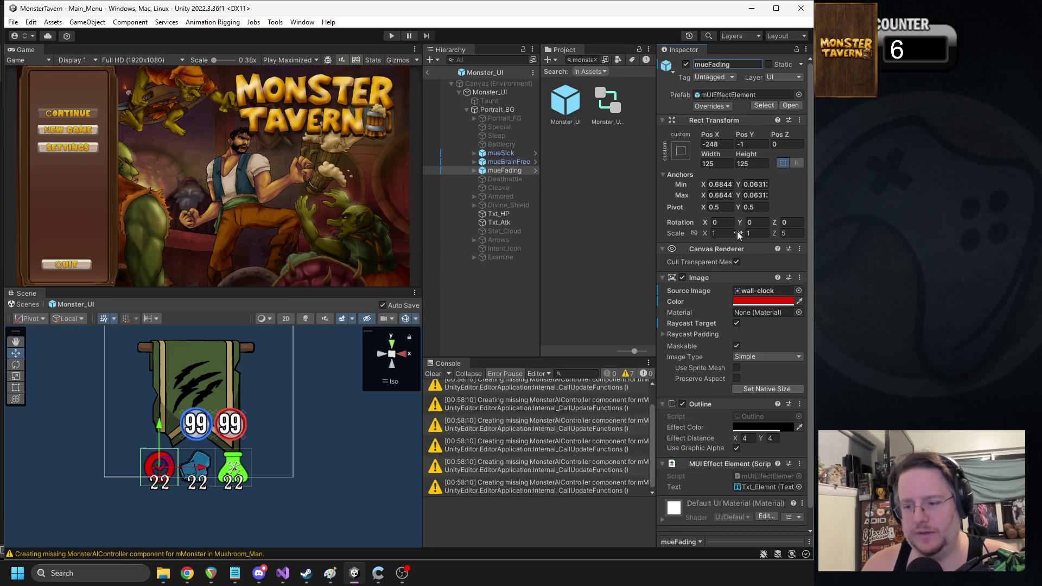
# Step: Open the Monster_UI object's mUIMonster script in the code editor
pyautogui.click(496, 95)
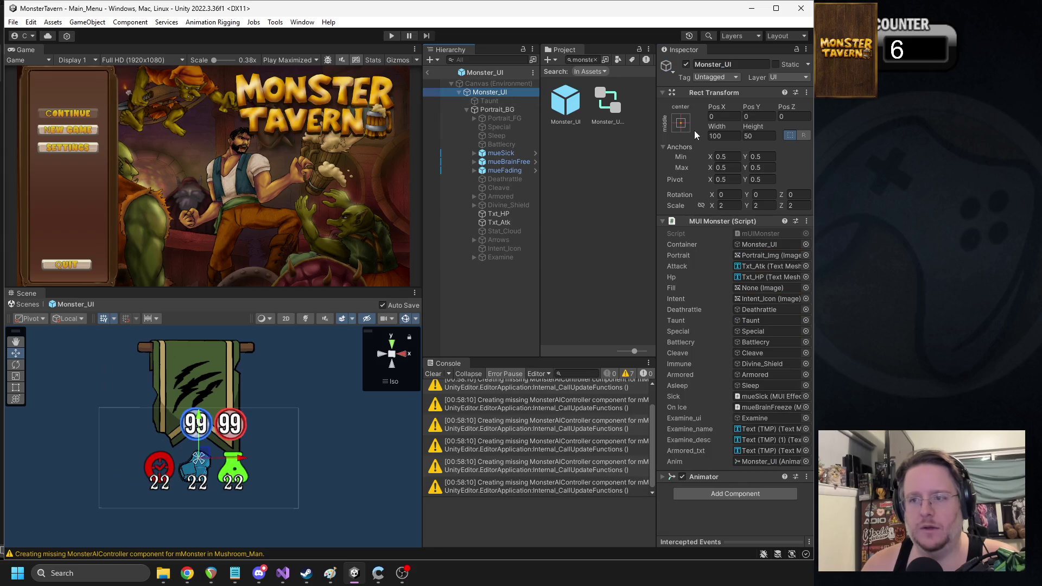
pyautogui.rightClick(738, 227)
pyautogui.click(766, 376)
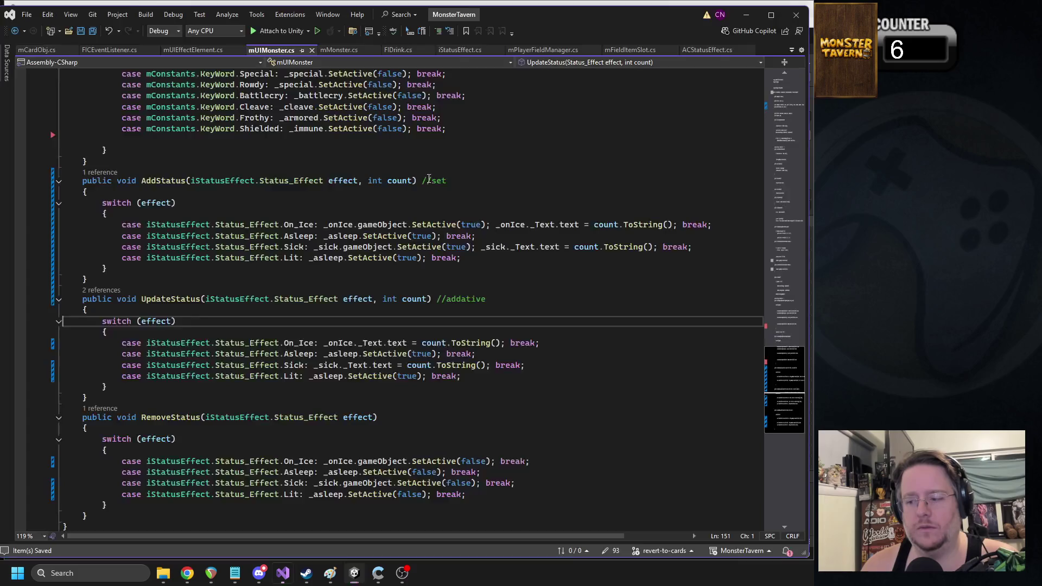
# Step: Append ', _fading' to the mUIEffectElement declaration in mUIMonster.cs and save
pyautogui.scroll(20, 426, 210)
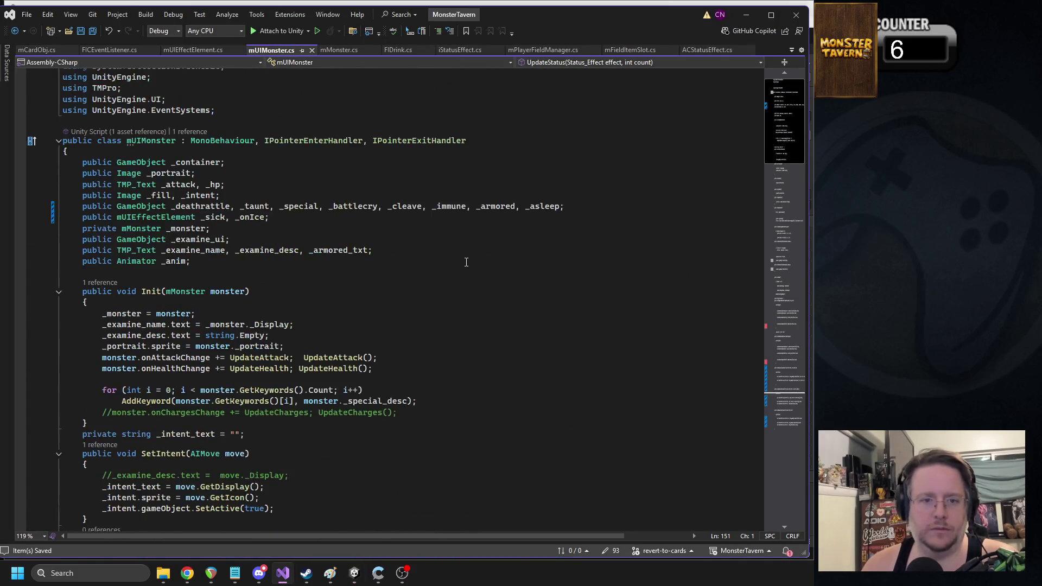
pyautogui.click(266, 236)
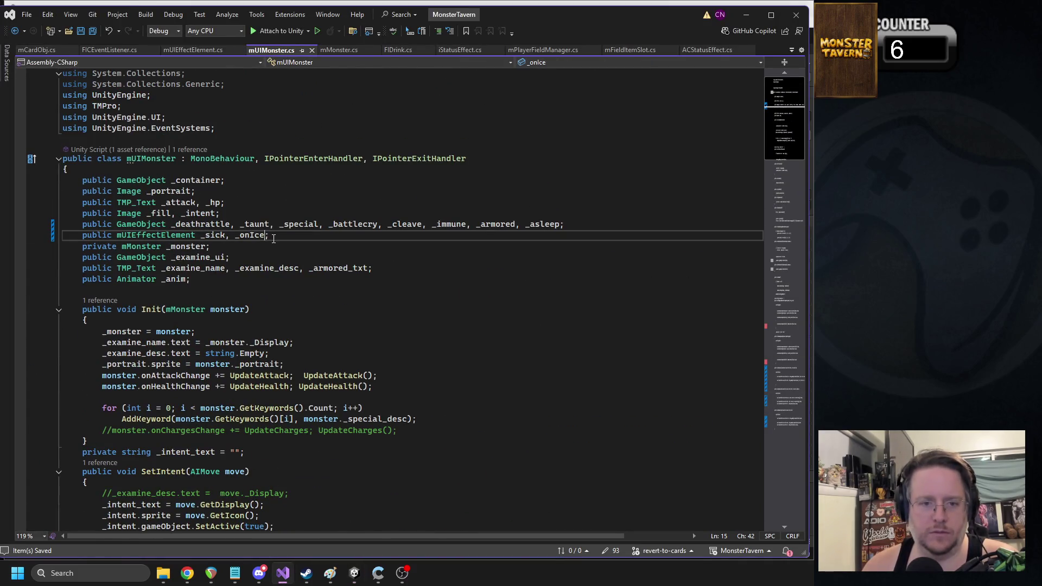
pyautogui.write(', _fading')
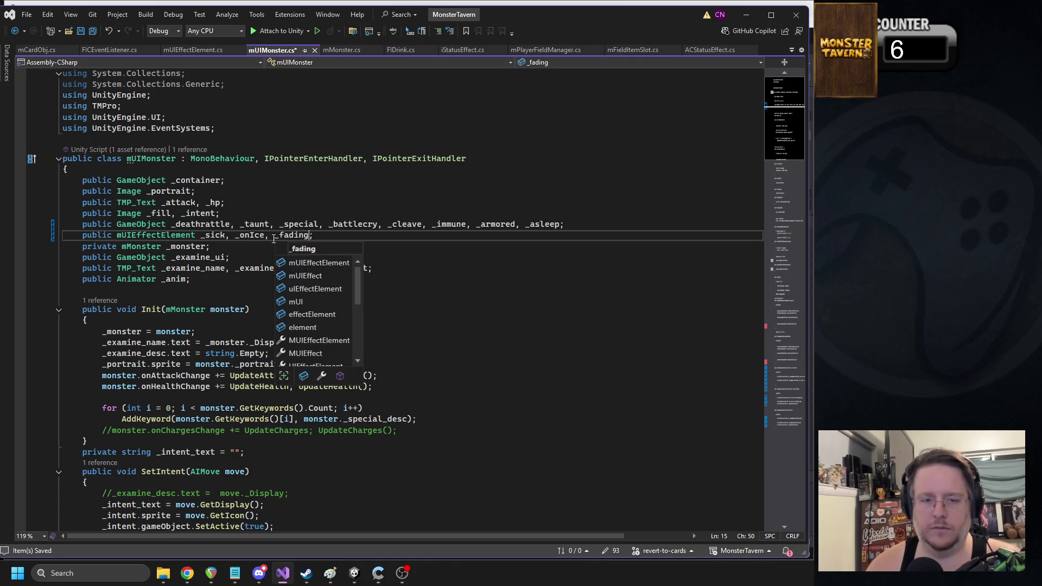
pyautogui.doubleClick(295, 224)
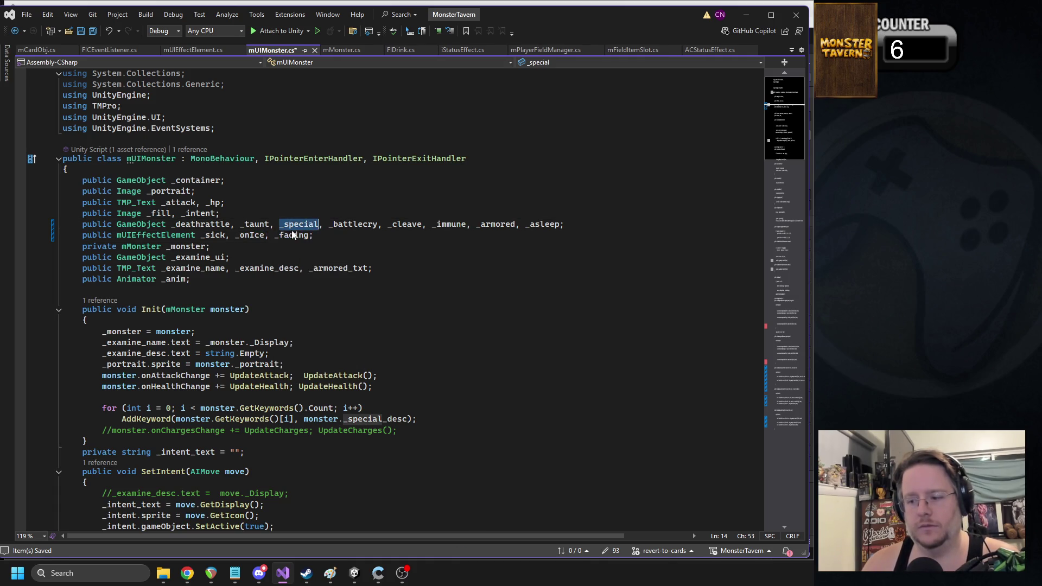
pyautogui.hotkey('ctrl', 's')
# Step: Collapse the AddKeyword and RemoveKeyword methods and select AddStatus' Lit case line
pyautogui.click(788, 318)
pyautogui.scroll(-2, 580, 335)
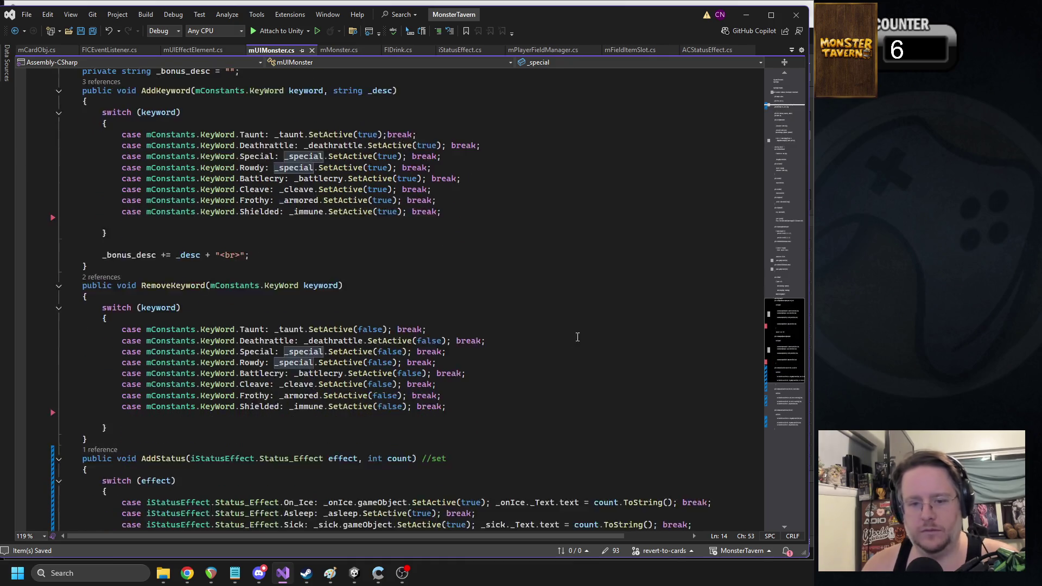
pyautogui.click(59, 253)
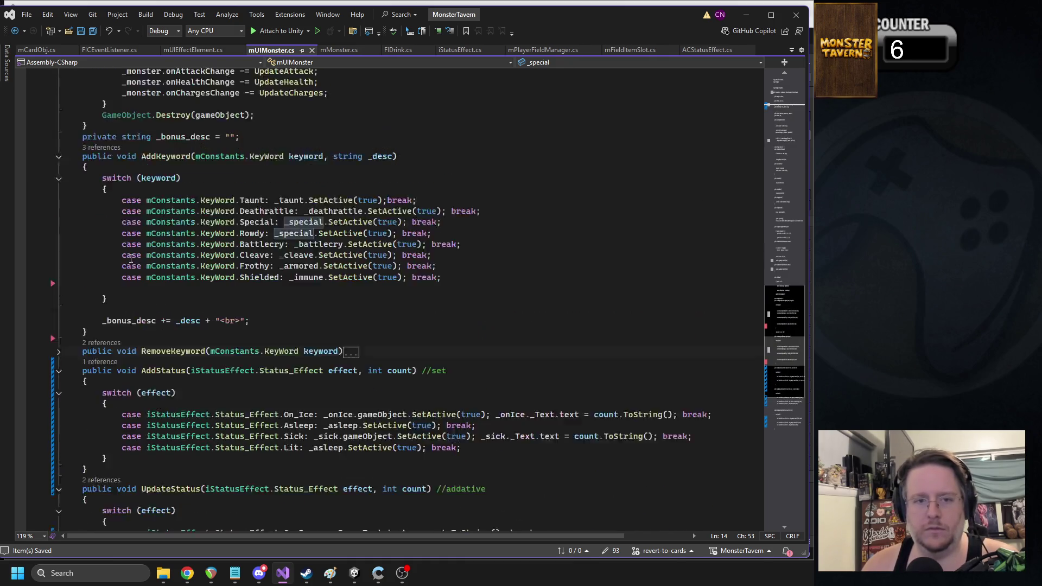
pyautogui.scroll(1, 61, 198)
pyautogui.click(60, 195)
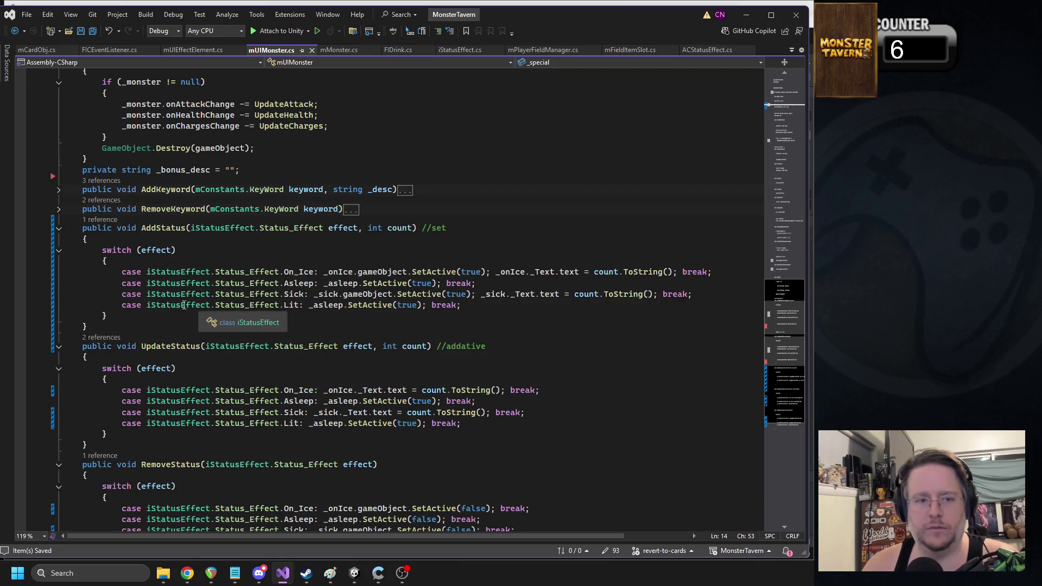
pyautogui.tripleClick(266, 312)
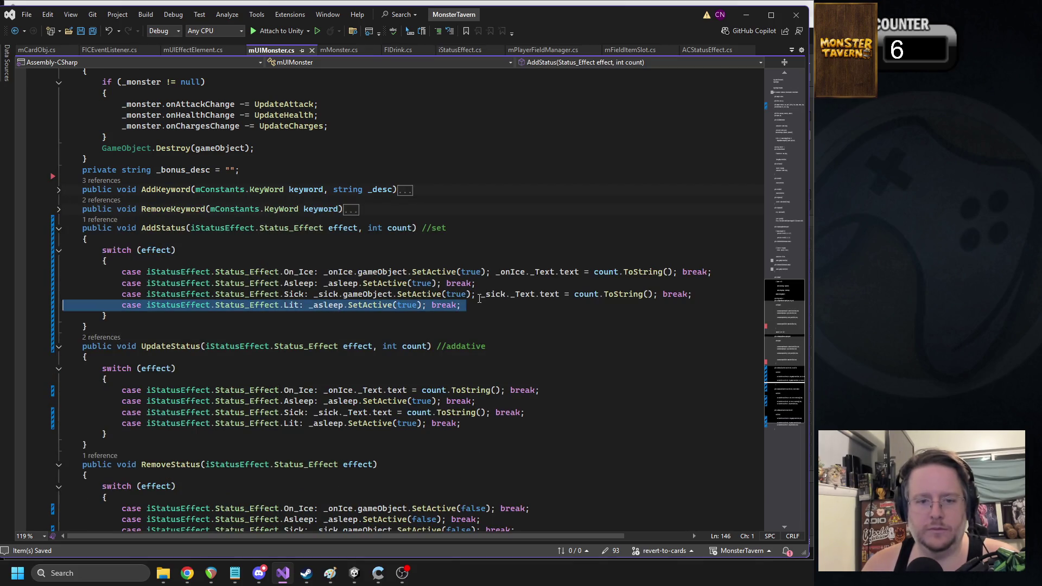
# Step: Add a Fading case to AddStatus that activates _fading and updates its text
pyautogui.hotkey('ctrl', 'c')
pyautogui.hotkey('ctrl', 'v')
pyautogui.hotkey('ctrl', 'v')
pyautogui.press('Return')
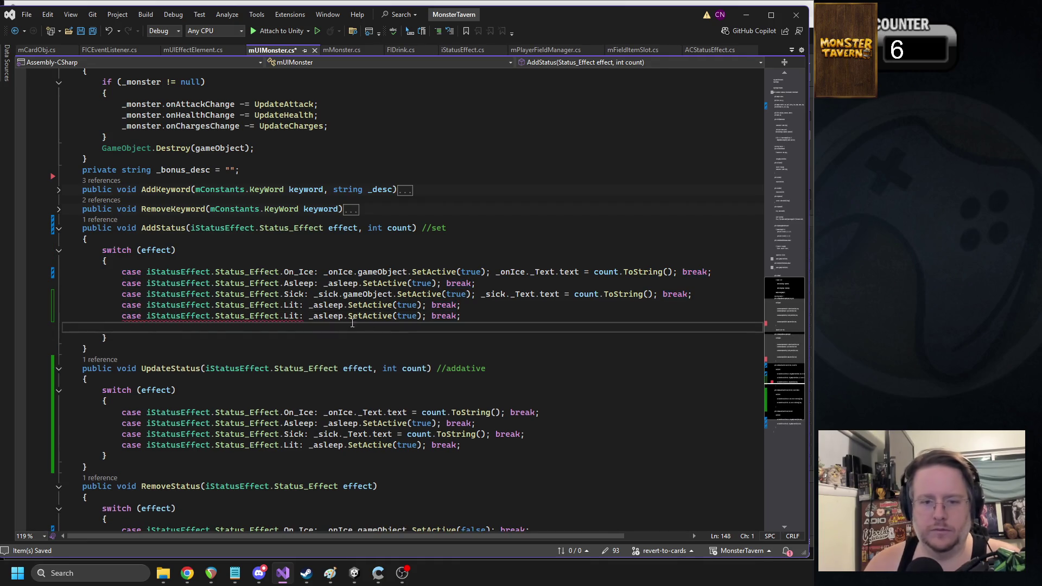
pyautogui.doubleClick(292, 315)
pyautogui.write('F')
pyautogui.press('Tab')
pyautogui.doubleClick(341, 315)
pyautogui.write('_fading')
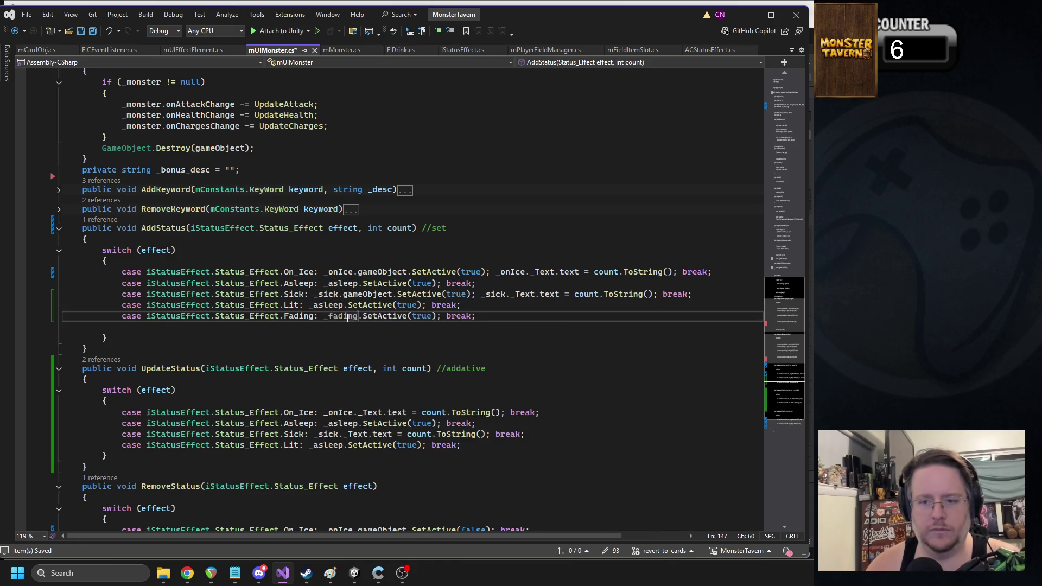
pyautogui.moveTo(496, 272); pyautogui.dragTo(679, 274)
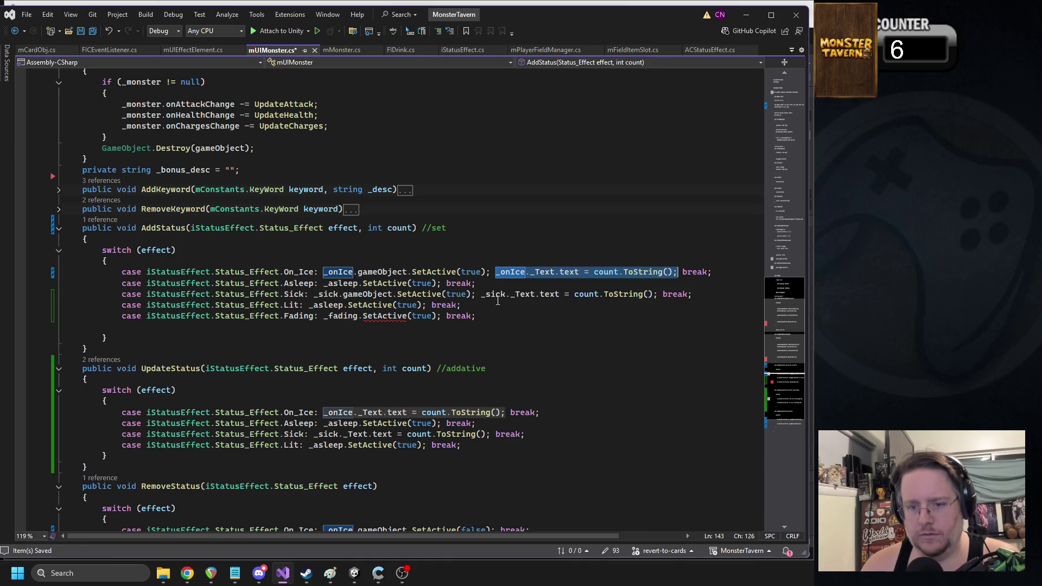
pyautogui.click(447, 316)
pyautogui.hotkey('ctrl', 'v')
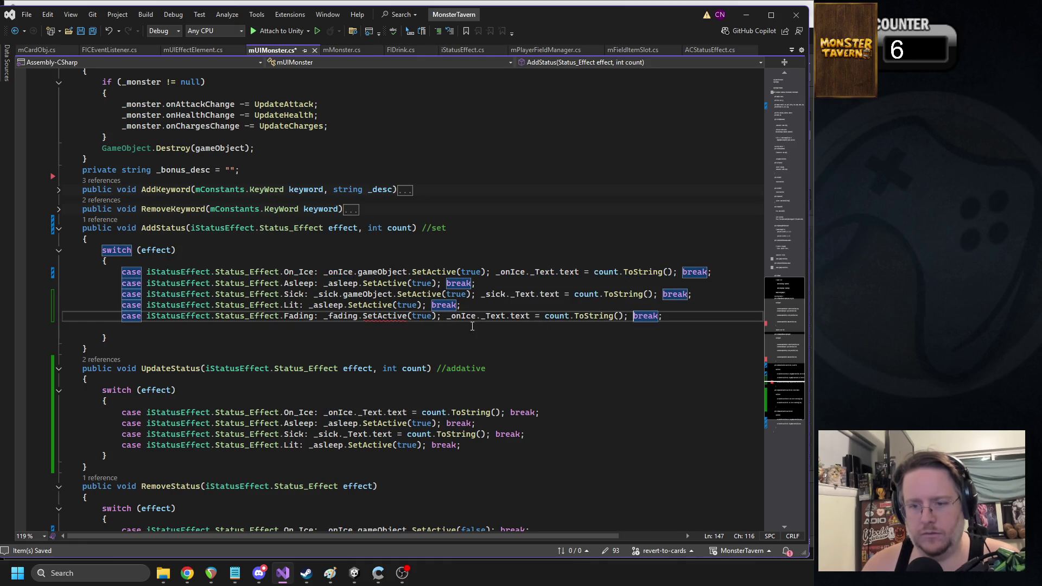
pyautogui.click(362, 316)
pyautogui.write('ga')
pyautogui.press('Tab')
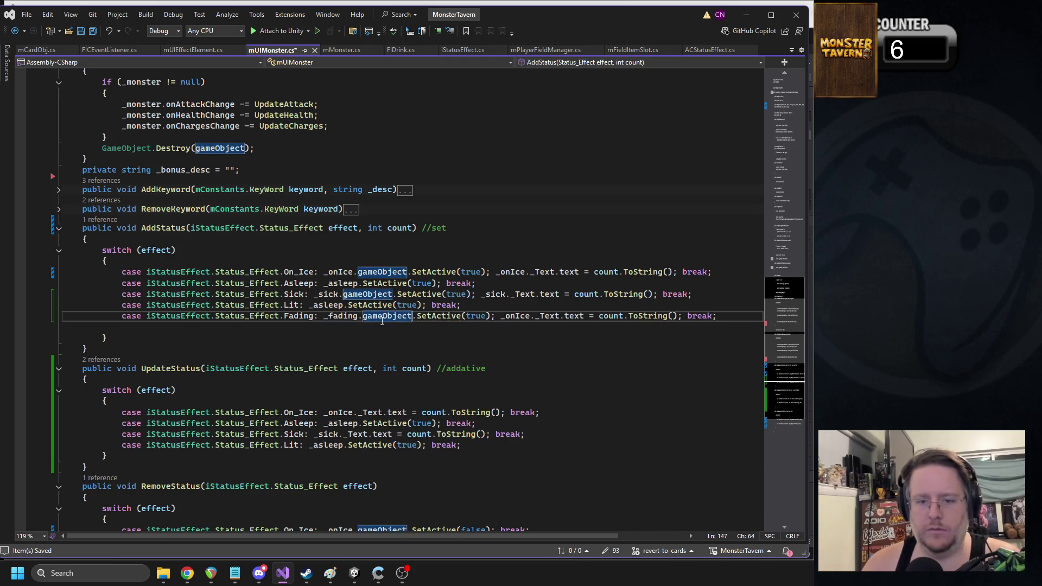
pyautogui.tripleClick(383, 318)
# Step: Add a text-only Fading case using _fading to UpdateStatus
pyautogui.click(474, 446)
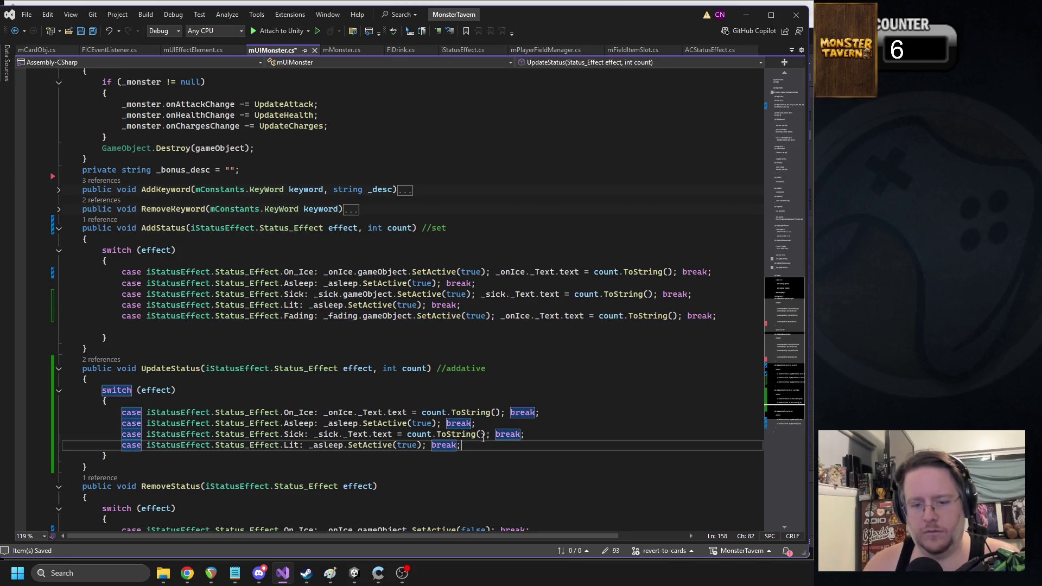
pyautogui.press('Return')
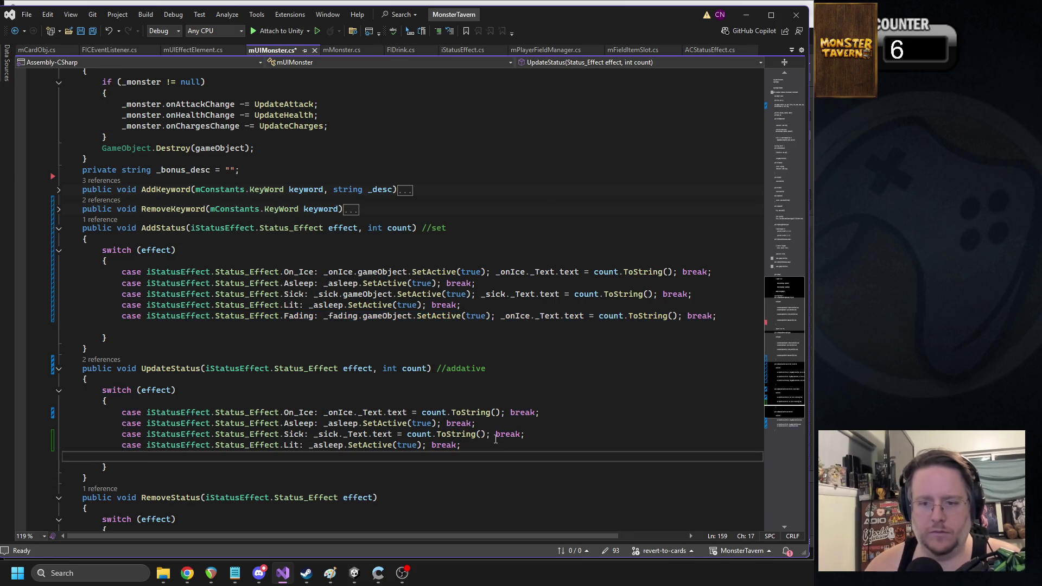
pyautogui.doubleClick(341, 316)
pyautogui.hotkey('ctrl', 'c')
pyautogui.doubleClick(515, 316)
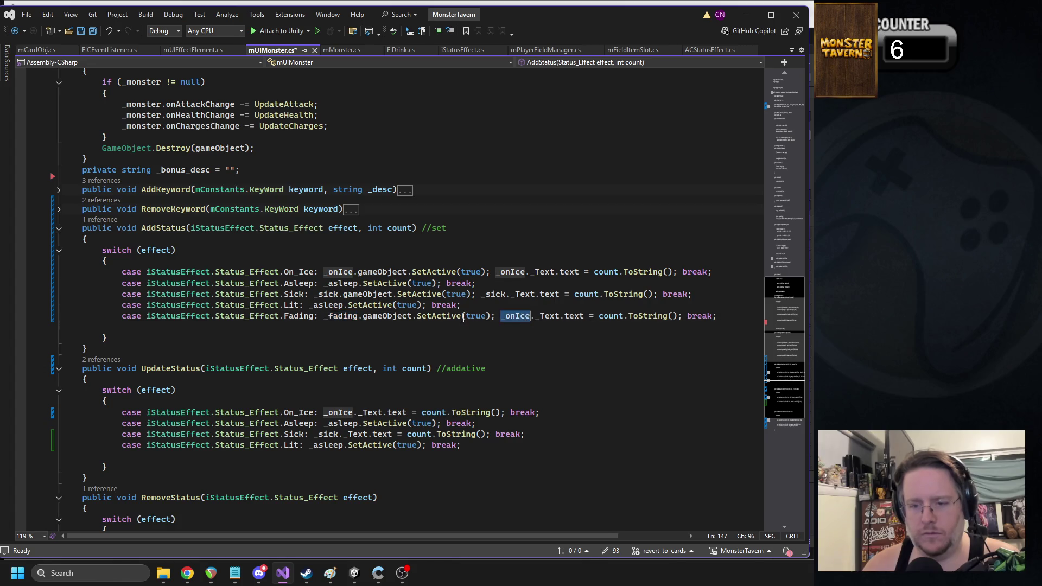
pyautogui.hotkey('ctrl', 'v')
pyautogui.click(458, 320)
pyautogui.tripleClick(458, 320)
pyautogui.hotkey('ctrl', 'c')
pyautogui.click(145, 459)
pyautogui.hotkey('ctrl', 'v')
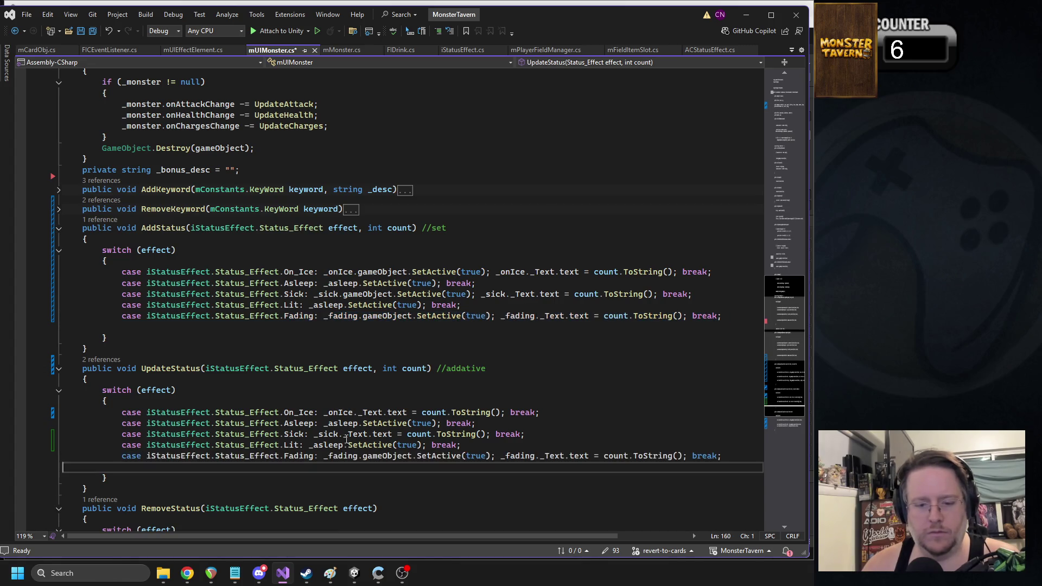
pyautogui.moveTo(322, 456); pyautogui.dragTo(500, 458)
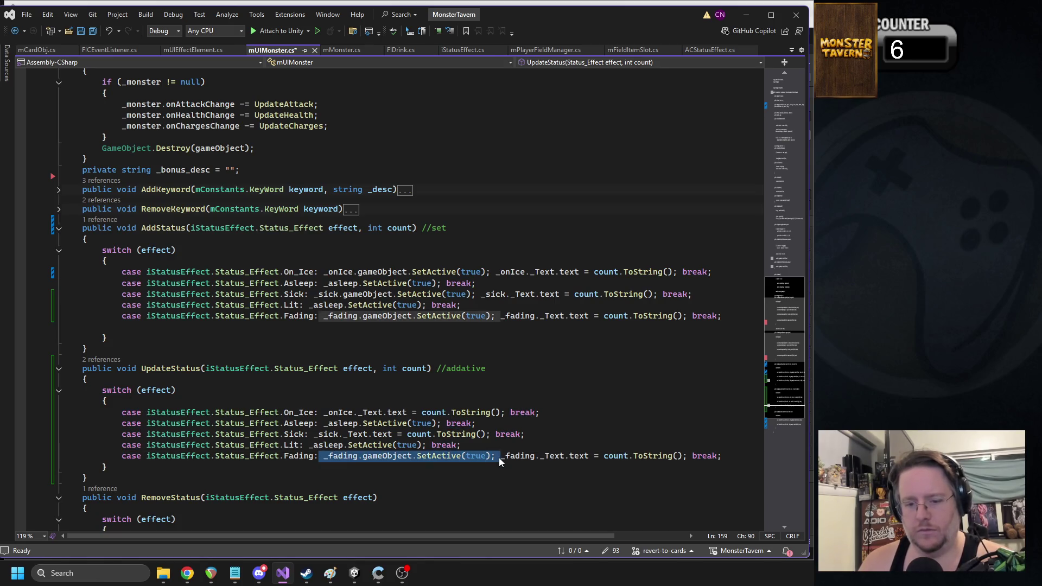
pyautogui.press('BackSpace')
pyautogui.scroll(-5, 392, 345)
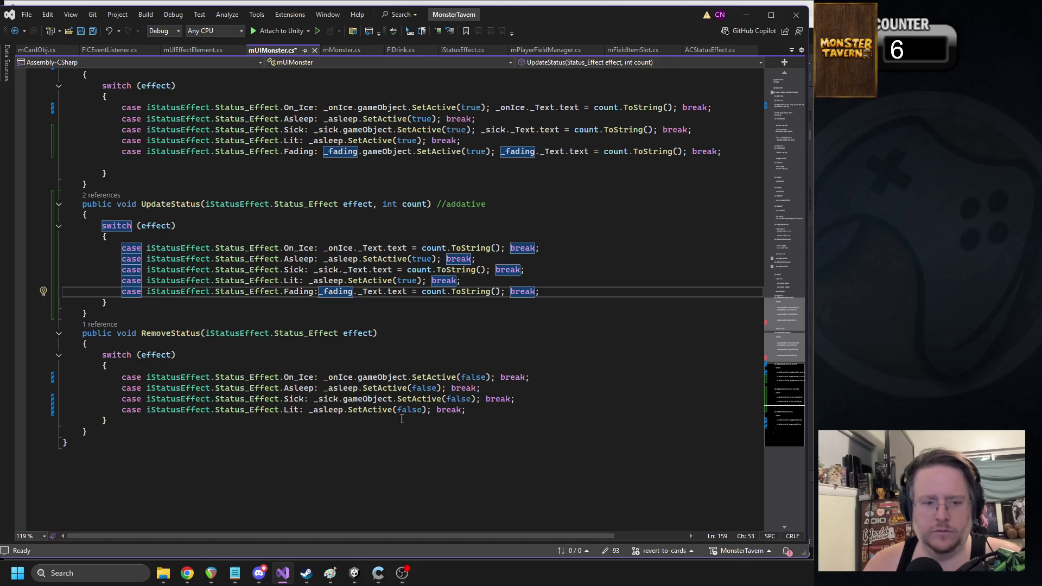
# Step: Add a Fading case calling _fading SetActive(false) to RemoveStatus, then save
pyautogui.click(505, 410)
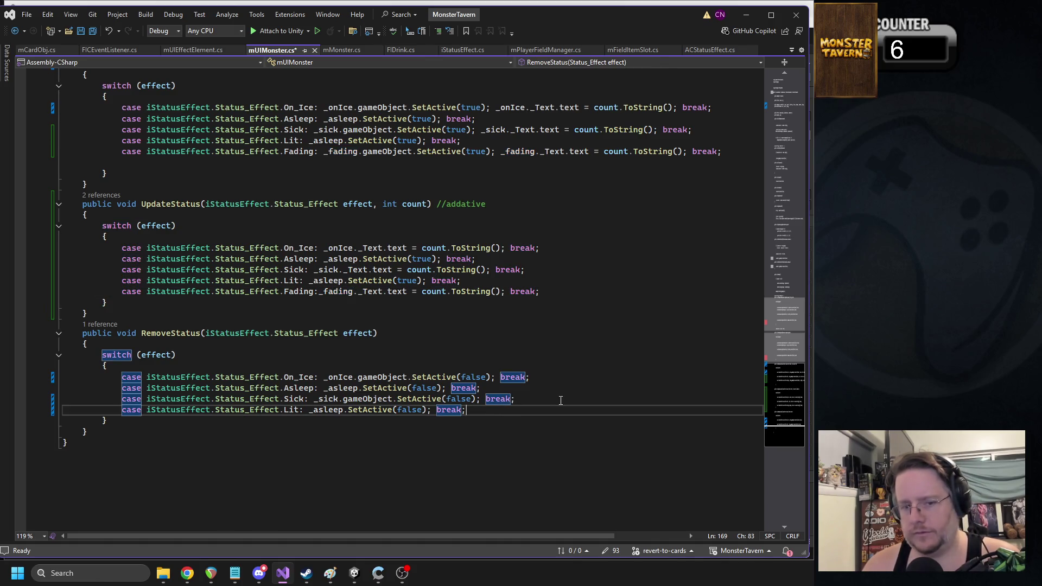
pyautogui.press('Return')
pyautogui.hotkey('ctrl', 'v')
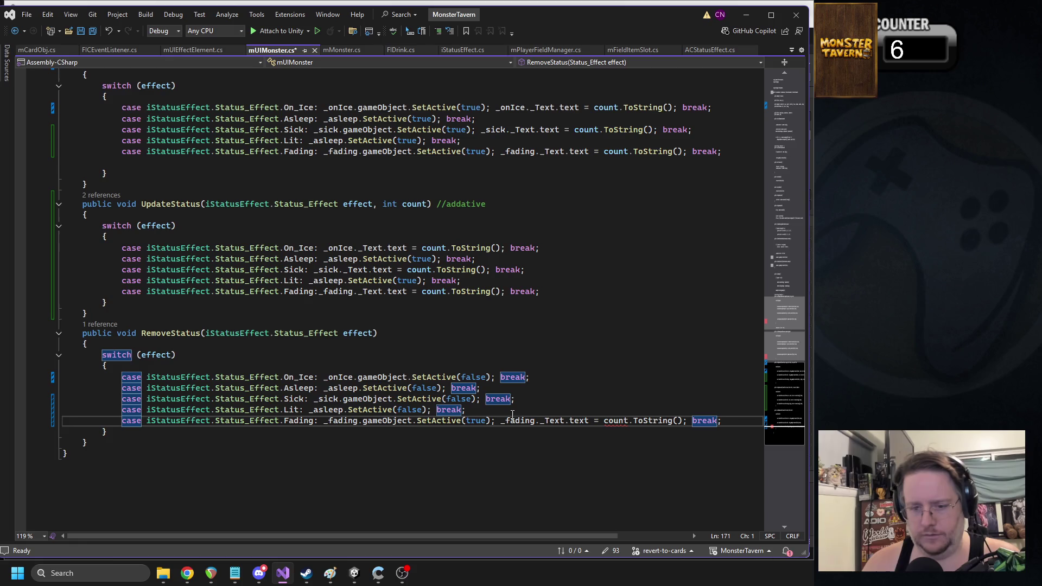
pyautogui.doubleClick(476, 421)
pyautogui.write('false')
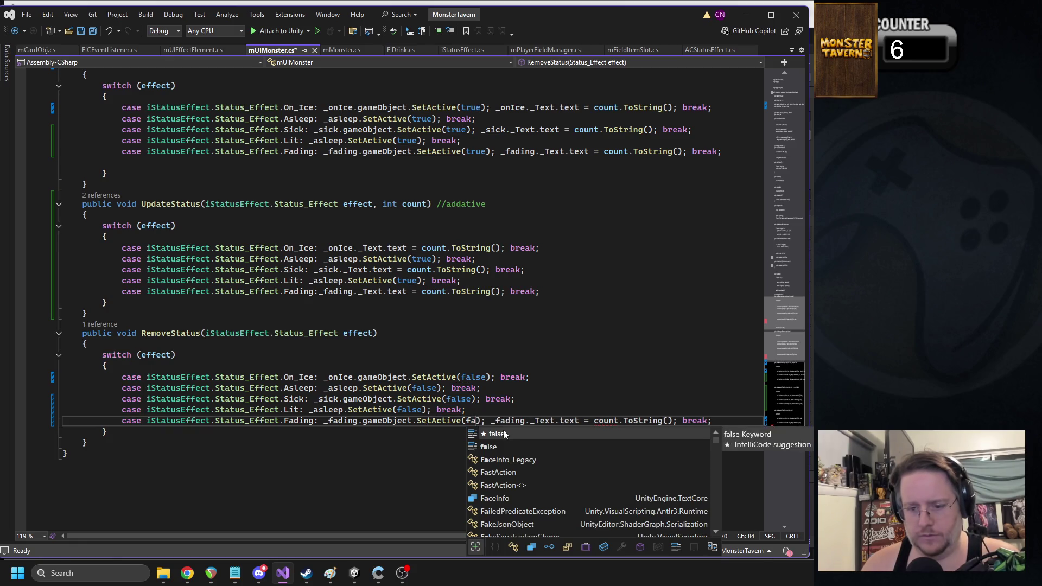
pyautogui.moveTo(501, 421); pyautogui.dragTo(690, 421)
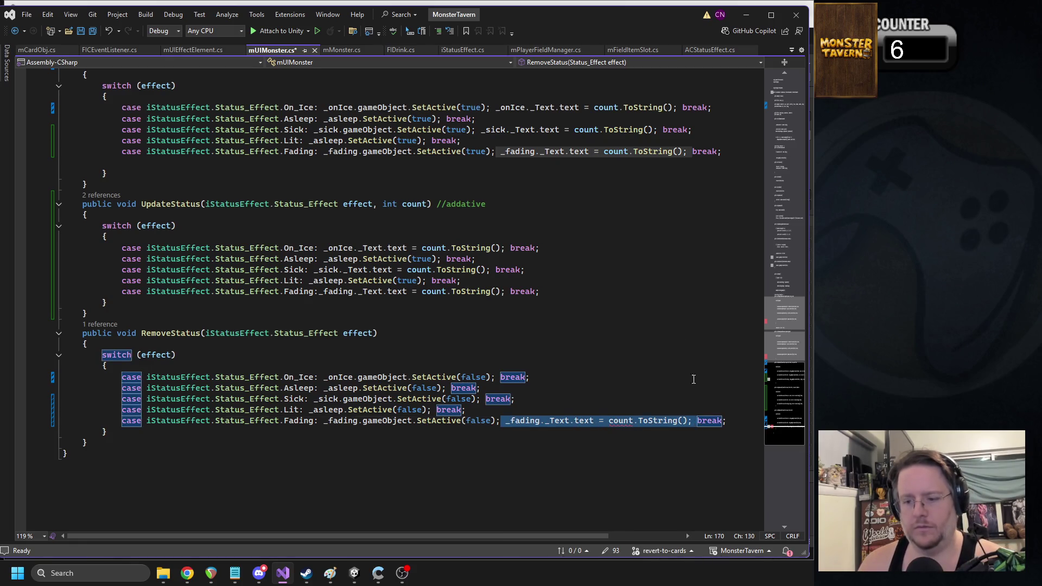
pyautogui.press('Delete')
pyautogui.click(505, 270)
pyautogui.hotkey('ctrl', 's')
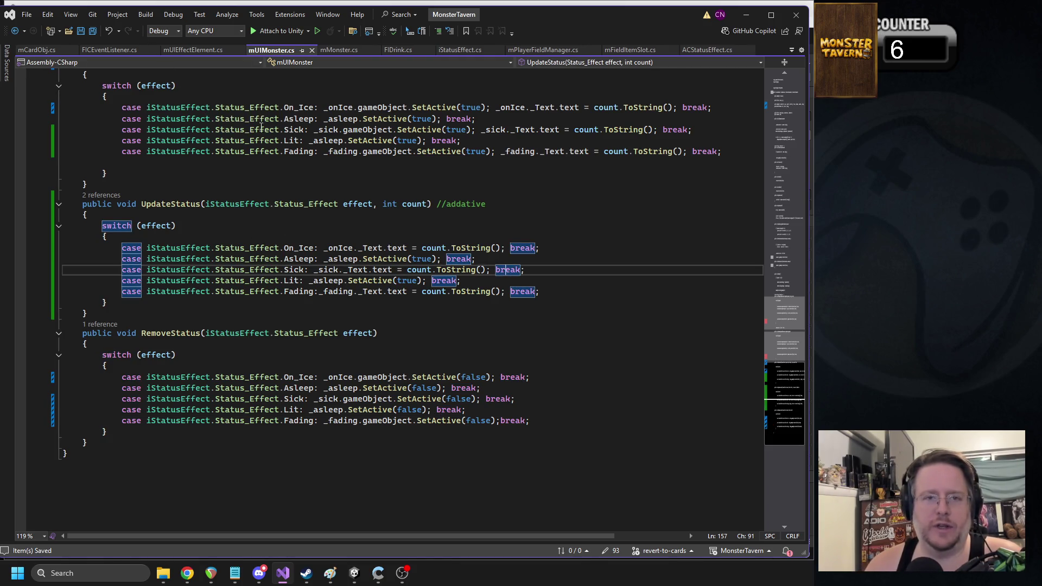
# Step: Add 'public bool canOveride = true;' under _effect_Type in the iStatusEffect class
pyautogui.click(312, 50)
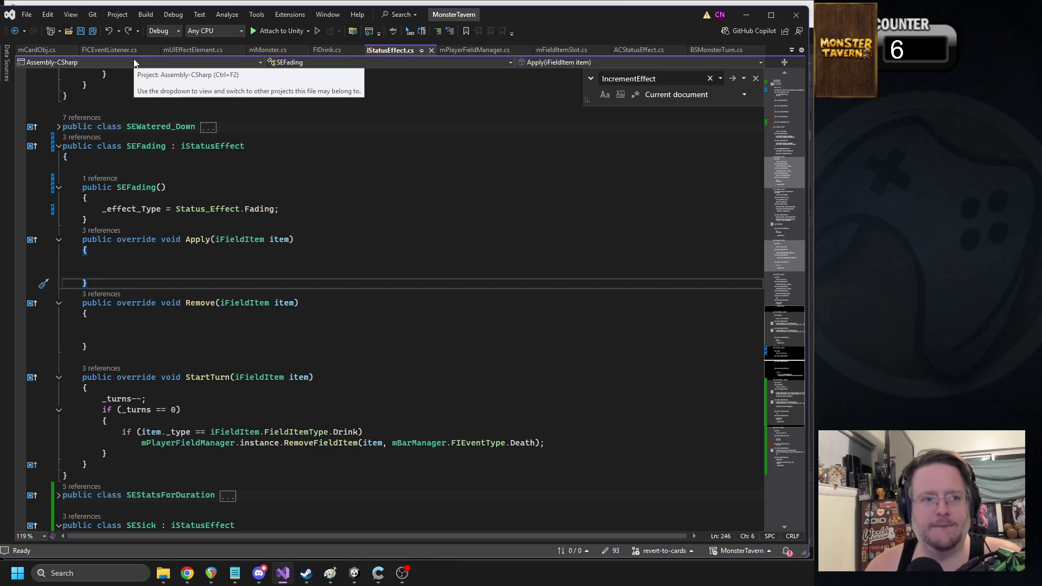
pyautogui.scroll(20, 792, 269)
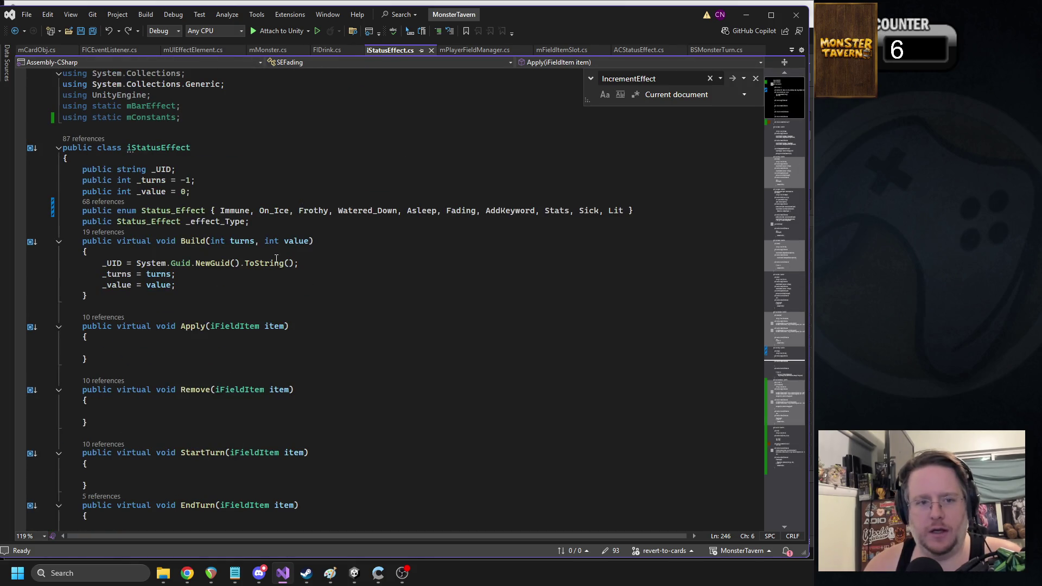
pyautogui.click(219, 285)
pyautogui.click(294, 226)
pyautogui.press('Return')
pyautogui.write('public bool canOveride = true;')
# Step: Rename the new field to canStack and save iStatusEffect.cs
pyautogui.doubleClick(161, 234)
pyautogui.hotkey('ctrl', 's')
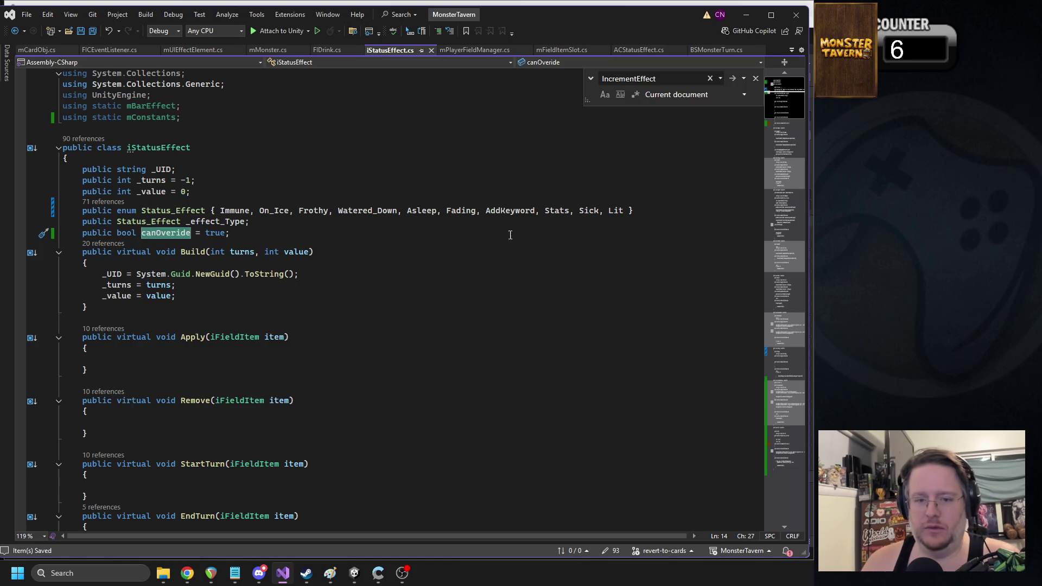
pyautogui.write('canStack')
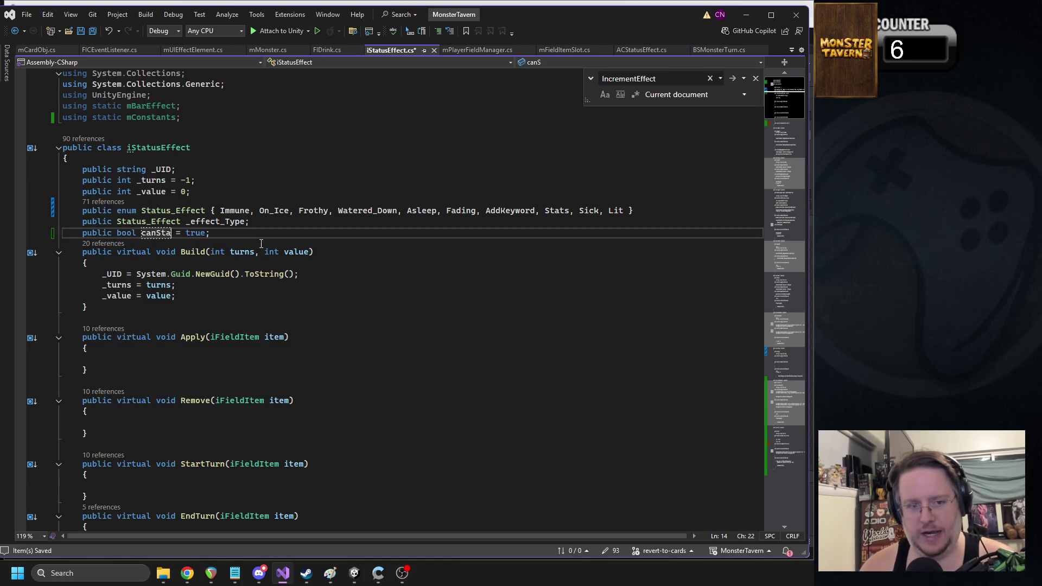
pyautogui.click(143, 233)
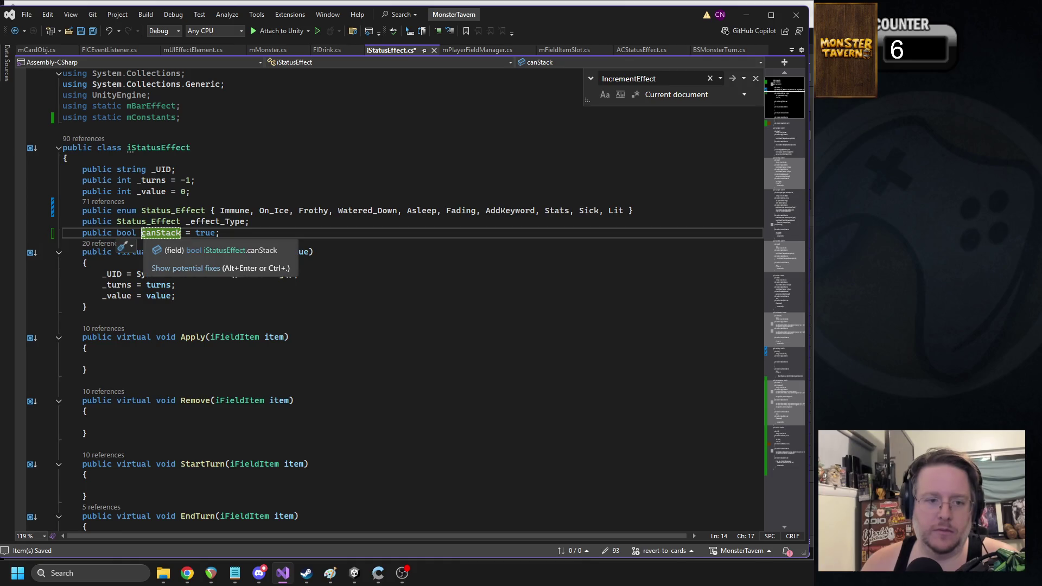
pyautogui.click(147, 233)
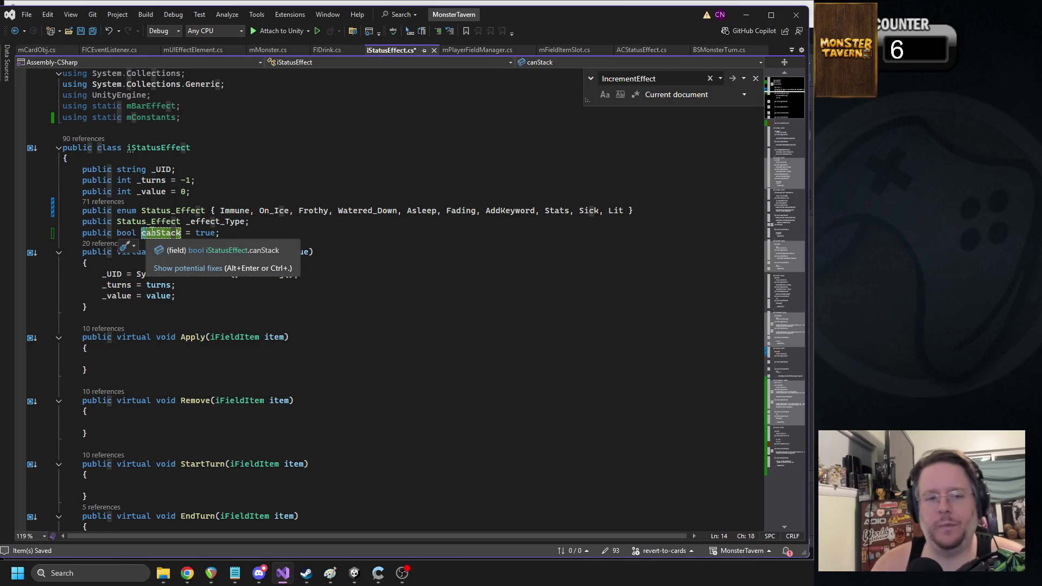
pyautogui.hotkey('ctrl', 's')
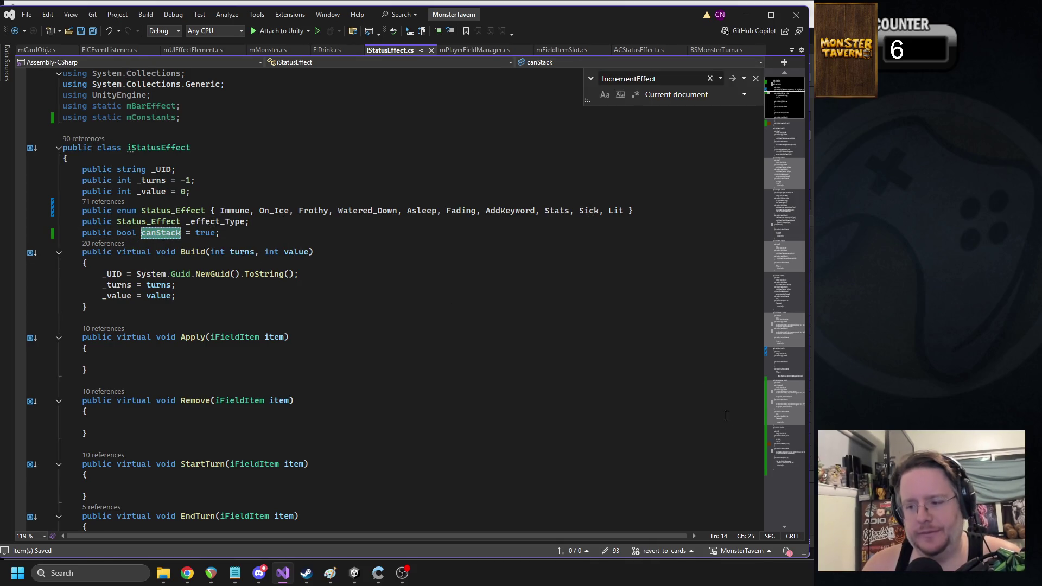
pyautogui.click(778, 441)
# Step: Add 'canStack = false;' after the _effect_Type line in the SEFading constructor and save
pyautogui.scroll(12, 322, 199)
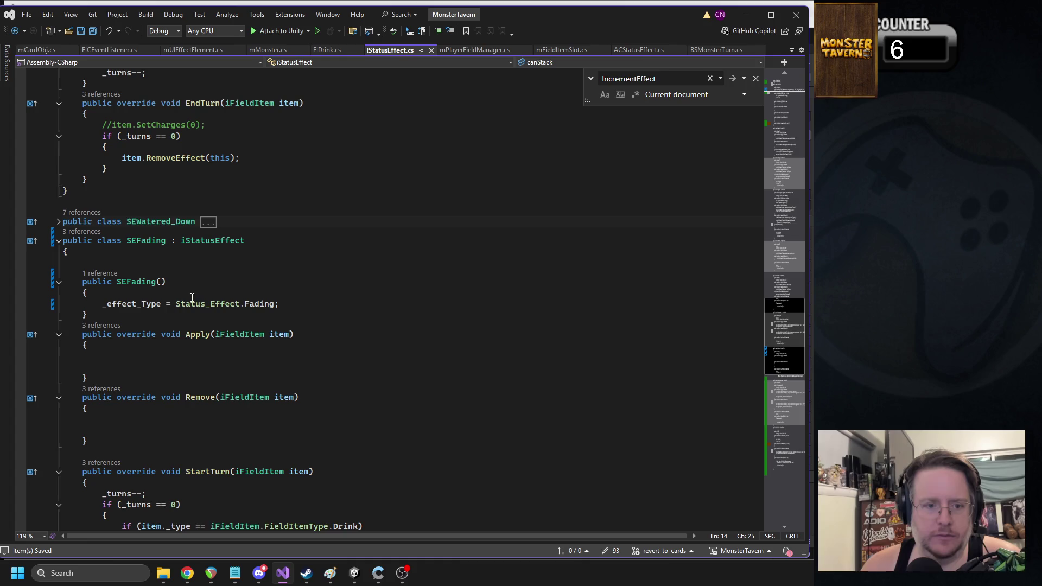
pyautogui.click(190, 263)
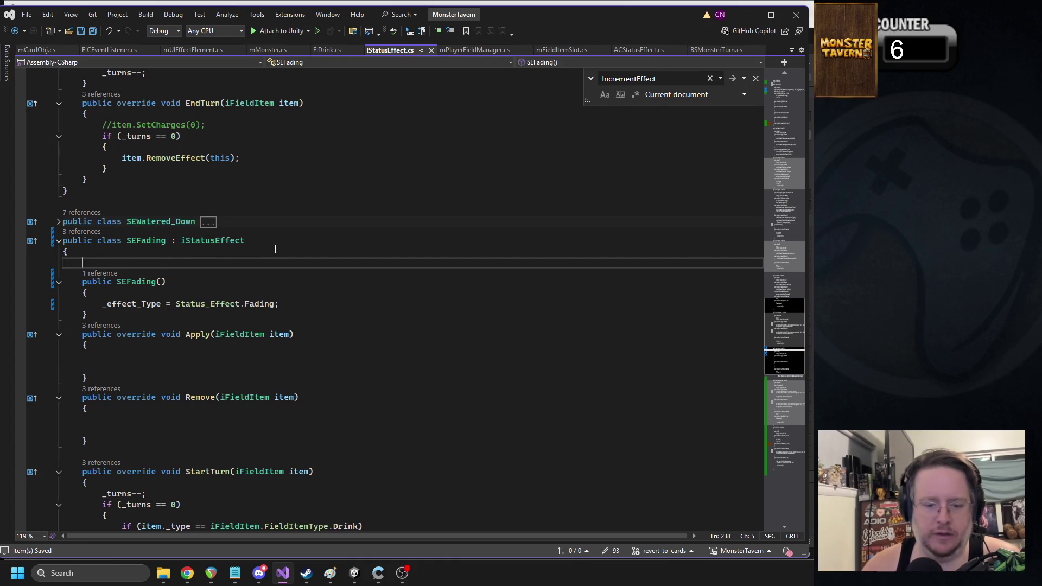
pyautogui.write('pr')
pyautogui.press('BackSpace')
pyautogui.press('BackSpace')
pyautogui.click(305, 304)
pyautogui.press('Return')
pyautogui.write('canStack =')
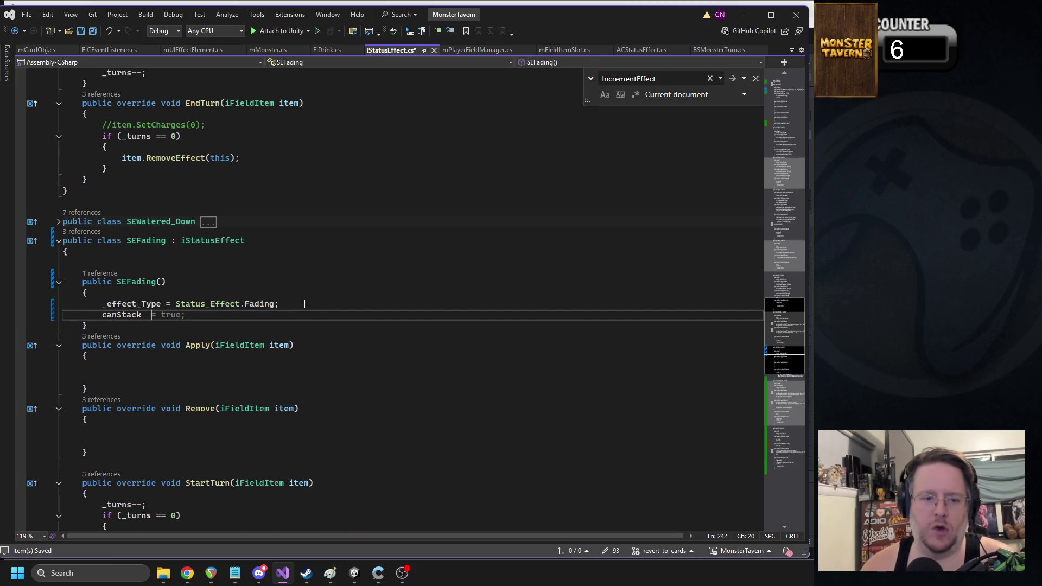
pyautogui.write(' false;')
pyautogui.hotkey('ctrl', 's')
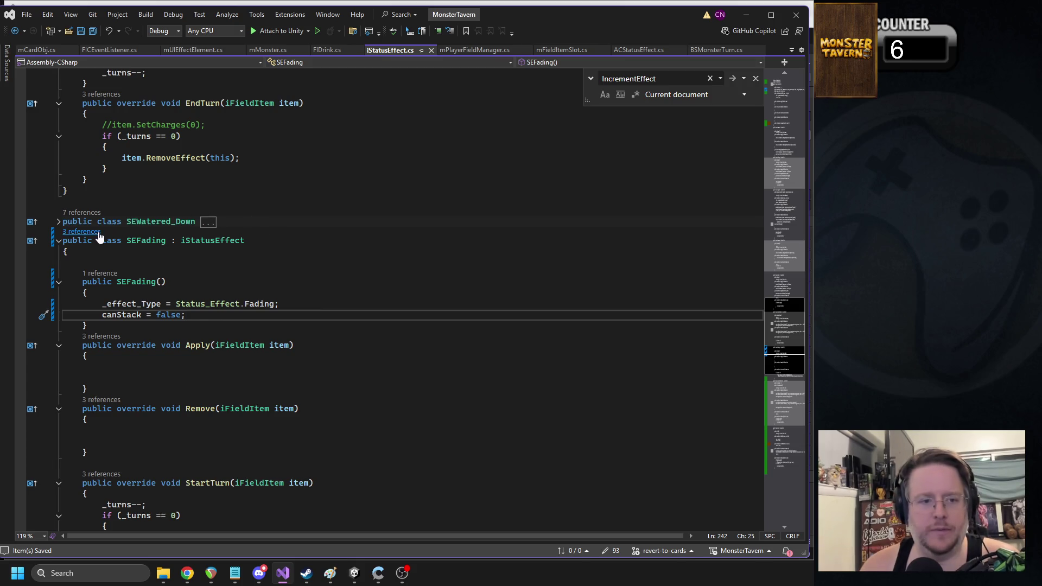
pyautogui.click(99, 233)
pyautogui.click(275, 242)
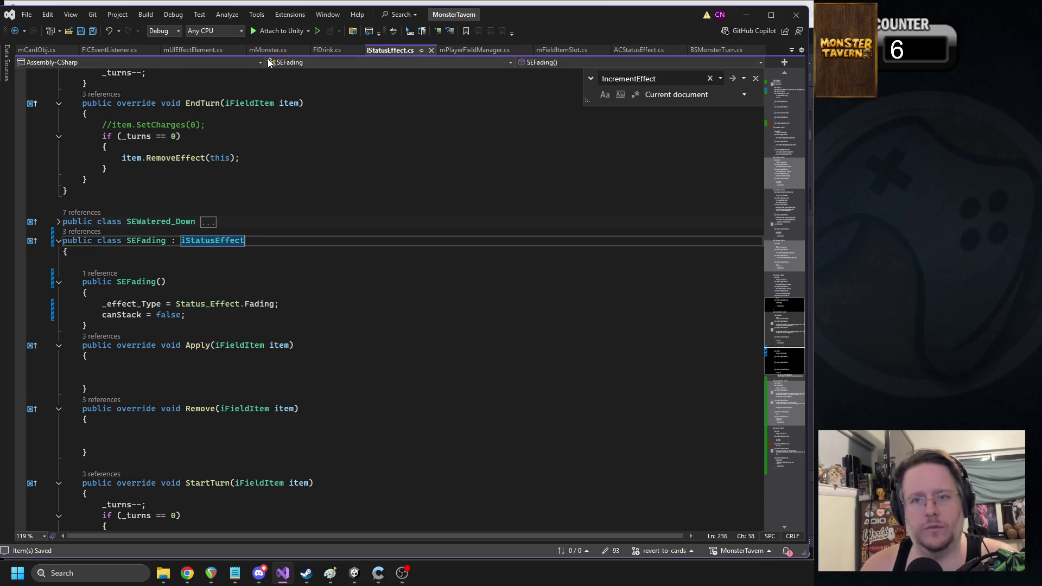
pyautogui.scroll(-3, 308, 206)
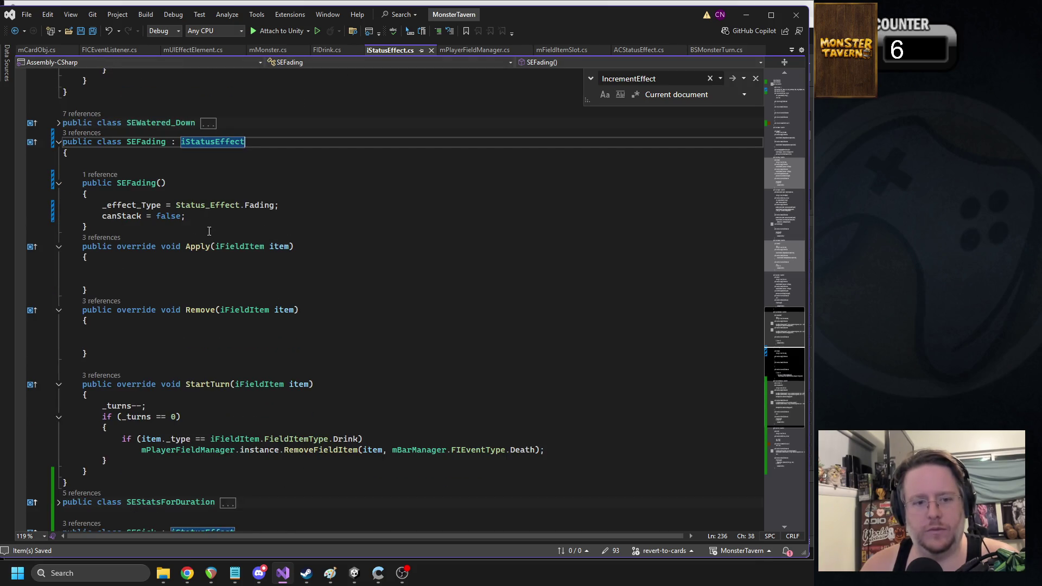
pyautogui.scroll(-9, 209, 232)
pyautogui.scroll(-5, 255, 255)
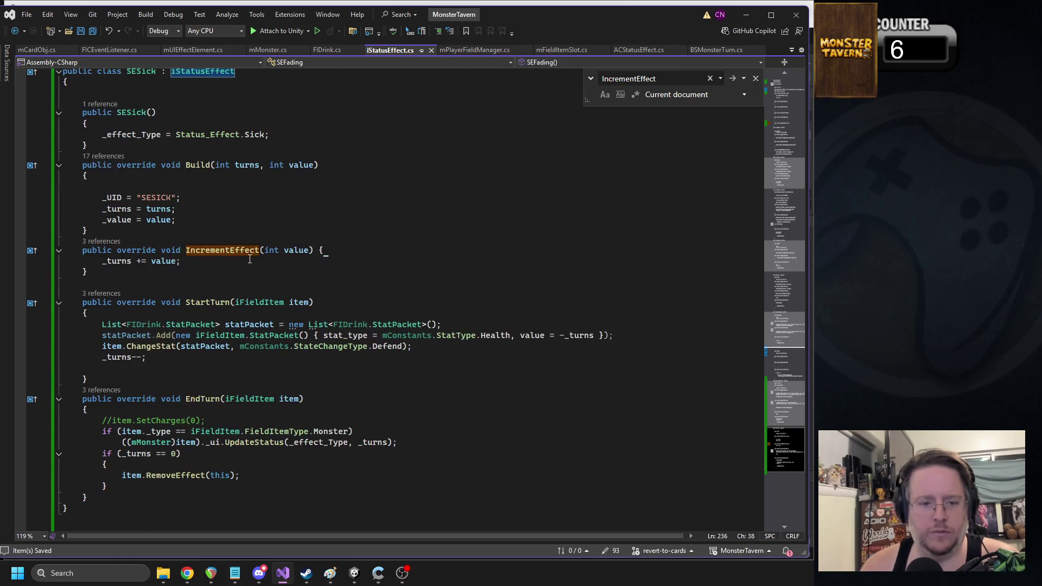
pyautogui.scroll(3, 247, 262)
pyautogui.scroll(-7, 248, 262)
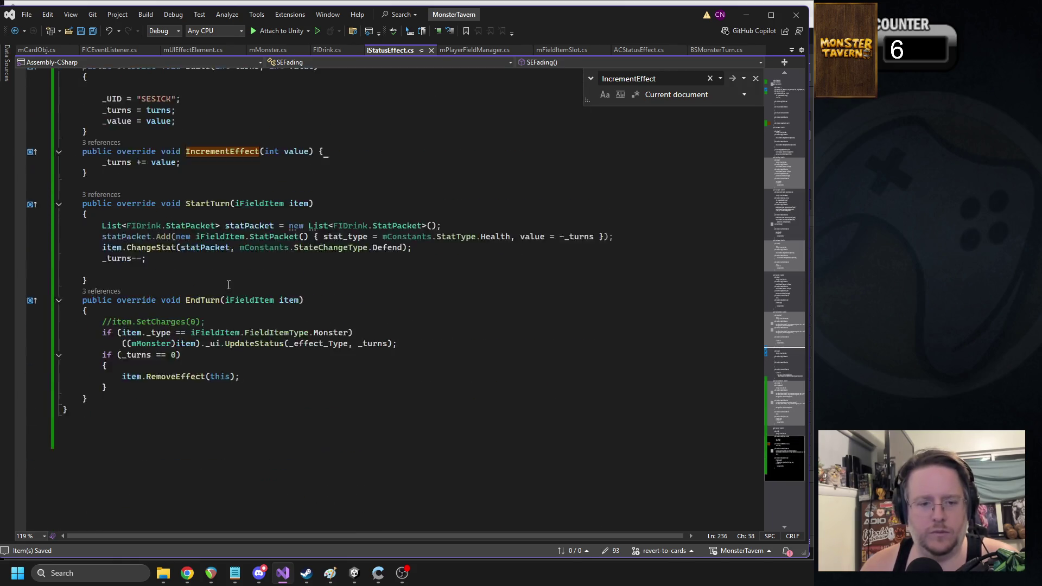
pyautogui.scroll(3, 248, 232)
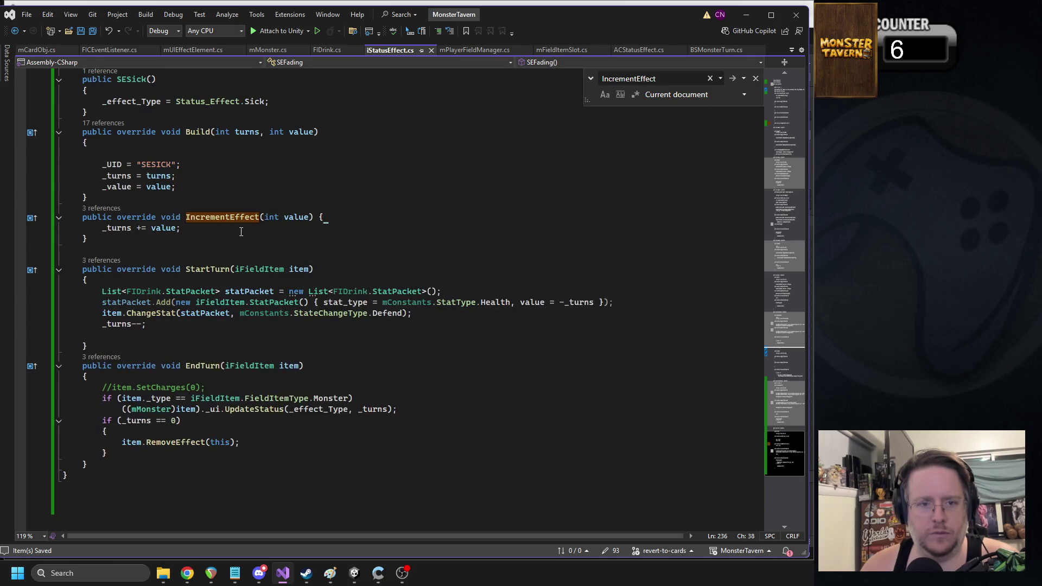
pyautogui.click(101, 208)
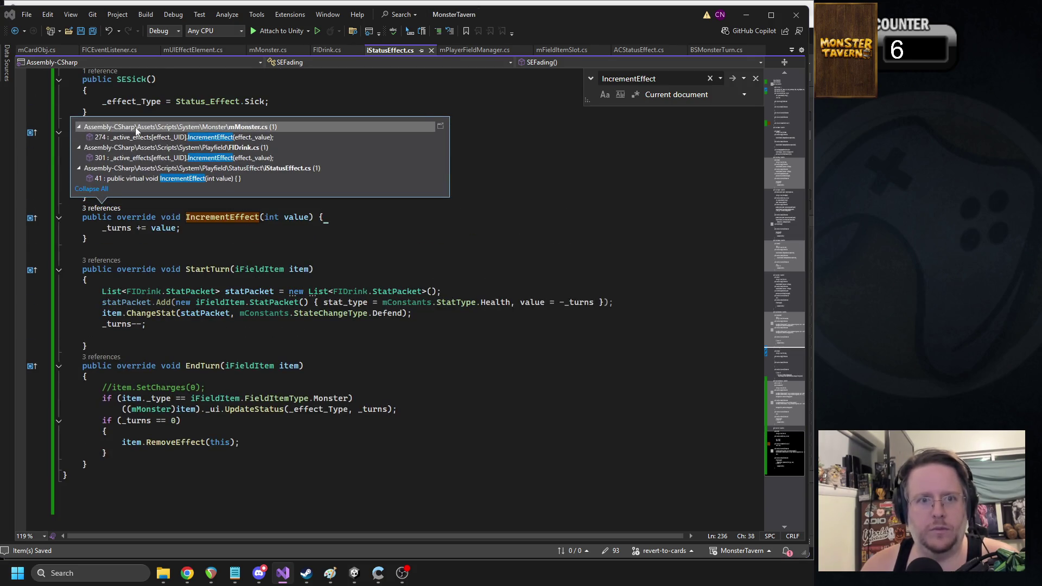
pyautogui.moveTo(157, 139)
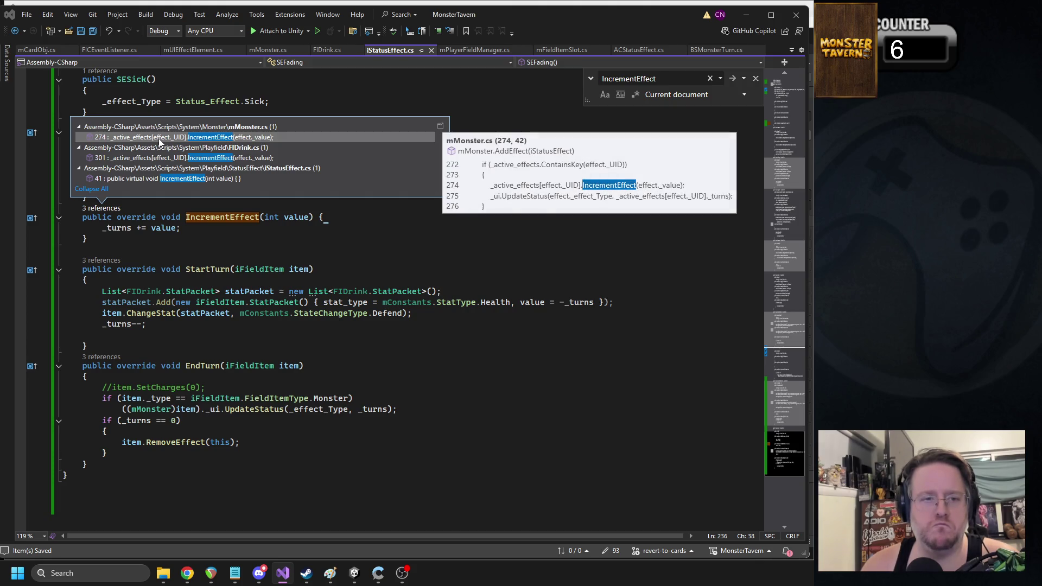
pyautogui.click(107, 228)
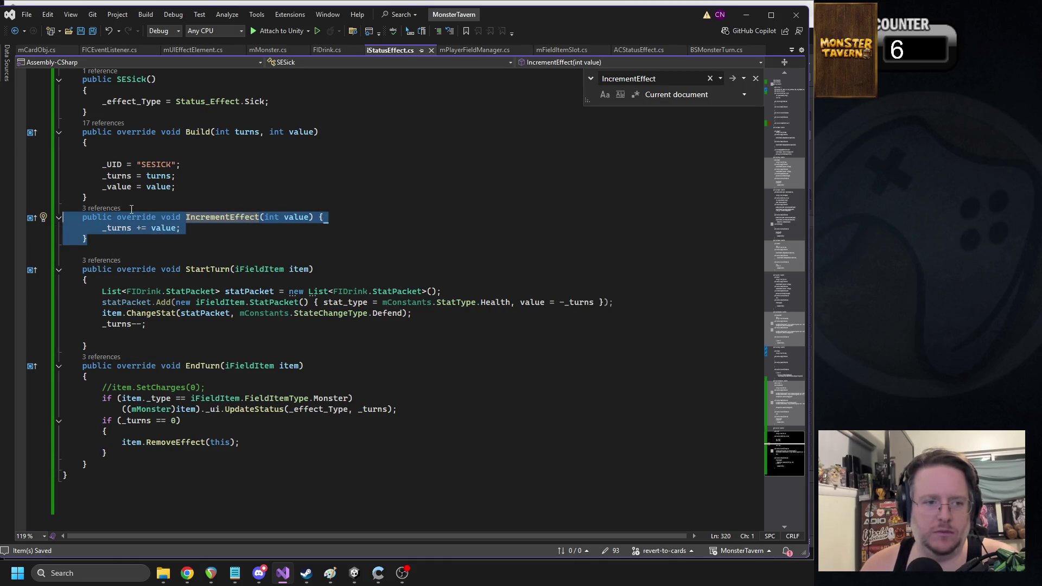
pyautogui.click(775, 92)
pyautogui.tripleClick(156, 234)
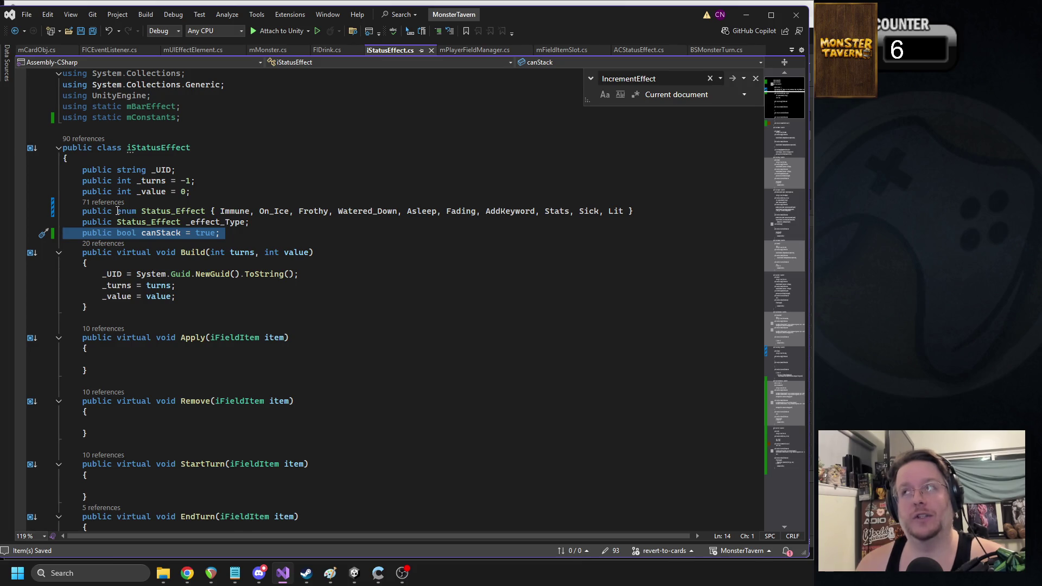
# Step: Delete the canStack field, save, then follow AddEffect's references to mMonster's override
pyautogui.press('Return')
pyautogui.hotkey('ctrl', 's')
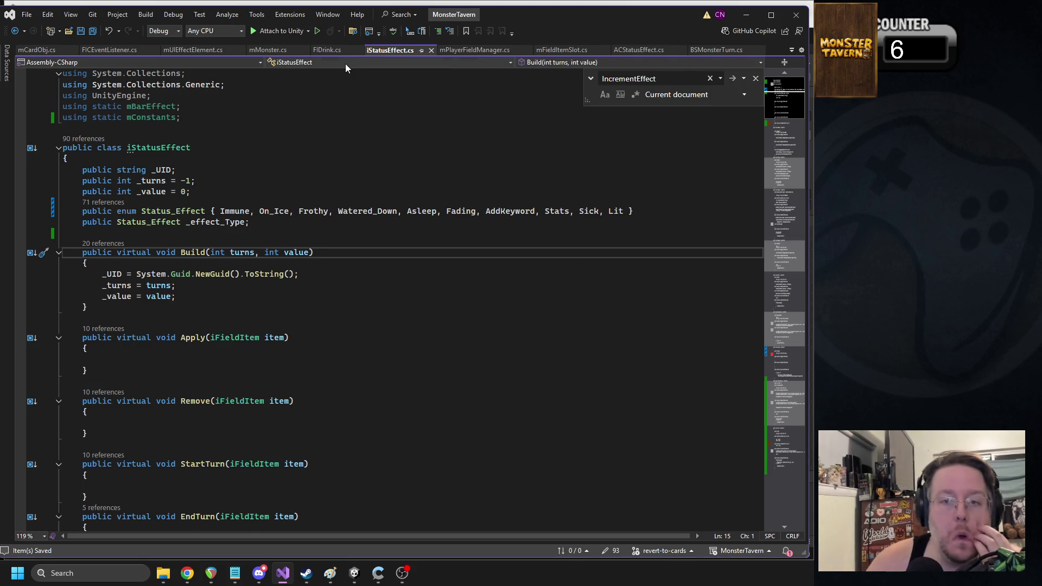
pyautogui.click(646, 51)
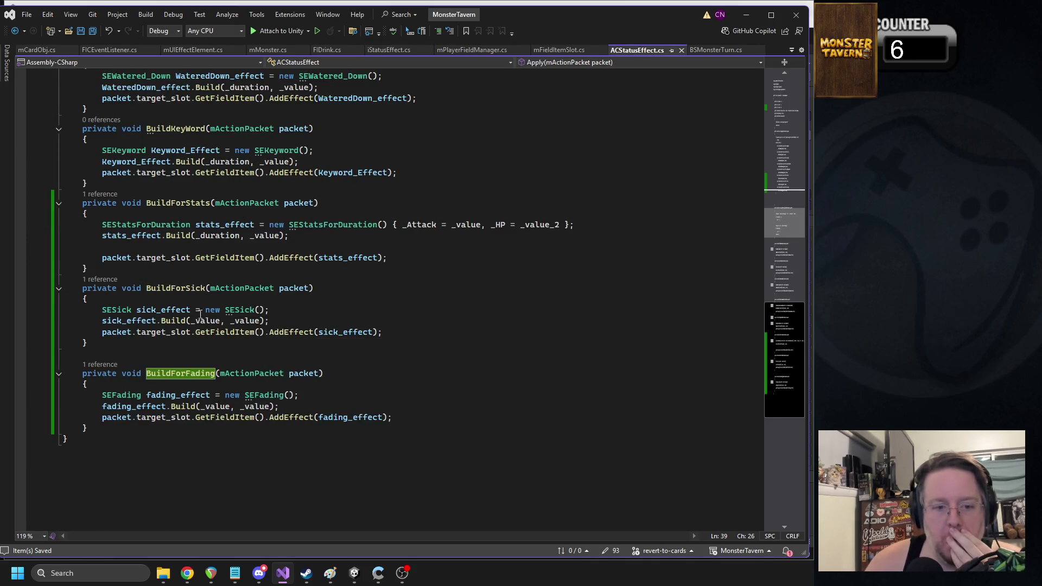
pyautogui.click(248, 352)
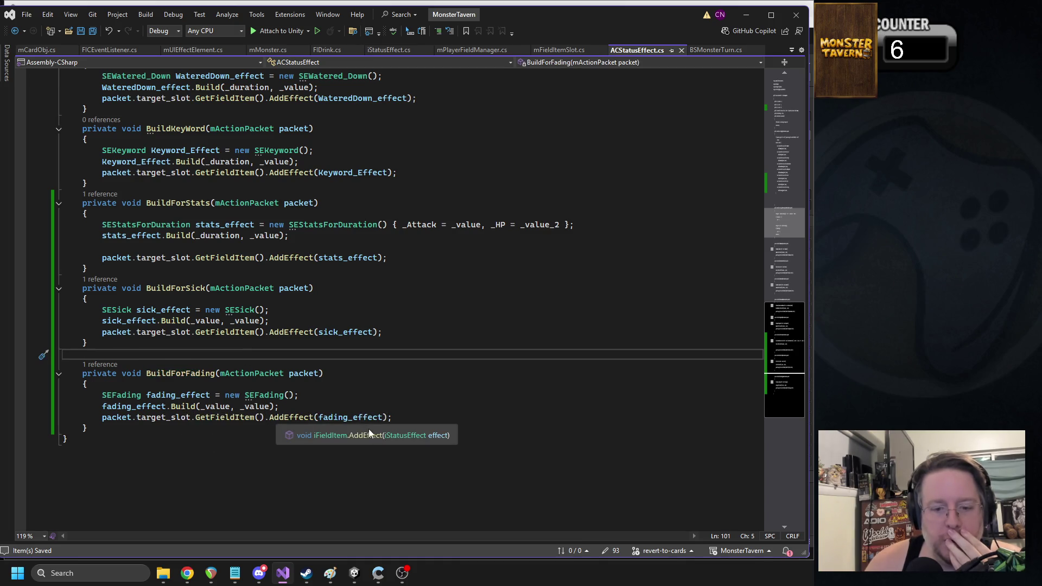
pyautogui.click(373, 437)
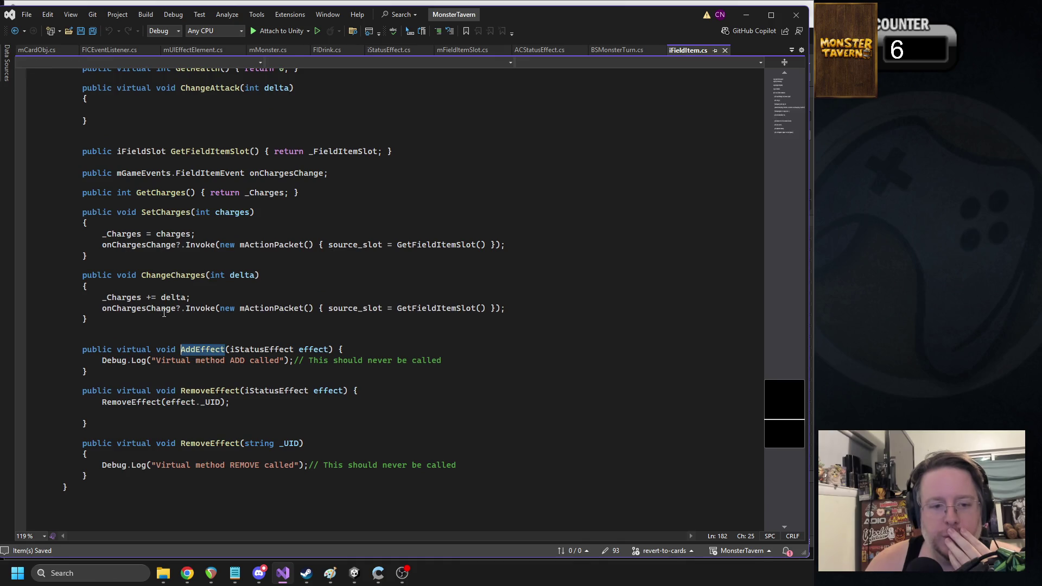
pyautogui.click(103, 341)
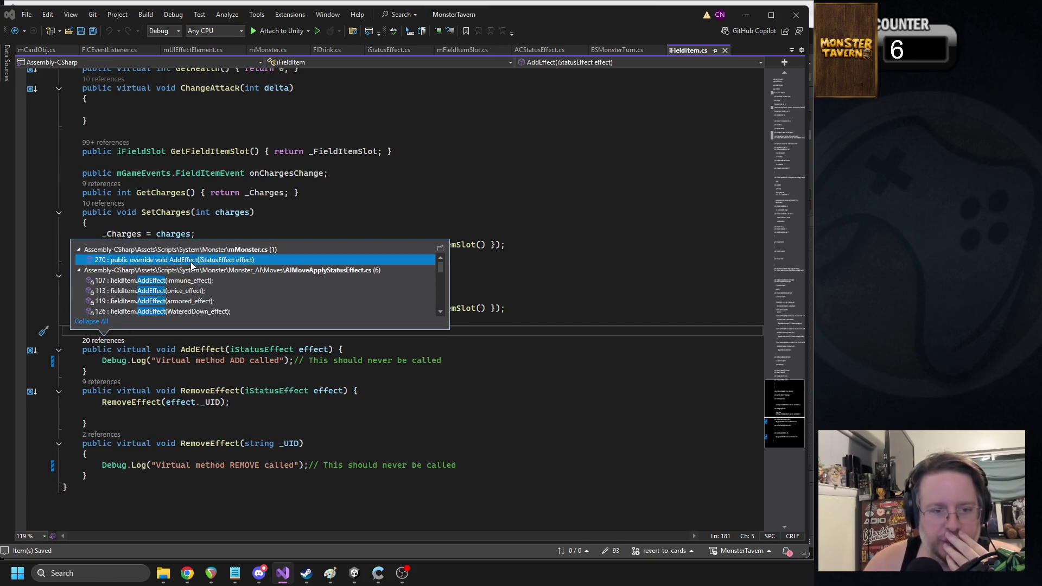
pyautogui.click(191, 260)
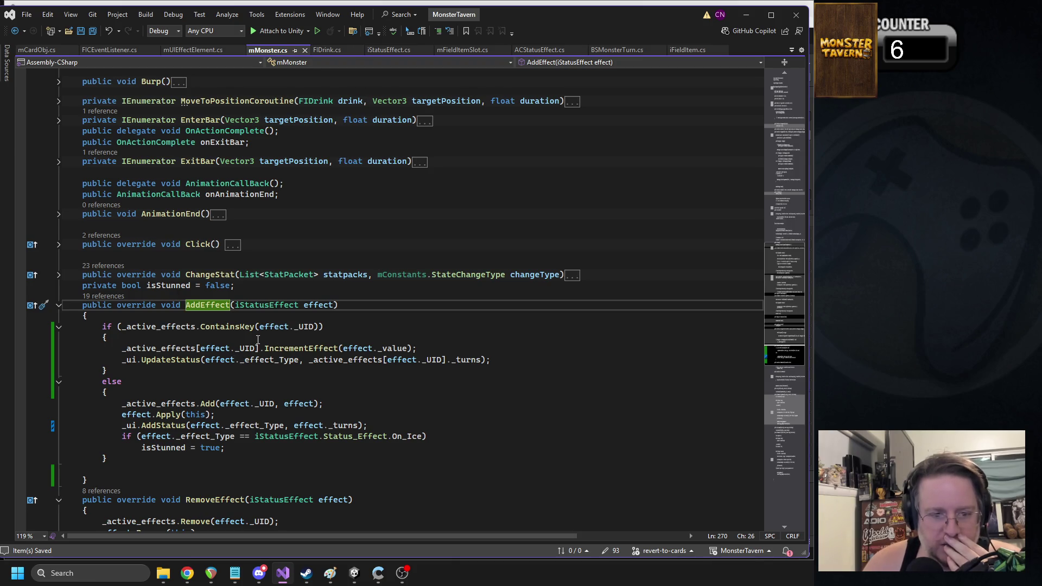
# Step: Inspect mMonster.AddEffect's IncrementEffect and UpdateStatus calls, then jump to IncrementEffect's definition
pyautogui.click(346, 290)
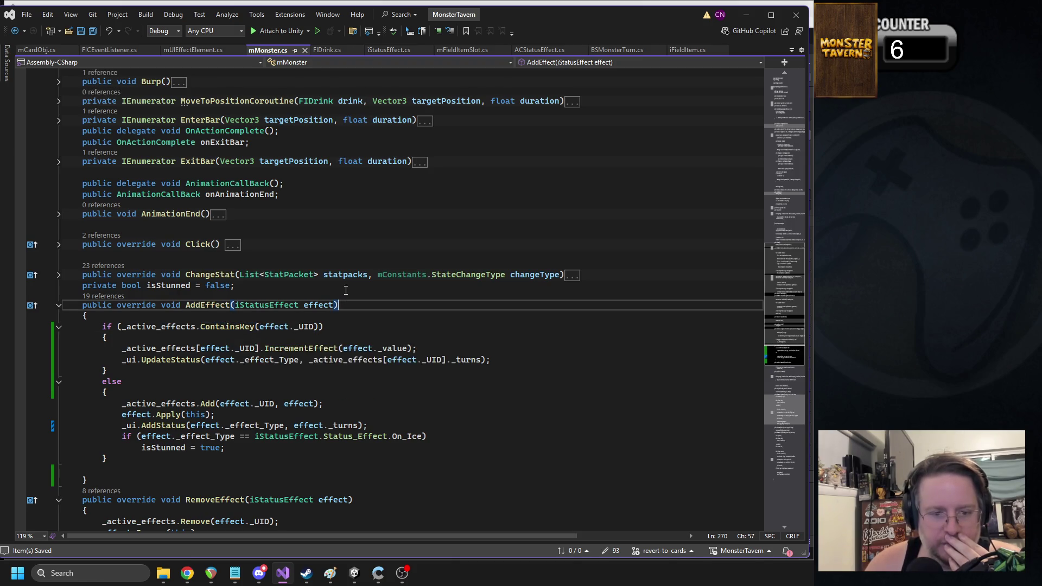
pyautogui.tripleClick(333, 349)
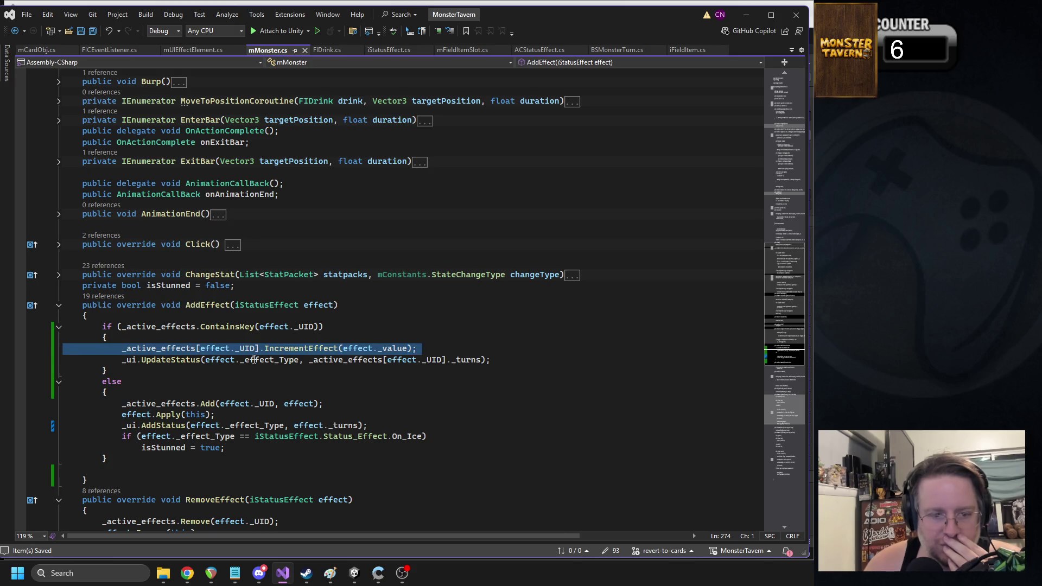
pyautogui.click(170, 359)
pyautogui.press('Down')
pyautogui.press('Down')
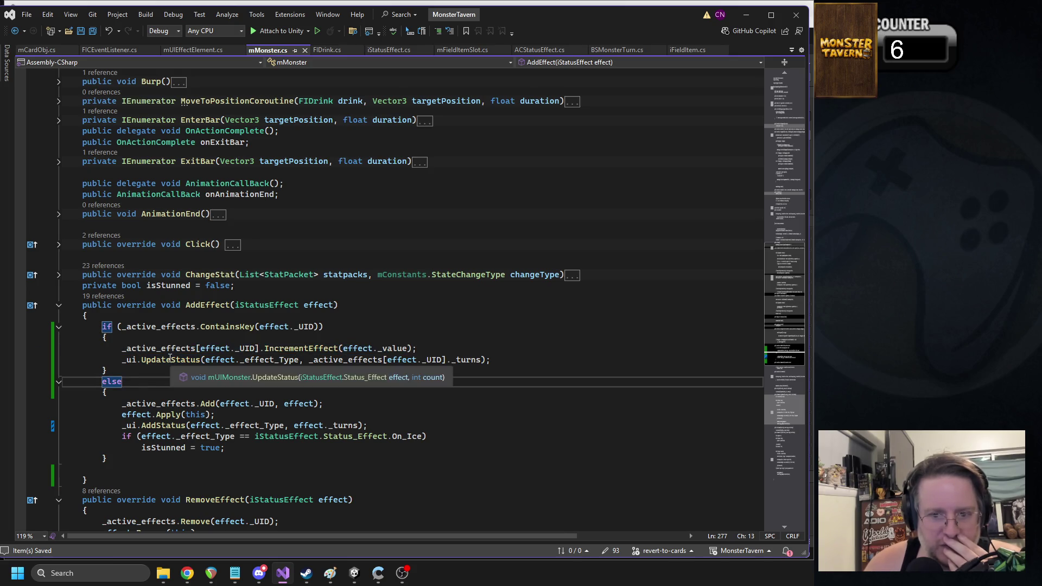
pyautogui.click(170, 360)
pyautogui.doubleClick(459, 359)
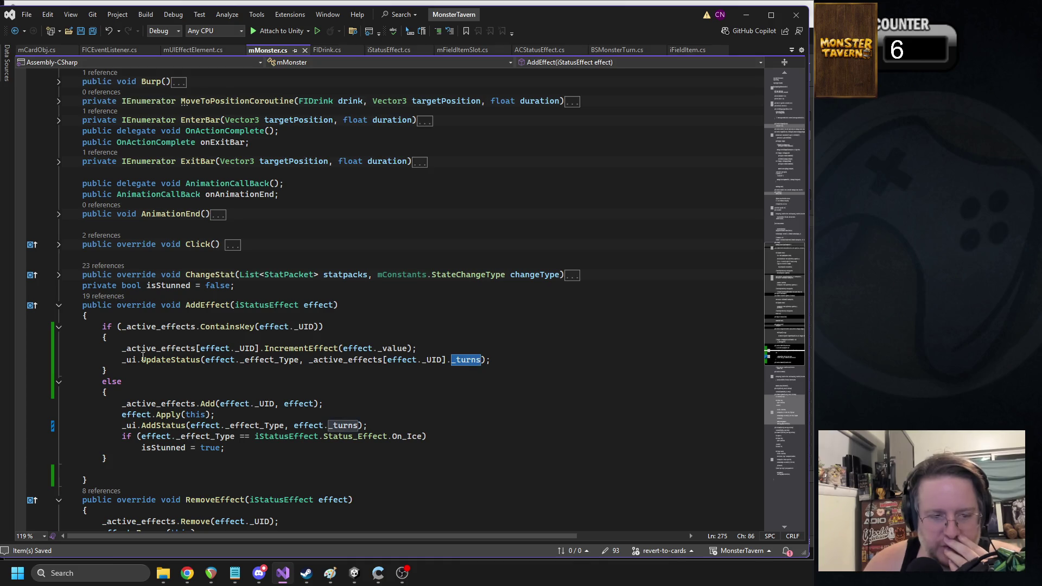
pyautogui.tripleClick(279, 351)
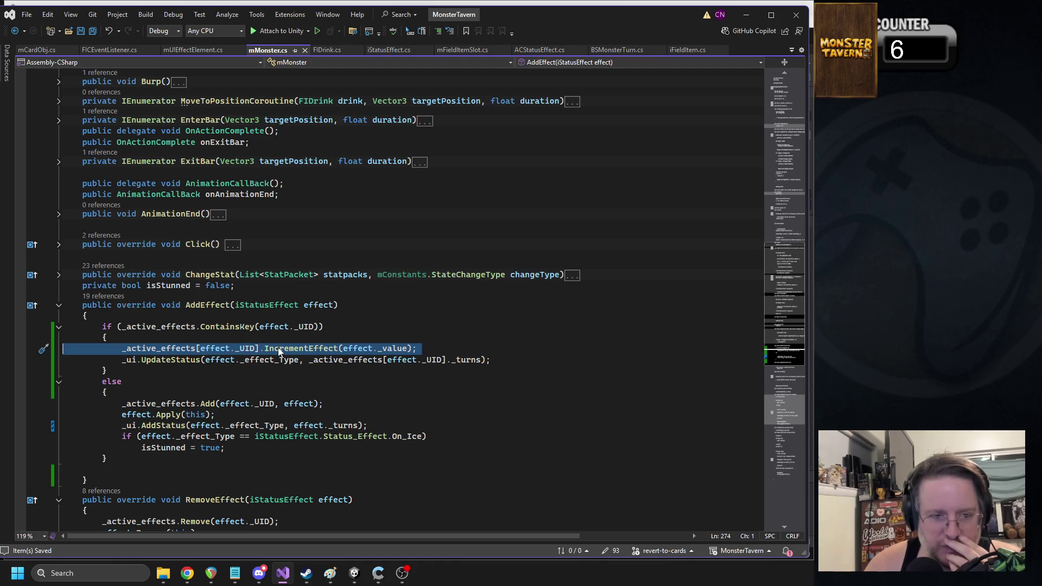
pyautogui.click(415, 370)
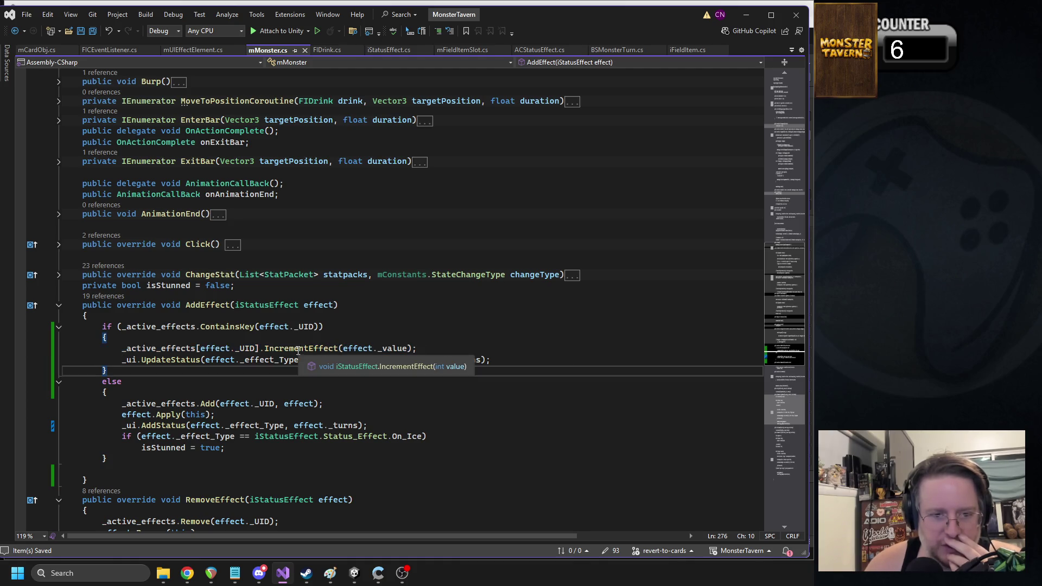
pyautogui.keyDown('ctrl'); pyautogui.click(414, 368); pyautogui.keyUp('ctrl')
pyautogui.scroll(10, 227, 301)
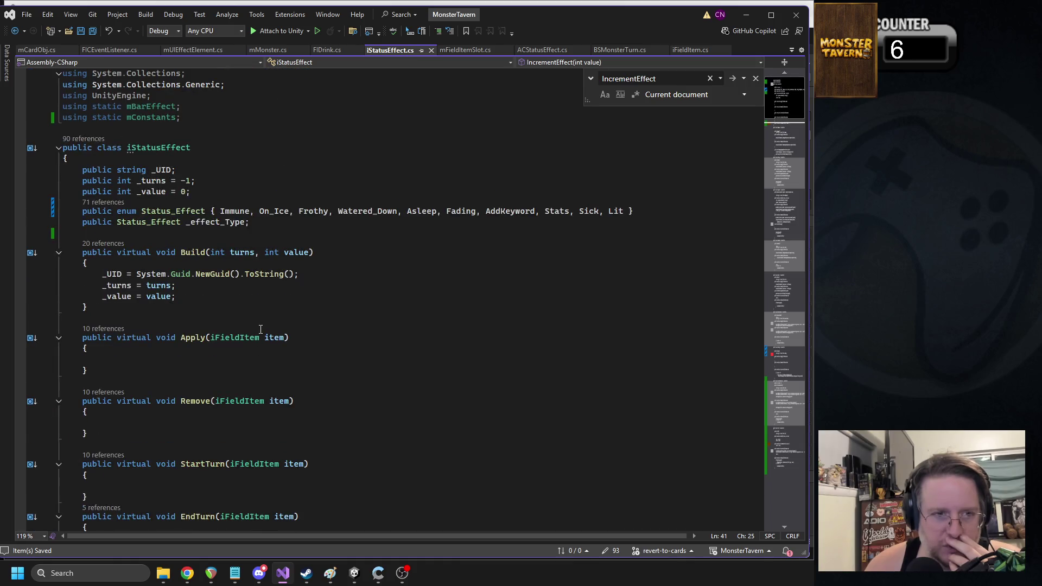
# Step: Remove the canStack = false line from the SEFading constructor
pyautogui.click(787, 350)
pyautogui.scroll(5, 768, 367)
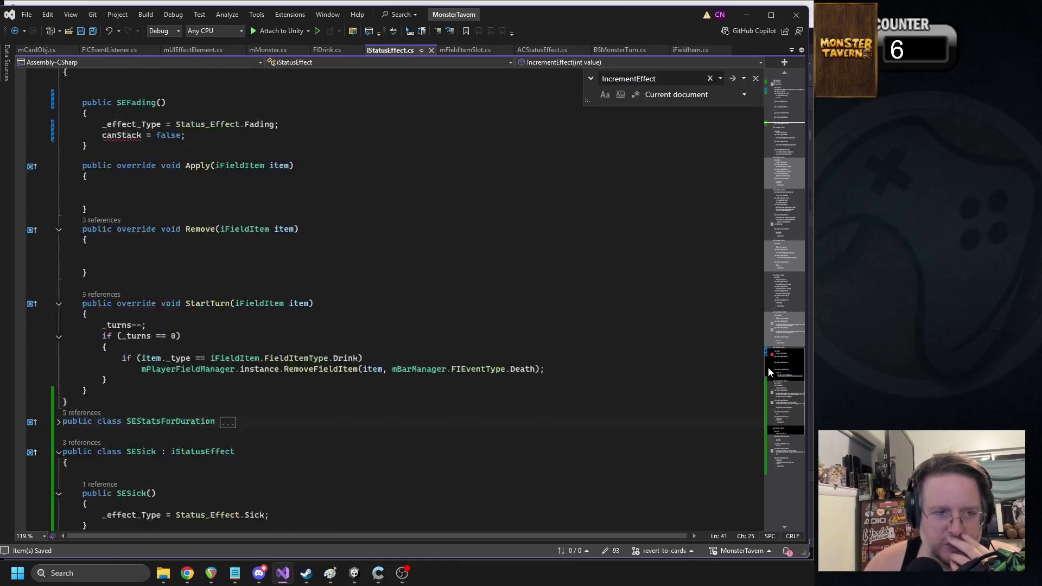
pyautogui.doubleClick(126, 259)
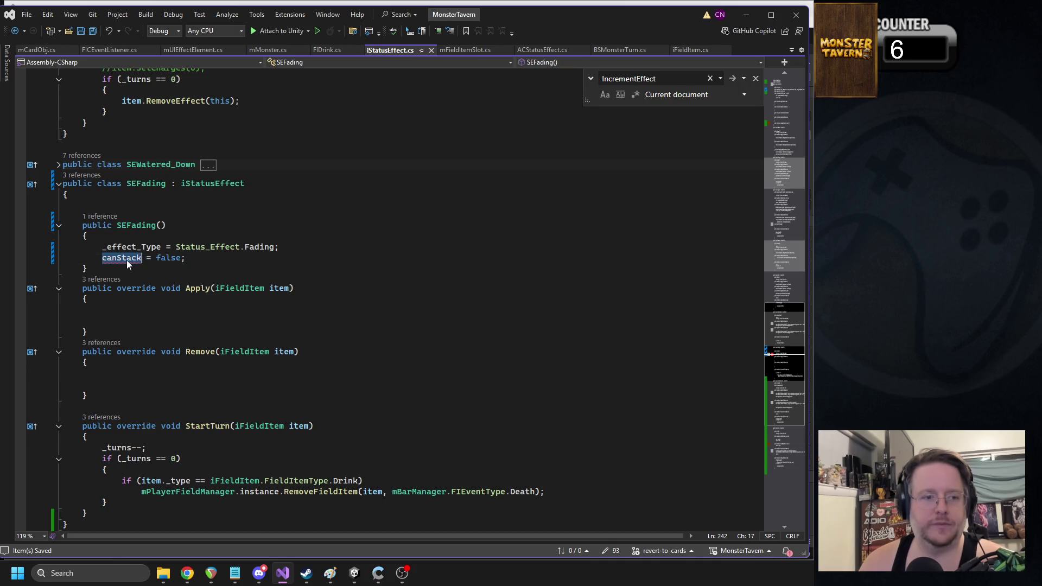
pyautogui.hotkey('ctrl', 'l')
# Step: Delete SEFading's empty Apply and Remove methods and the leftover blank line
pyautogui.click(348, 181)
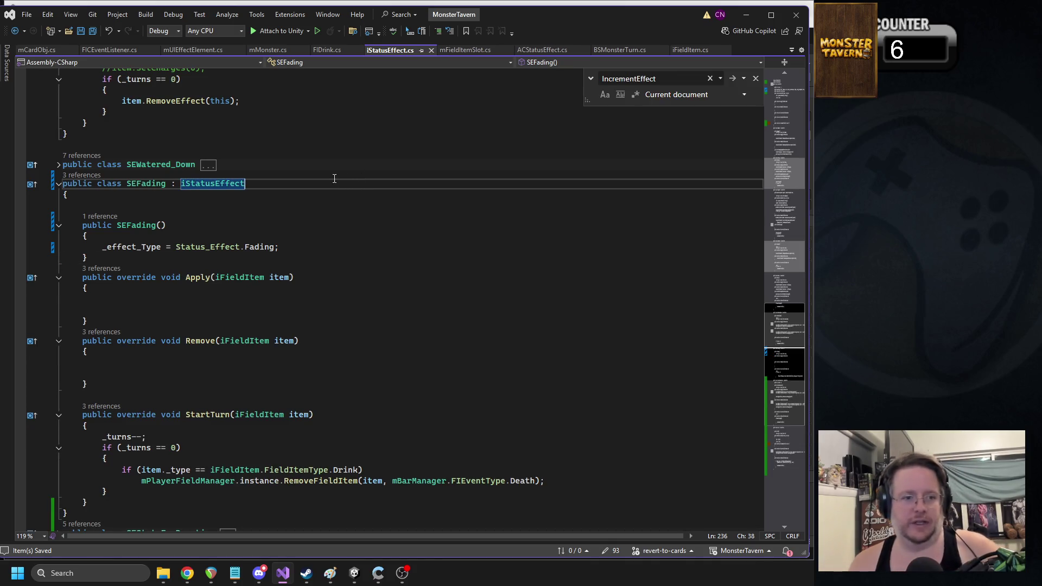
pyautogui.scroll(-10, 325, 195)
pyautogui.scroll(7, 252, 247)
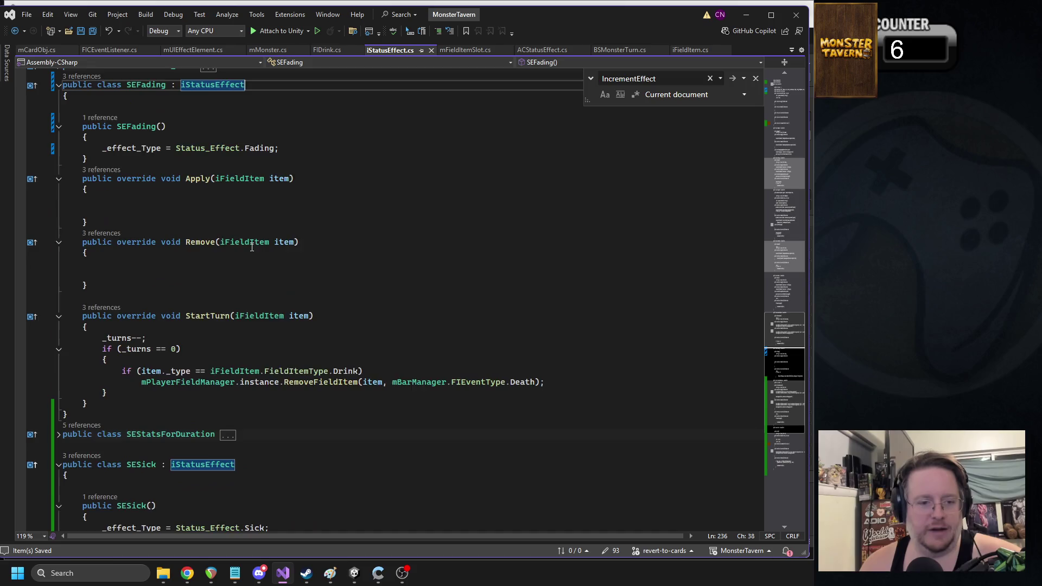
pyautogui.scroll(4, 251, 247)
pyautogui.moveTo(96, 410)
pyautogui.mouseDown()
pyautogui.moveTo(82, 415)
pyautogui.moveTo(44, 310)
pyautogui.mouseUp()
pyautogui.press('Delete')
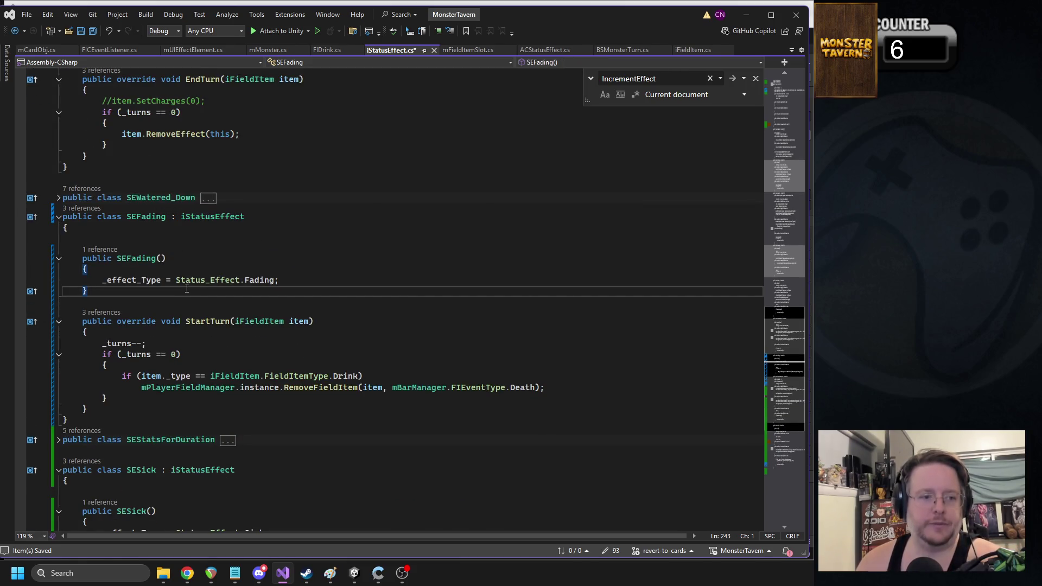
pyautogui.press('Delete')
pyautogui.click(185, 256)
pyautogui.click(182, 246)
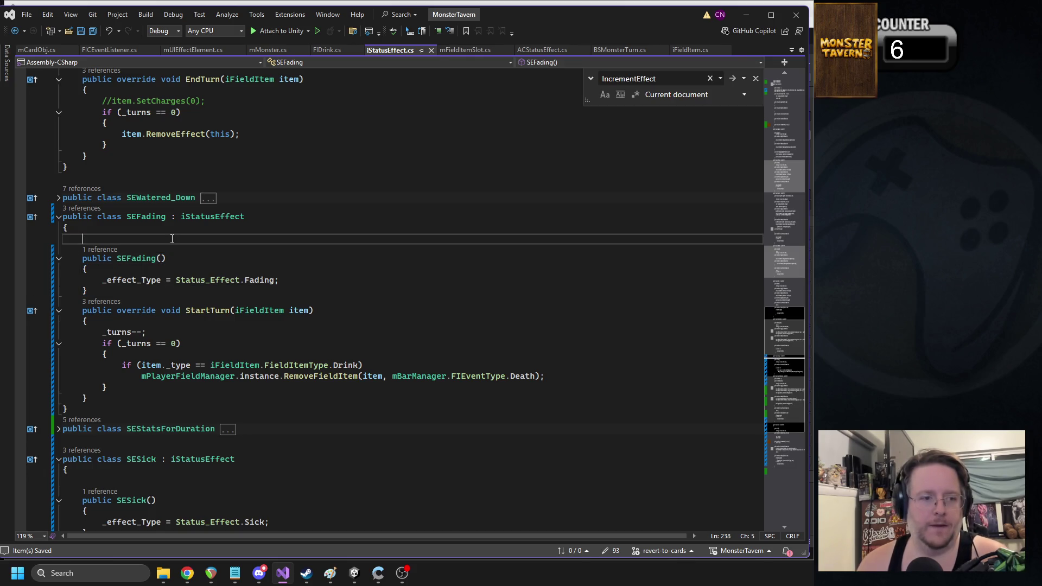
pyautogui.scroll(3, 185, 255)
pyautogui.scroll(-9, 195, 304)
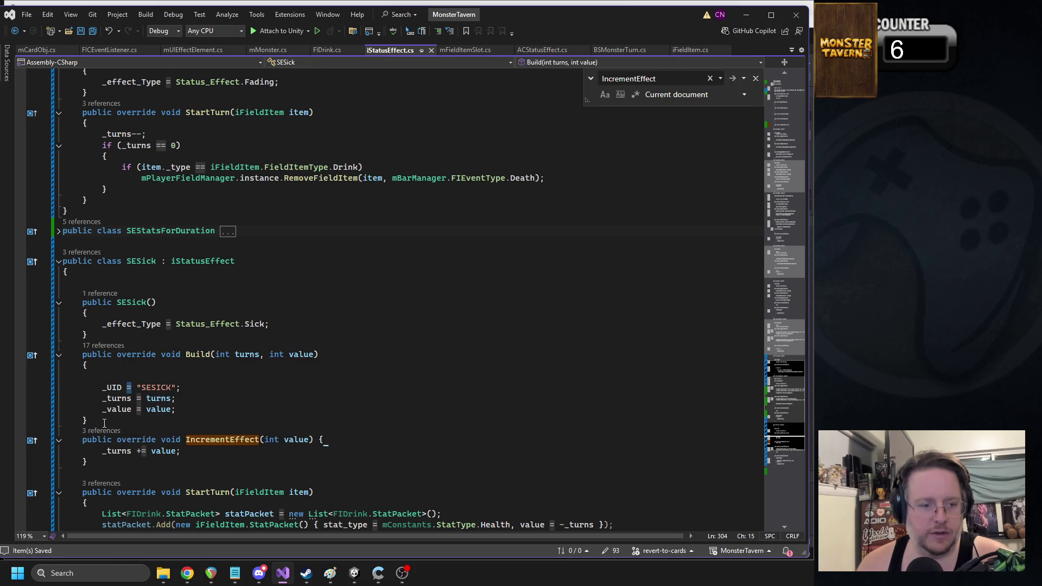
# Step: Copy the SESick Build method into the SEFading class
pyautogui.moveTo(87, 421); pyautogui.dragTo(63, 357)
pyautogui.hotkey('ctrl', 'c')
pyautogui.click(106, 284)
pyautogui.click(109, 335)
pyautogui.scroll(7, 163, 304)
pyautogui.scroll(3, 98, 282)
pyautogui.click(89, 274)
pyautogui.click(84, 305)
pyautogui.click(107, 359)
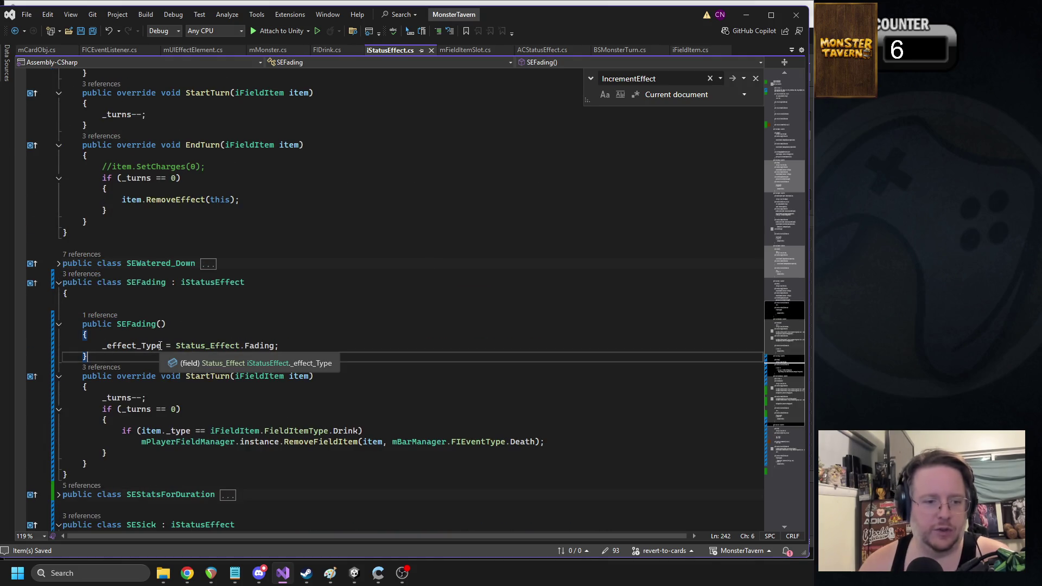
pyautogui.hotkey('ctrl', 'v')
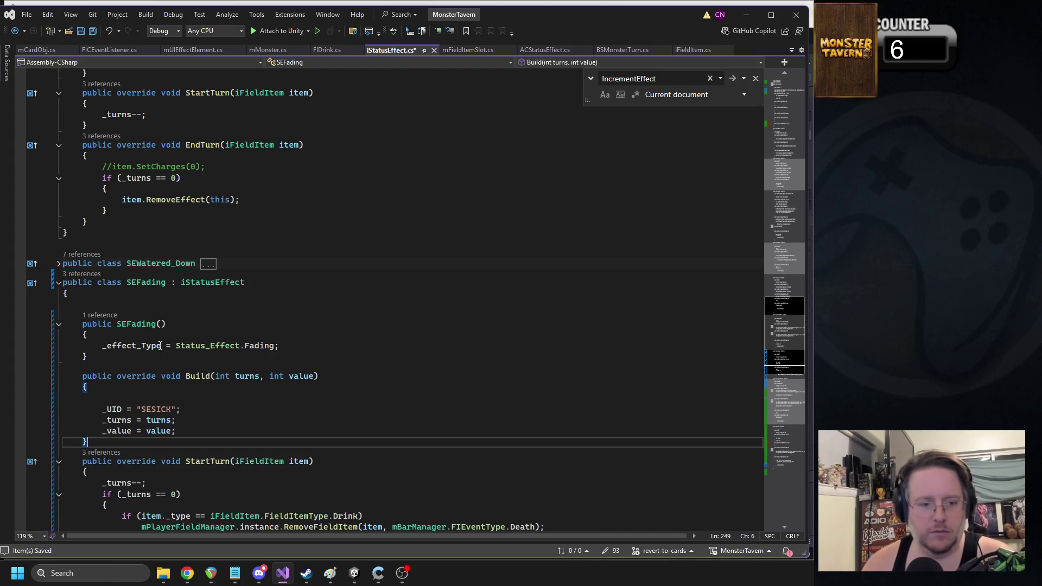
# Step: Change the pasted Build's _UID string to "SEFading" and save the script
pyautogui.doubleClick(151, 409)
pyautogui.write('SEFad')
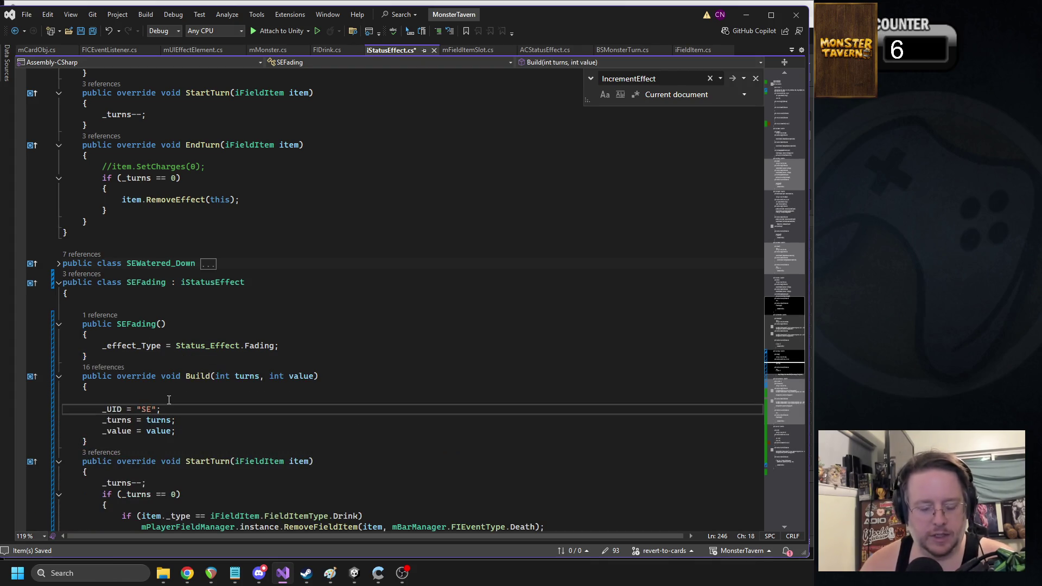
pyautogui.write('ing')
pyautogui.hotkey('ctrl', 's')
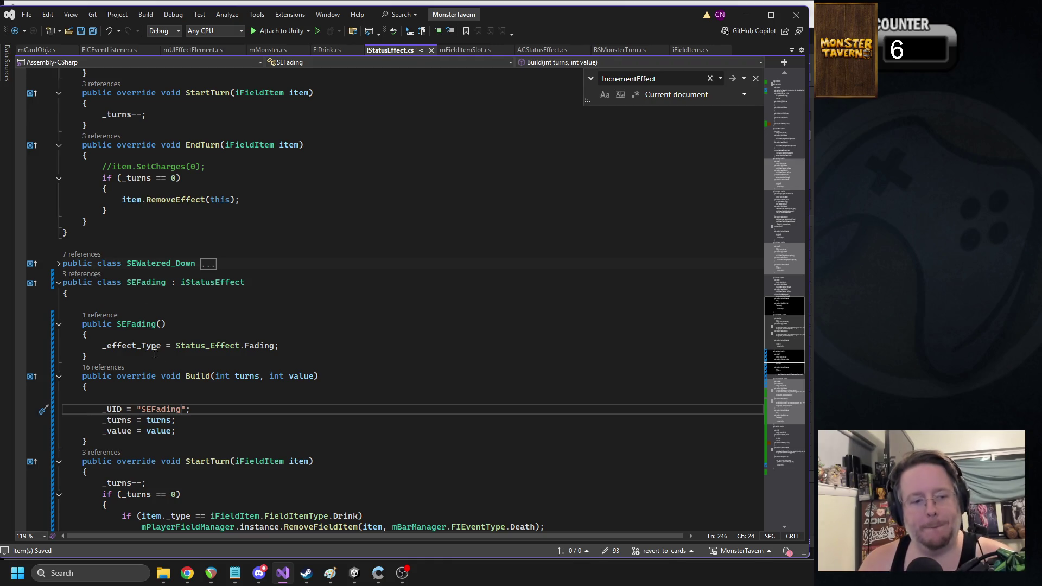
pyautogui.scroll(-3, 230, 370)
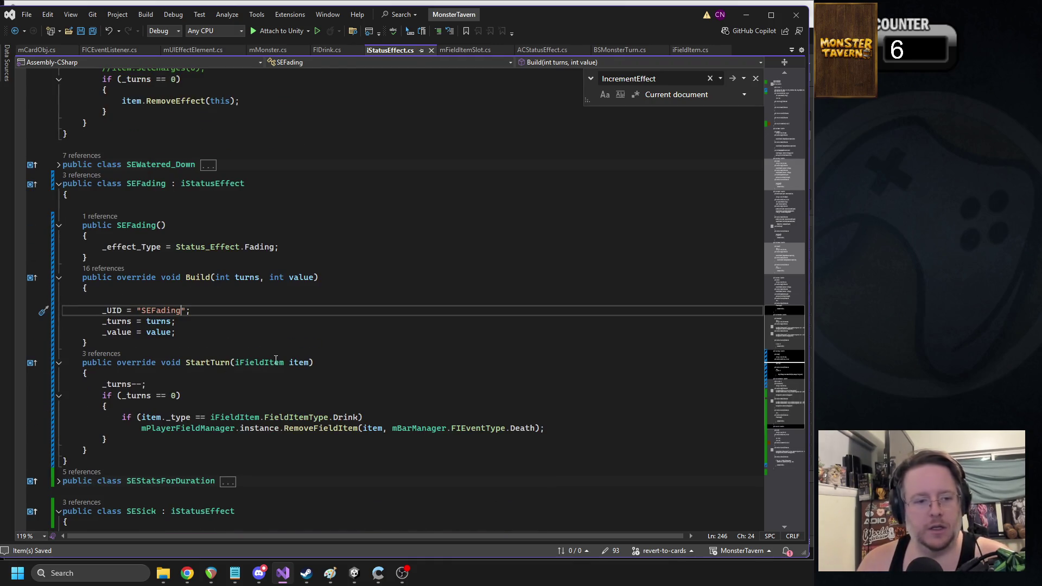
pyautogui.press('Down')
pyautogui.press('Down')
pyautogui.press('Down')
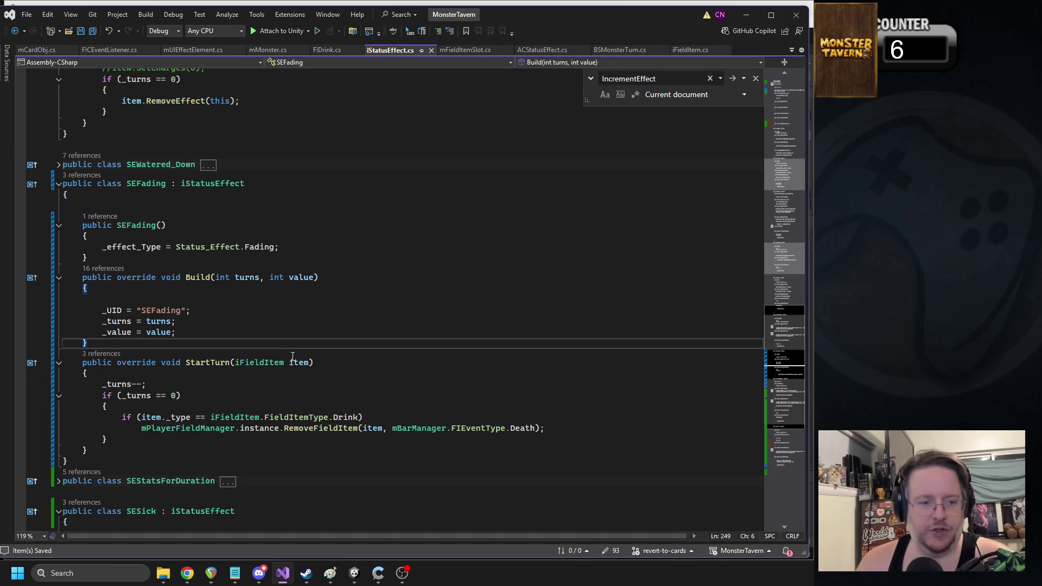
# Step: Exit the Monster_UI prefab to the Main_Menu scene, clear the console, and search for the bar scene
pyautogui.click(354, 580)
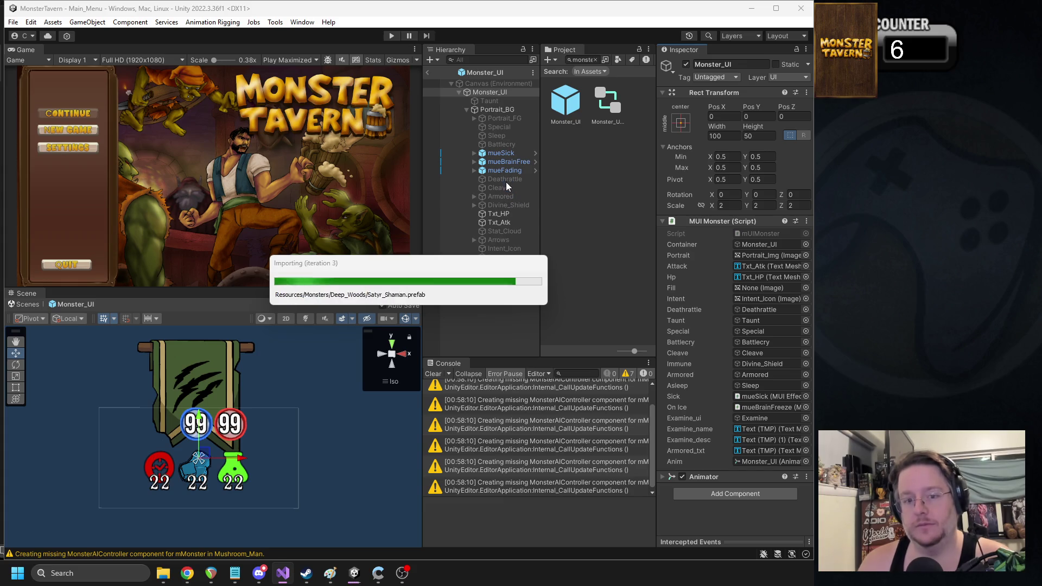
pyautogui.click(505, 170)
pyautogui.keyDown('shift'); pyautogui.click(503, 155); pyautogui.keyUp('shift')
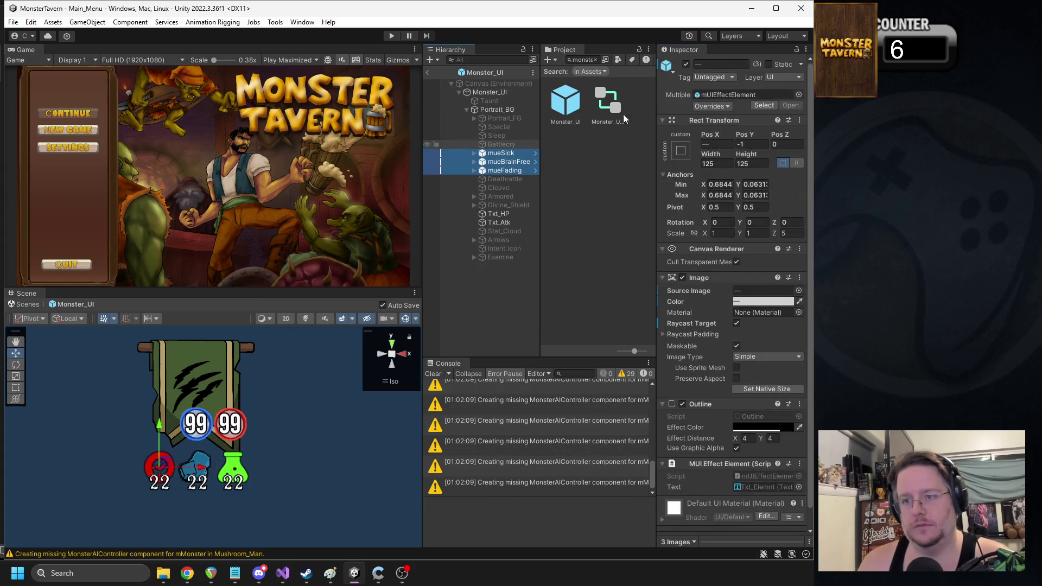
pyautogui.click(428, 73)
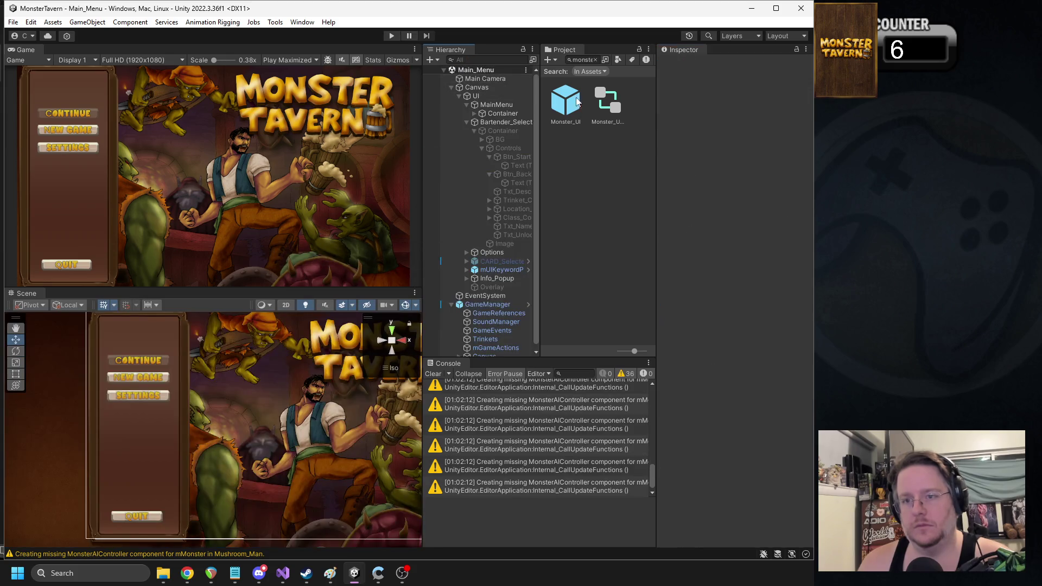
pyautogui.click(434, 373)
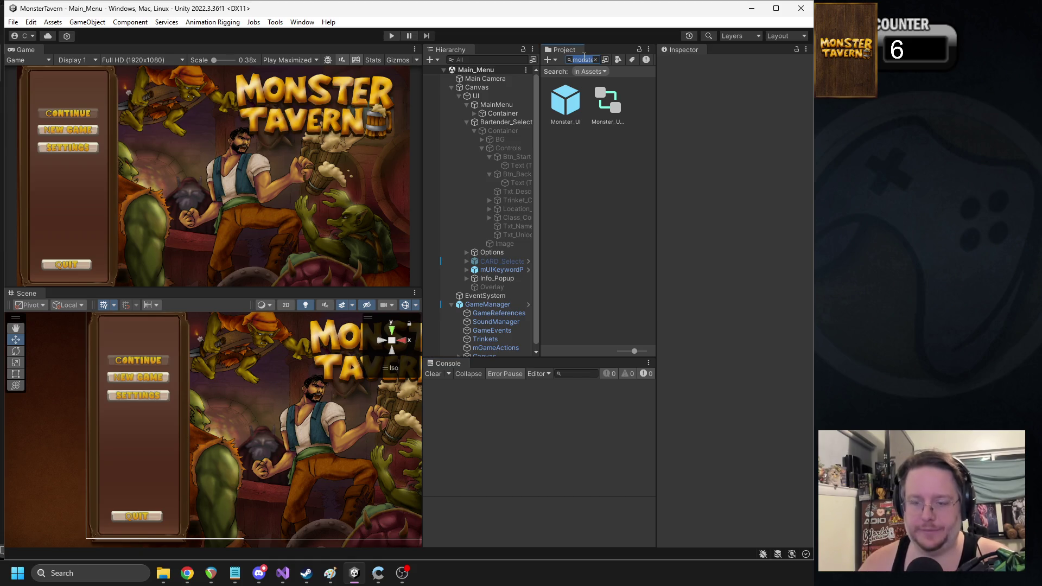
pyautogui.write('ba')
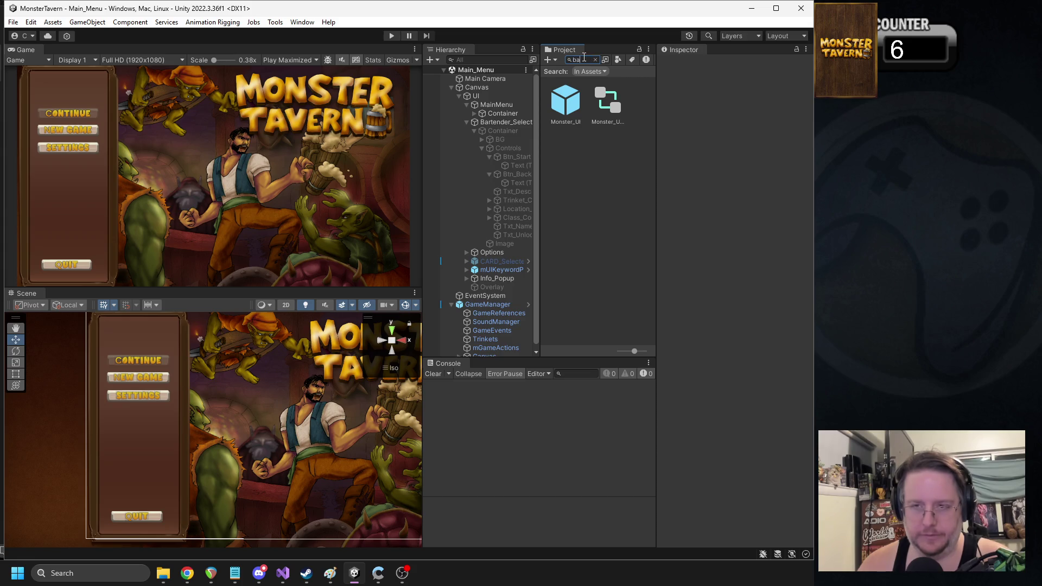
pyautogui.write('rtenderbar_sc')
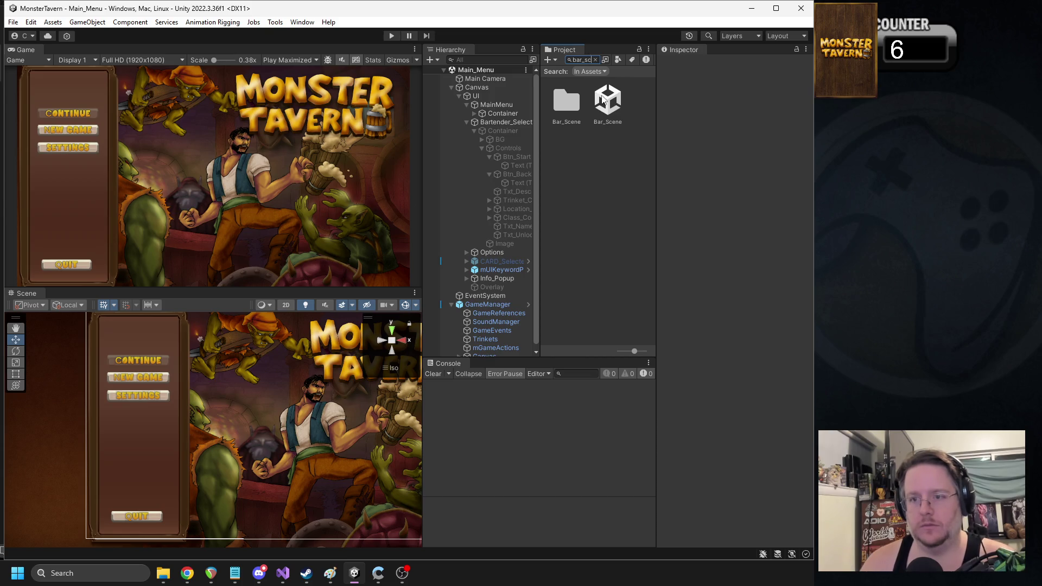
# Step: Open Bar_Scene, expand Canvas > UI > HUD > PlayerField, and open the first field item slot prefab
pyautogui.doubleClick(607, 100)
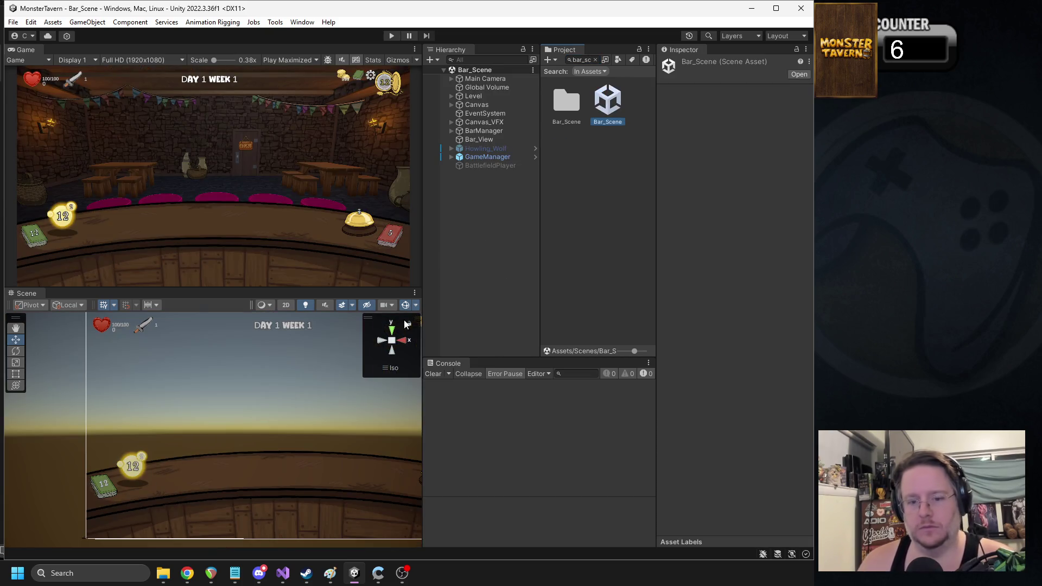
pyautogui.scroll(-2, 303, 385)
pyautogui.click(453, 126)
pyautogui.click(451, 105)
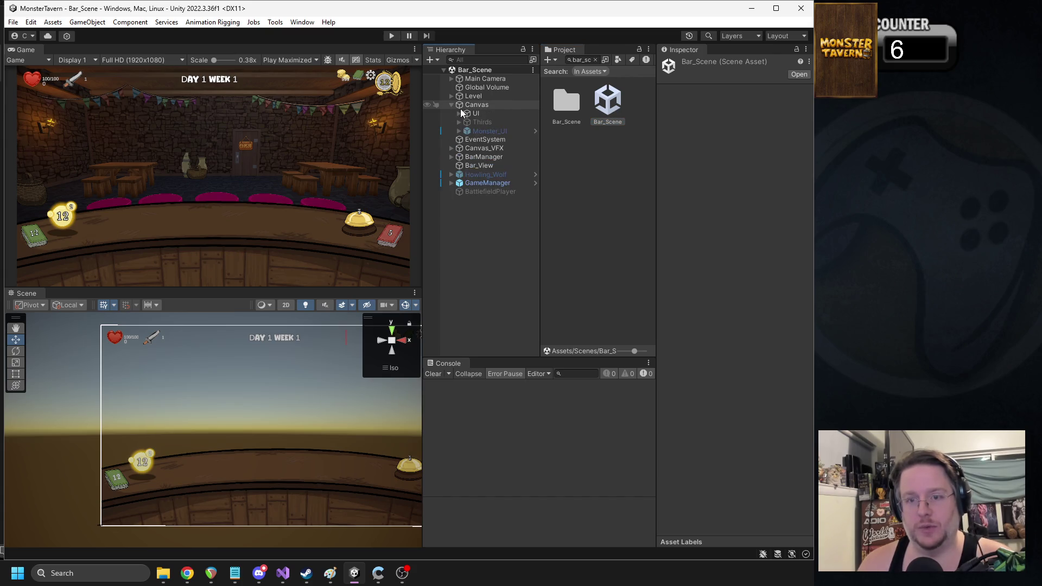
pyautogui.click(460, 113)
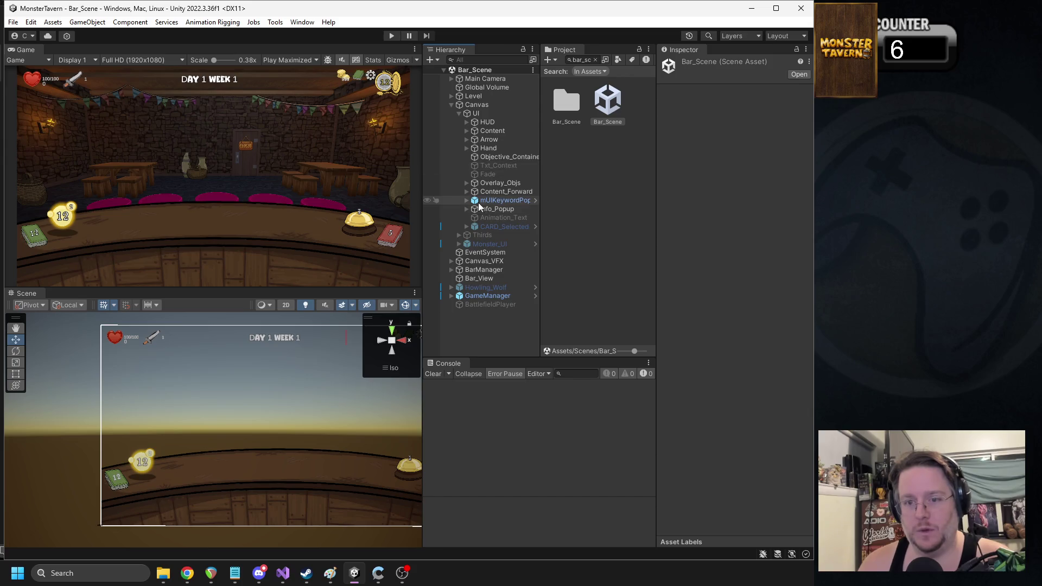
pyautogui.click(465, 131)
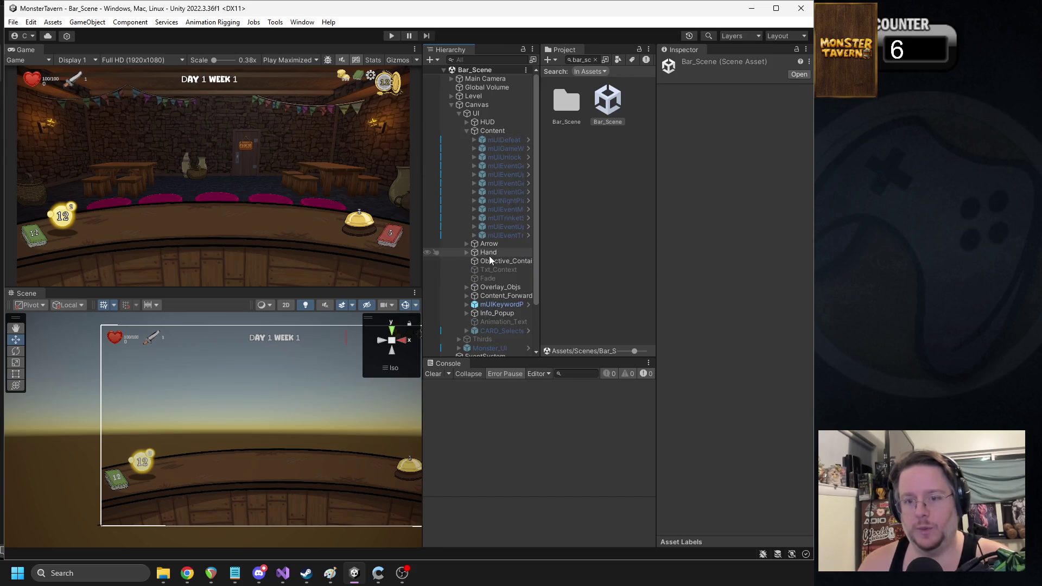
pyautogui.click(465, 131)
pyautogui.click(466, 122)
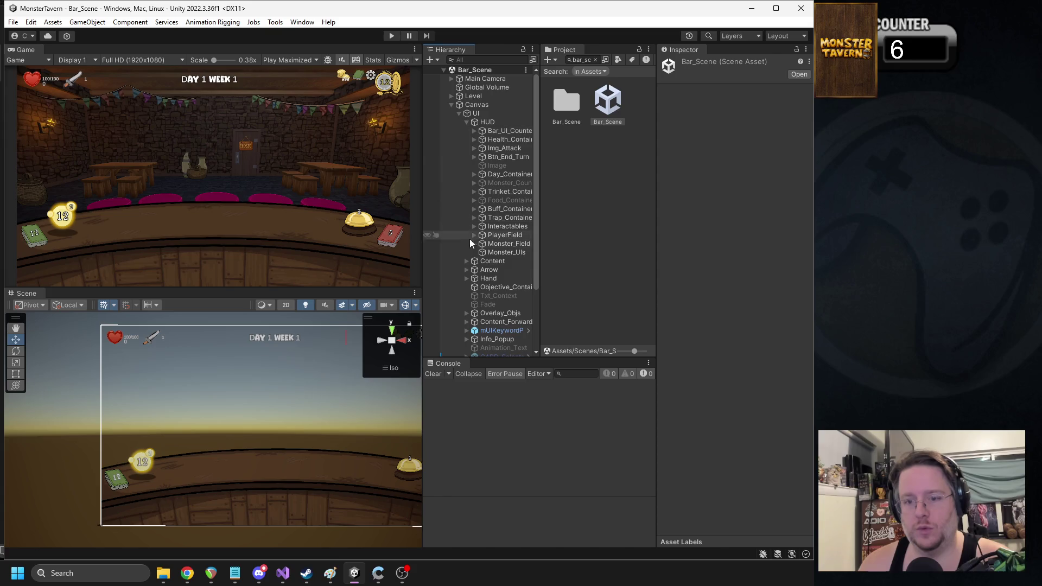
pyautogui.click(475, 236)
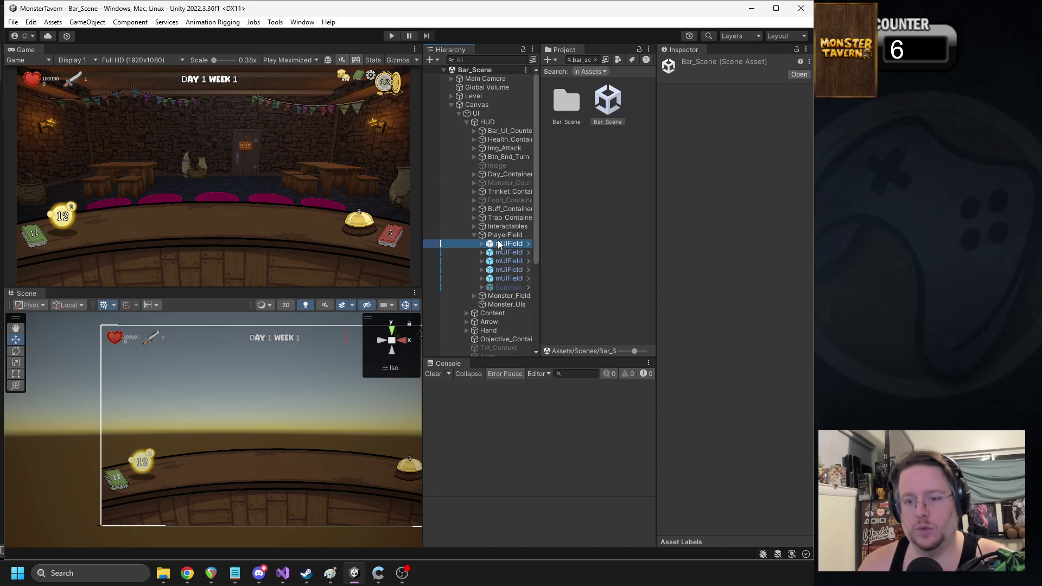
pyautogui.doubleClick(508, 244)
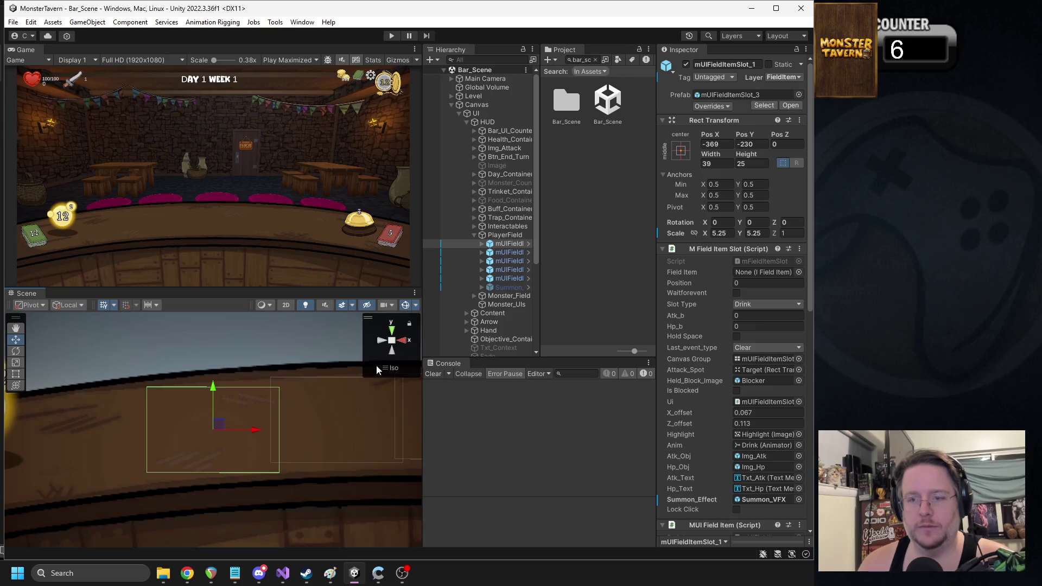
pyautogui.click(790, 105)
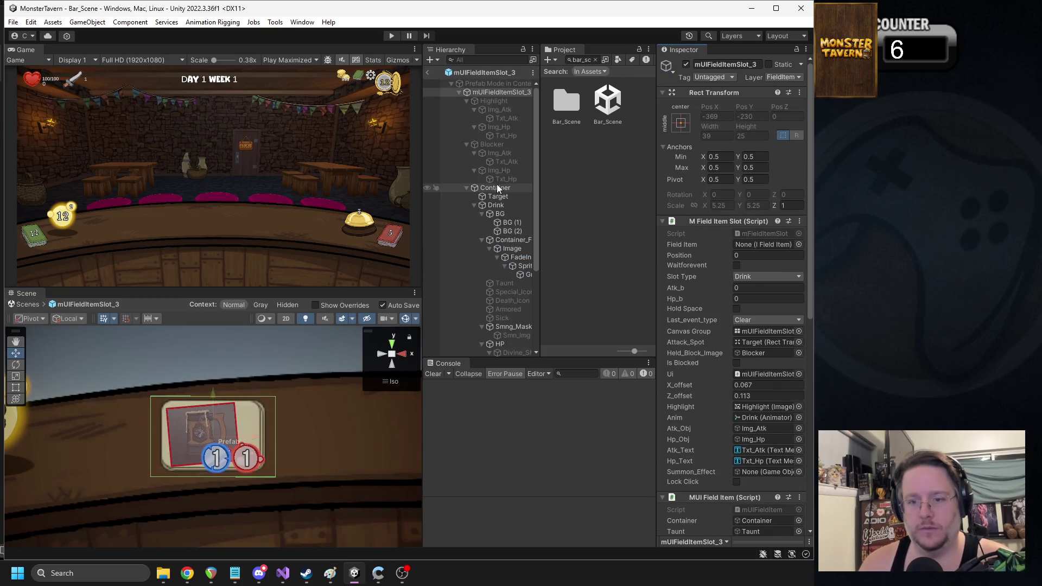
# Step: Widen the panels, open the Monster_UI prefab via an 'r_ui' search, and copy its mueSick element
pyautogui.click(500, 92)
pyautogui.moveTo(540, 203); pyautogui.dragTo(583, 202)
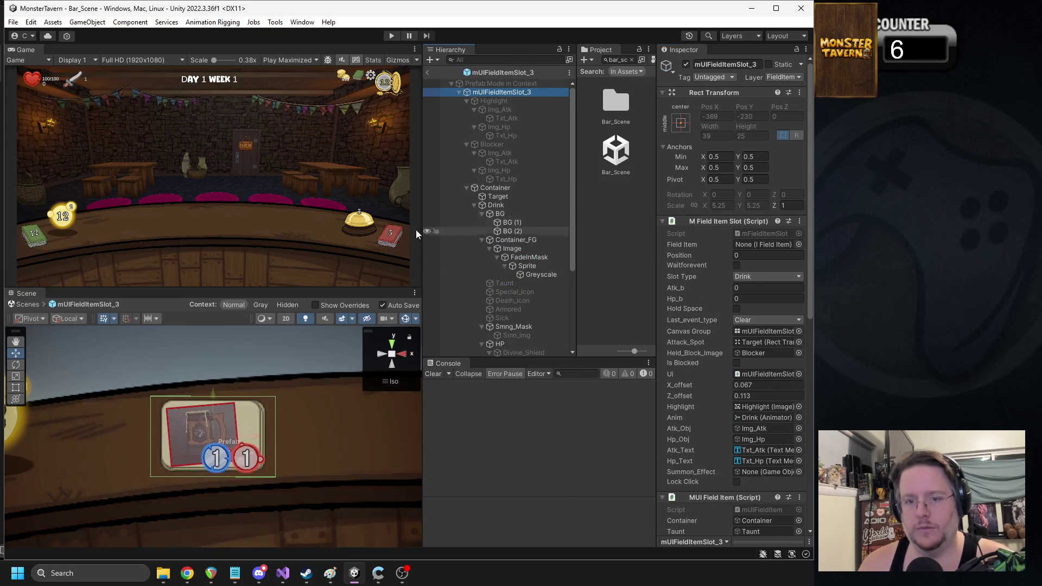
pyautogui.moveTo(423, 232); pyautogui.dragTo(367, 241)
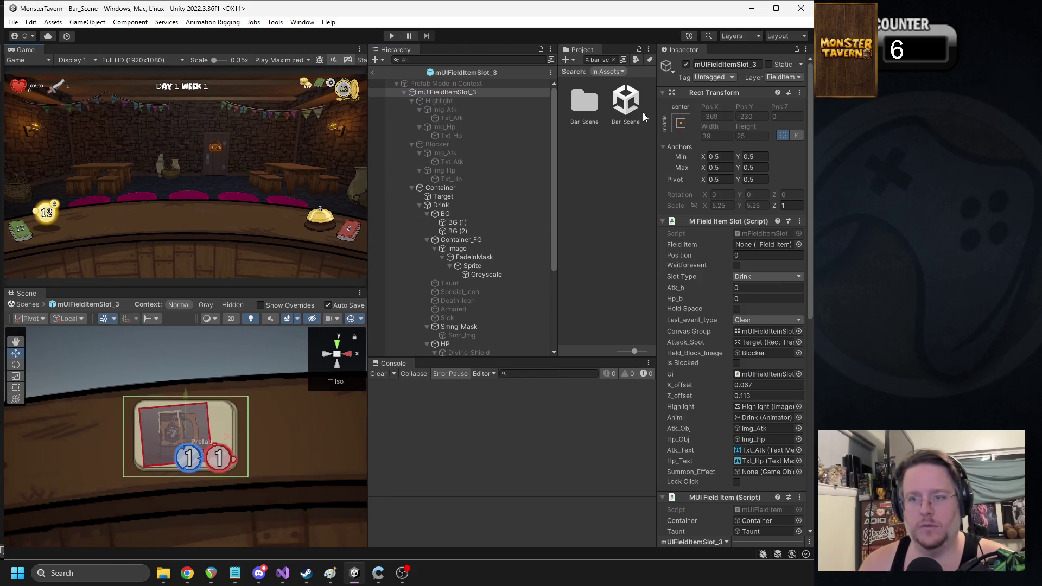
pyautogui.click(603, 60)
pyautogui.write('r_')
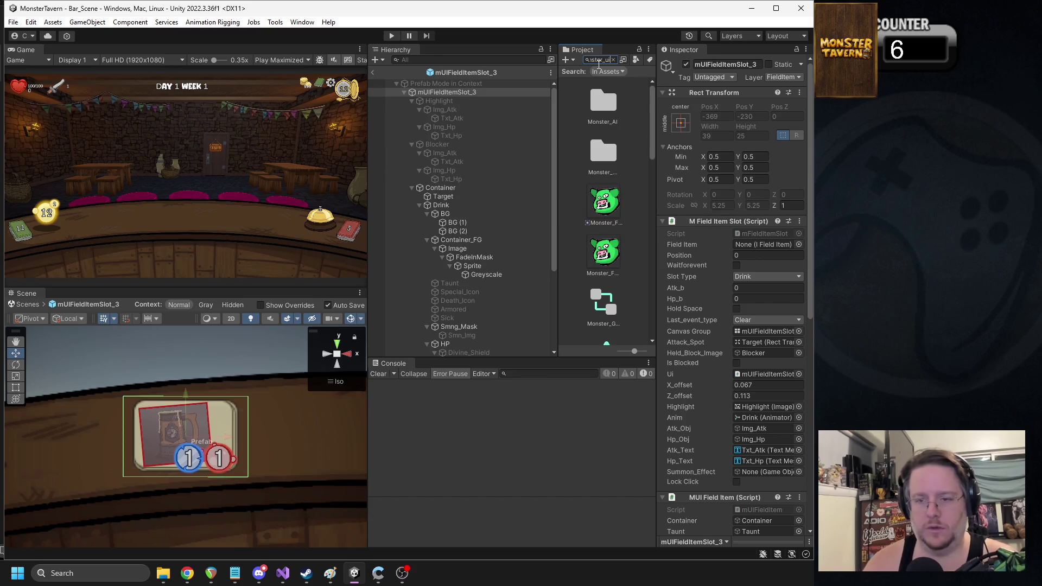
pyautogui.write('ui')
pyautogui.doubleClick(571, 117)
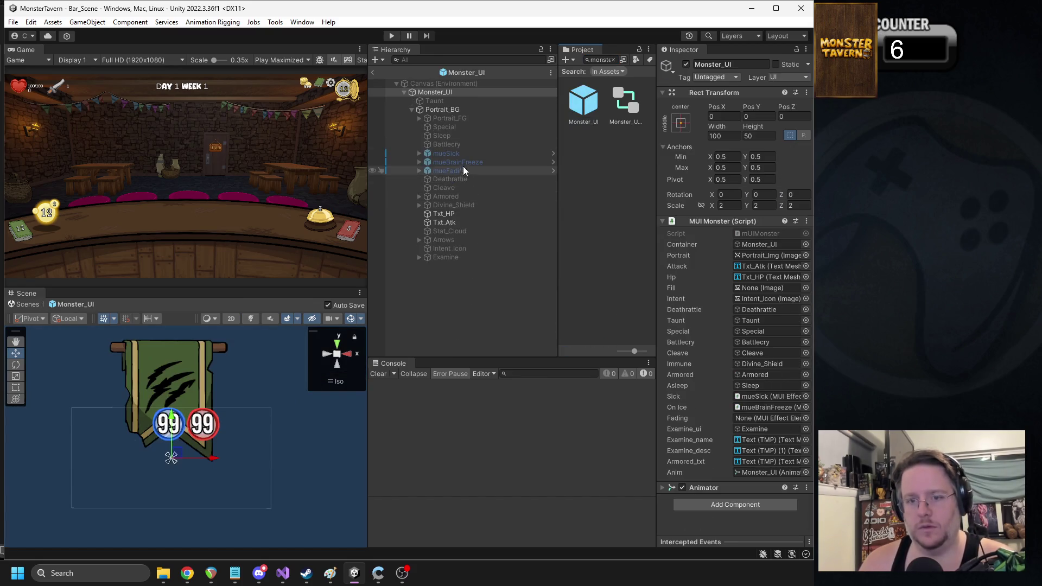
pyautogui.rightClick(454, 154)
pyautogui.click(498, 152)
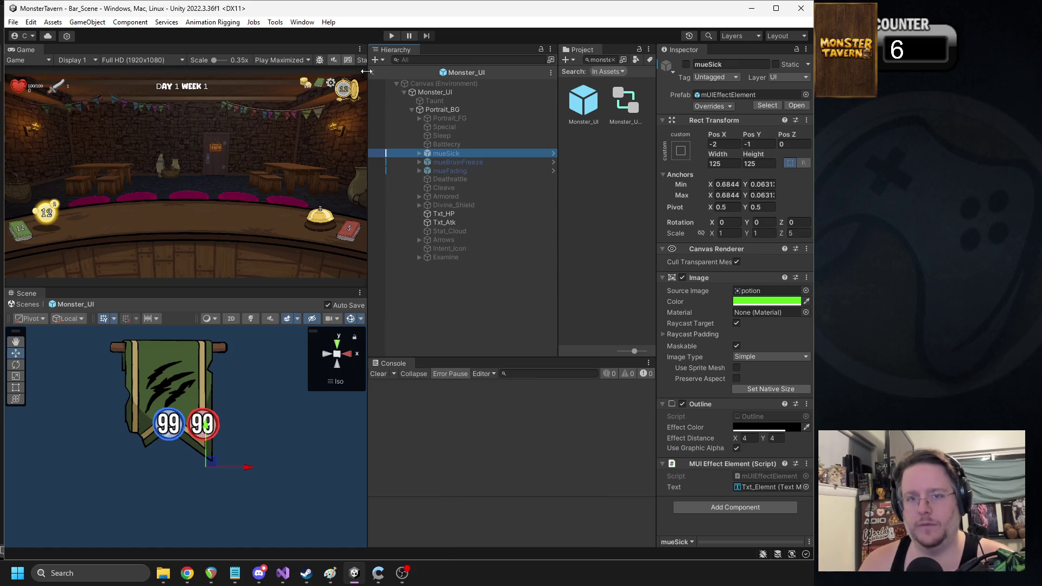
# Step: Back in mUIFieldItemSlot_3, activate the Taunt through Sick icons under Drink, then select Drink
pyautogui.click(372, 72)
pyautogui.click(791, 105)
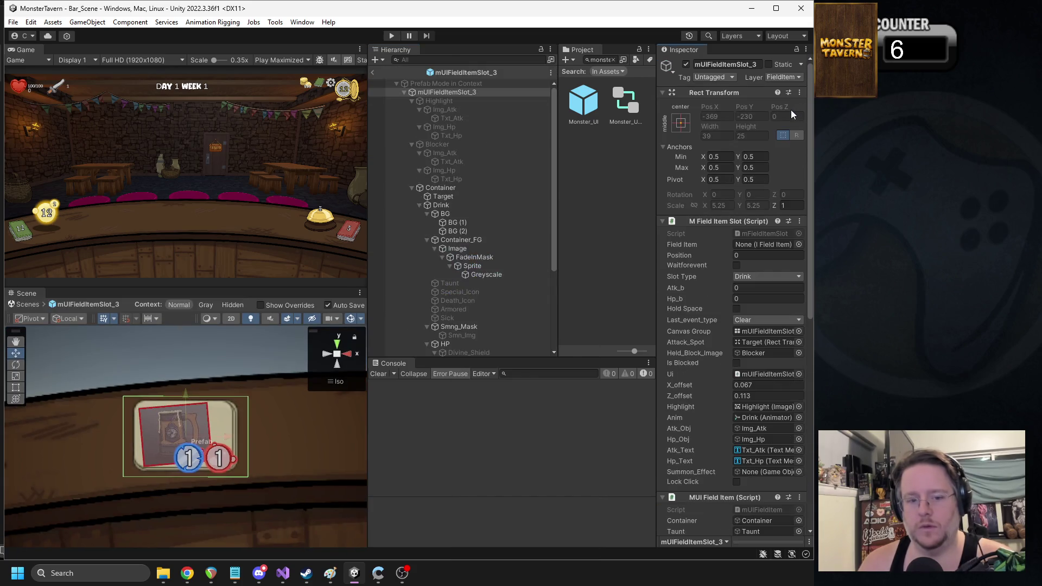
pyautogui.click(411, 187)
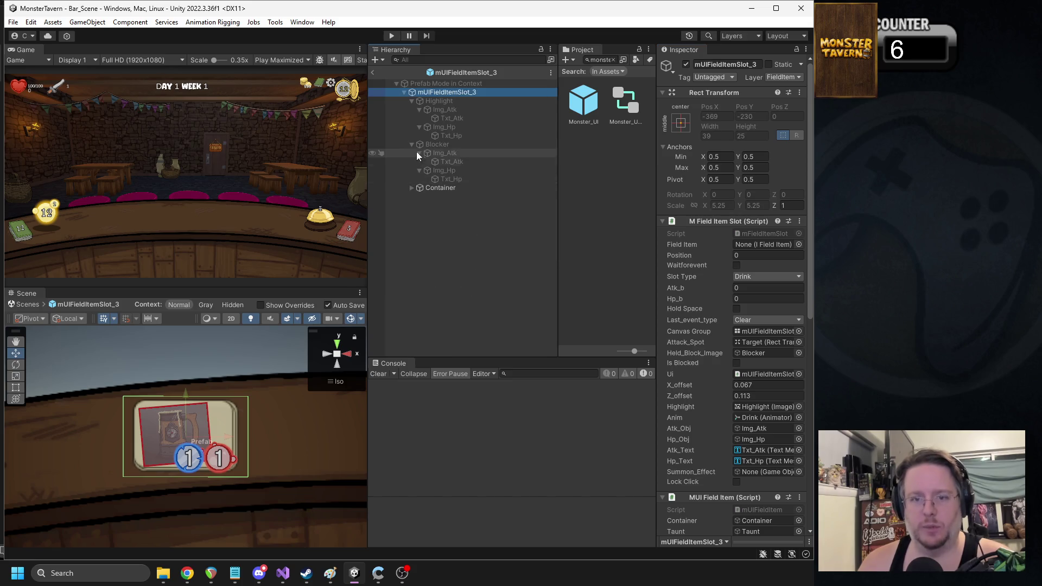
pyautogui.click(412, 144)
pyautogui.click(411, 101)
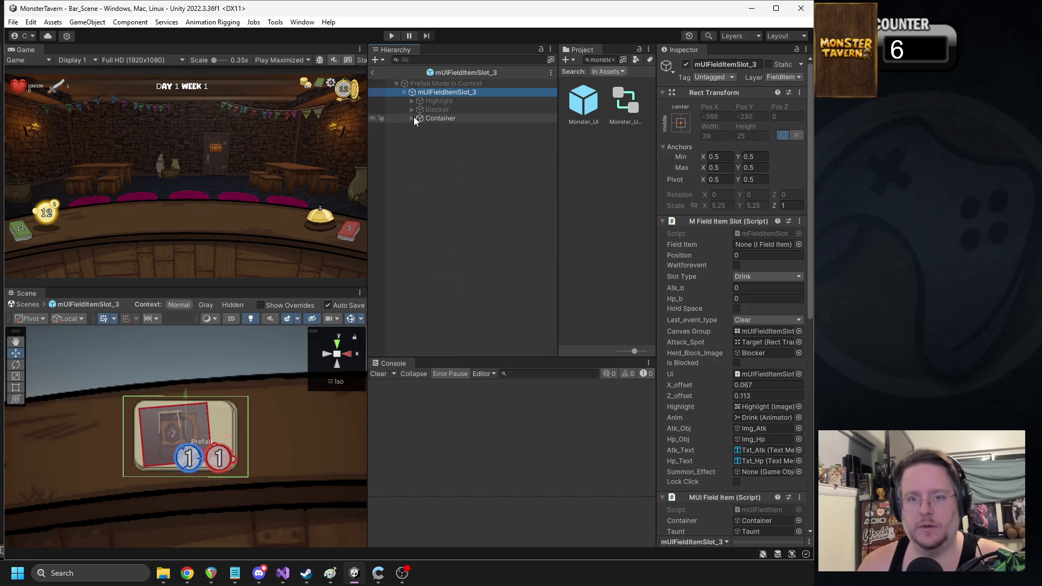
pyautogui.click(412, 118)
pyautogui.click(450, 161)
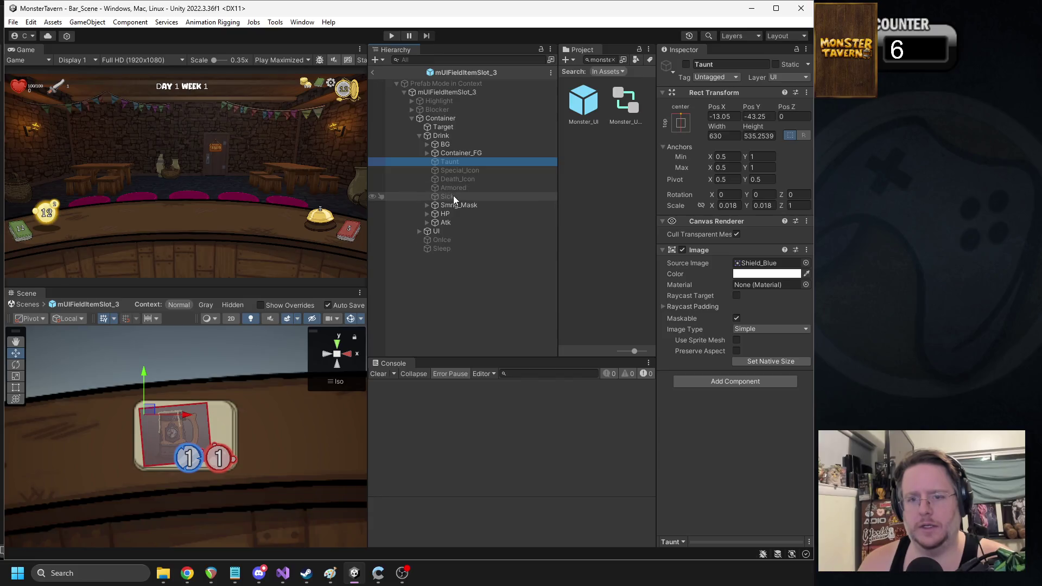
pyautogui.keyDown('shift'); pyautogui.click(454, 196); pyautogui.keyUp('shift')
pyautogui.click(686, 64)
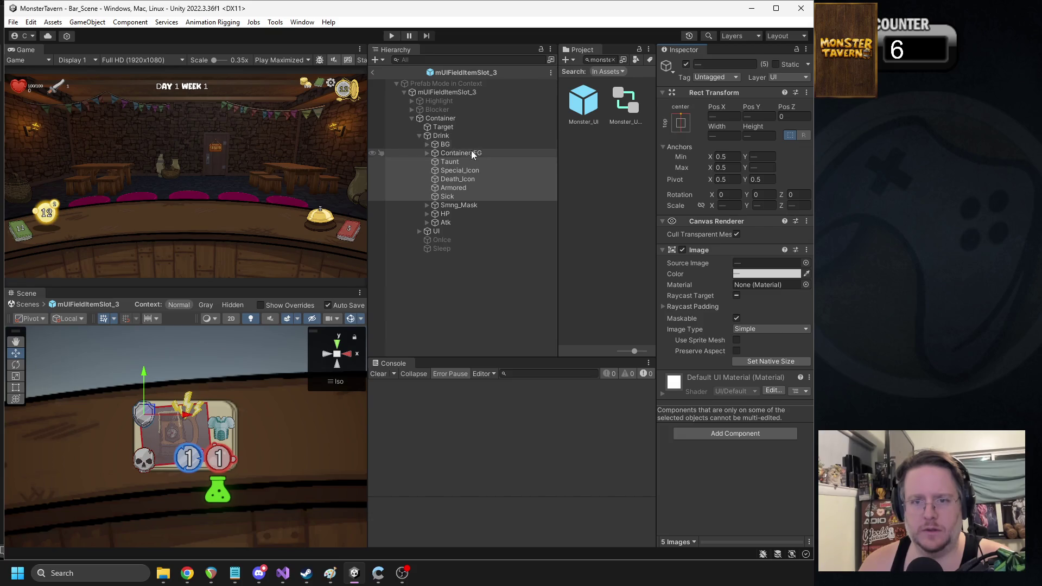
pyautogui.click(458, 137)
# Step: Paste mueSick as an active child of Drink and set its position to 0, 0
pyautogui.rightClick(458, 135)
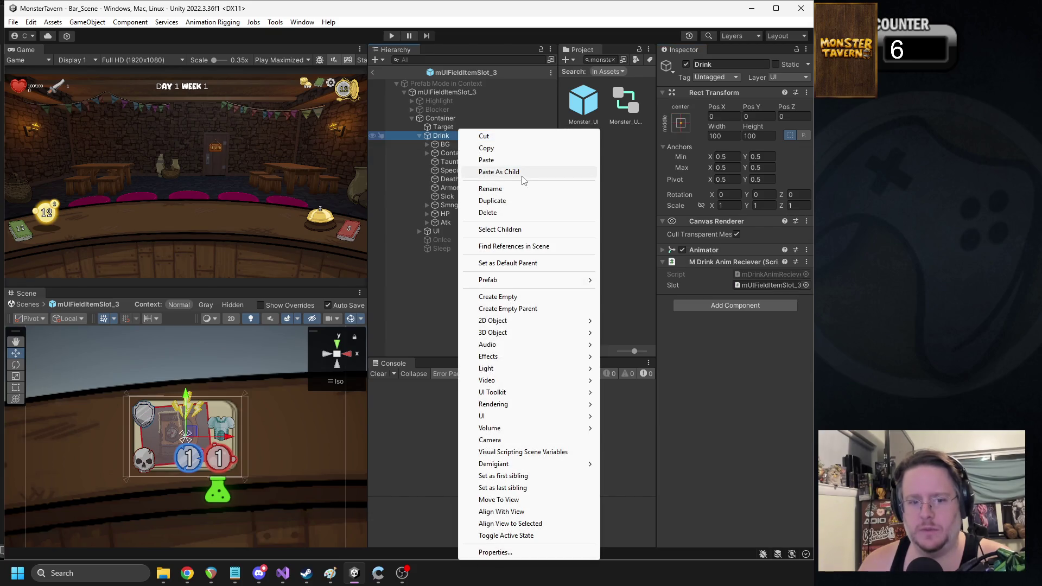
pyautogui.click(520, 172)
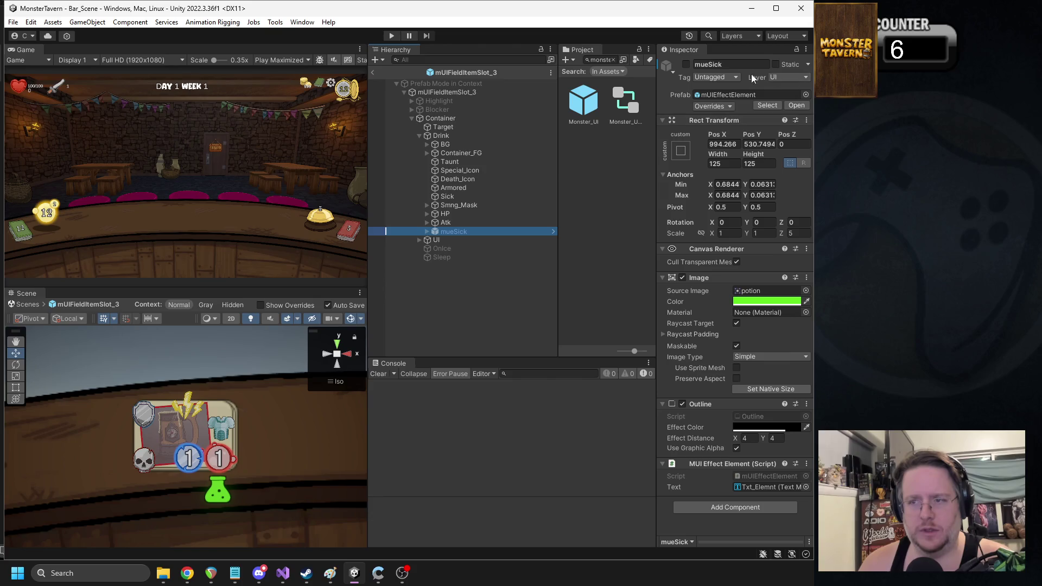
pyautogui.click(686, 64)
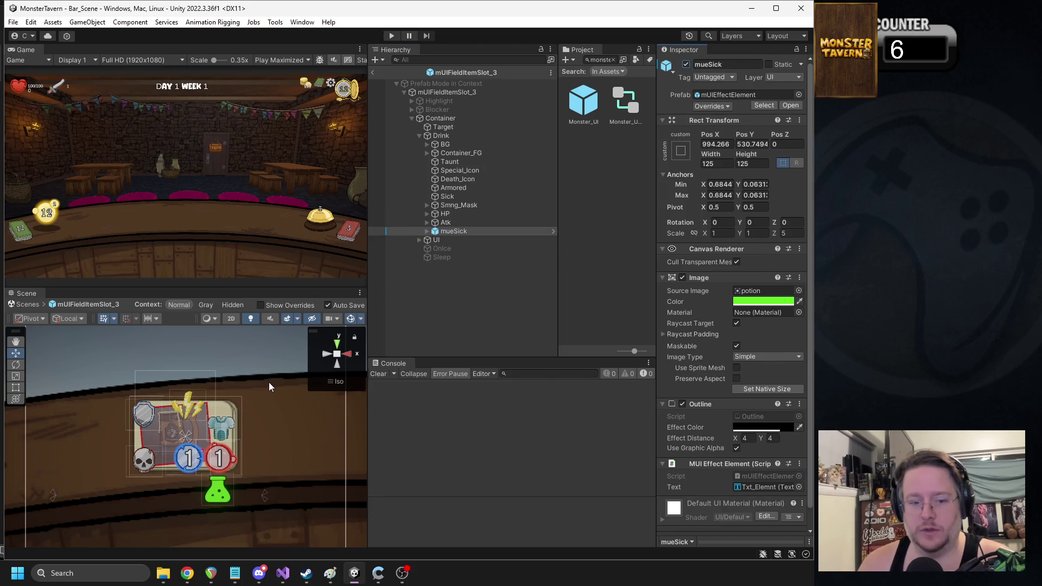
pyautogui.click(709, 144)
pyautogui.write('0')
pyautogui.press('Tab')
pyautogui.write('0')
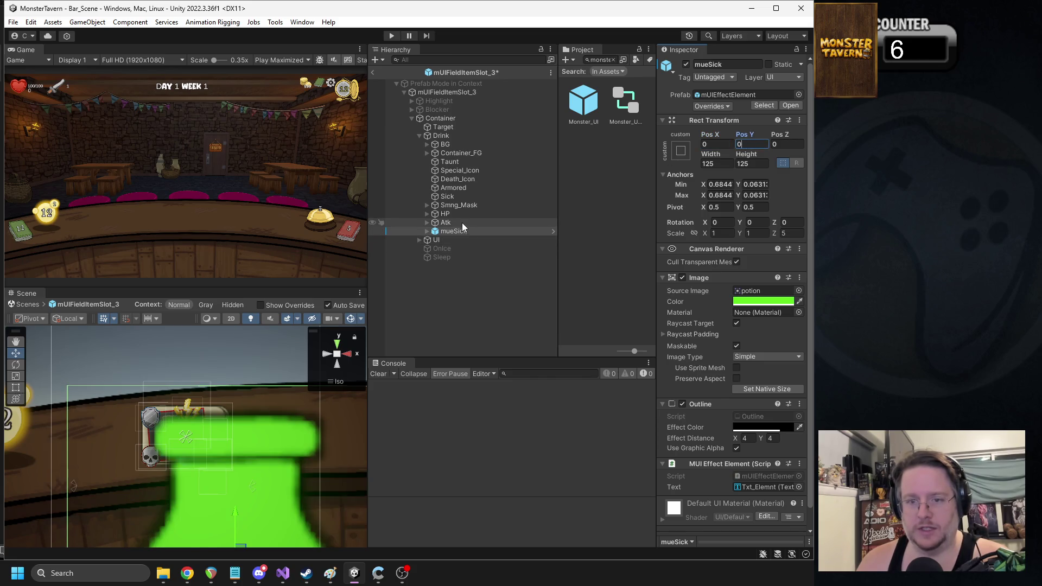
# Step: Copy the Sick icon's Rect Transform onto mueSick, then select its Txt_Elemnt text child
pyautogui.click(453, 197)
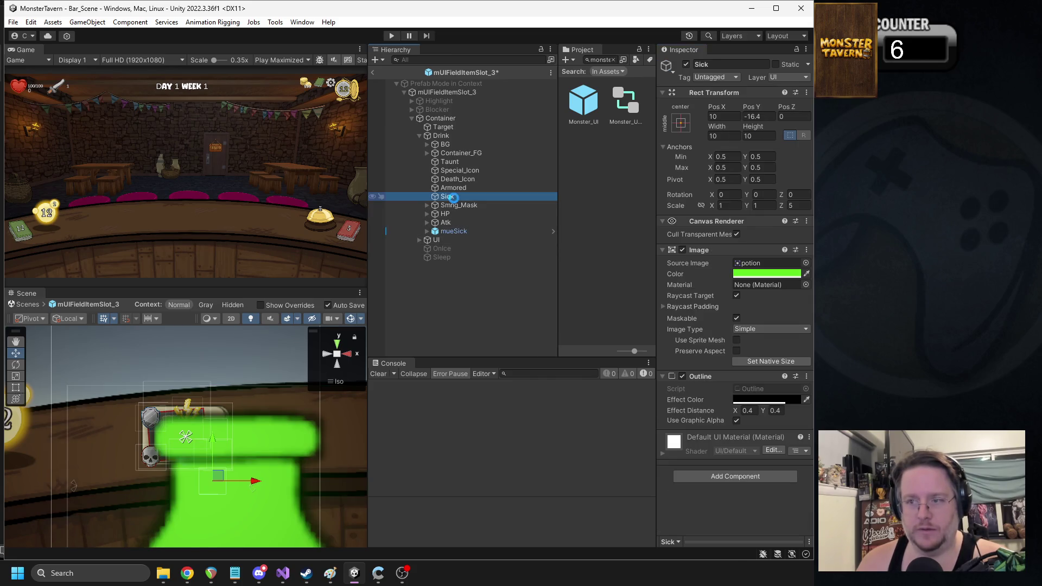
pyautogui.rightClick(714, 93)
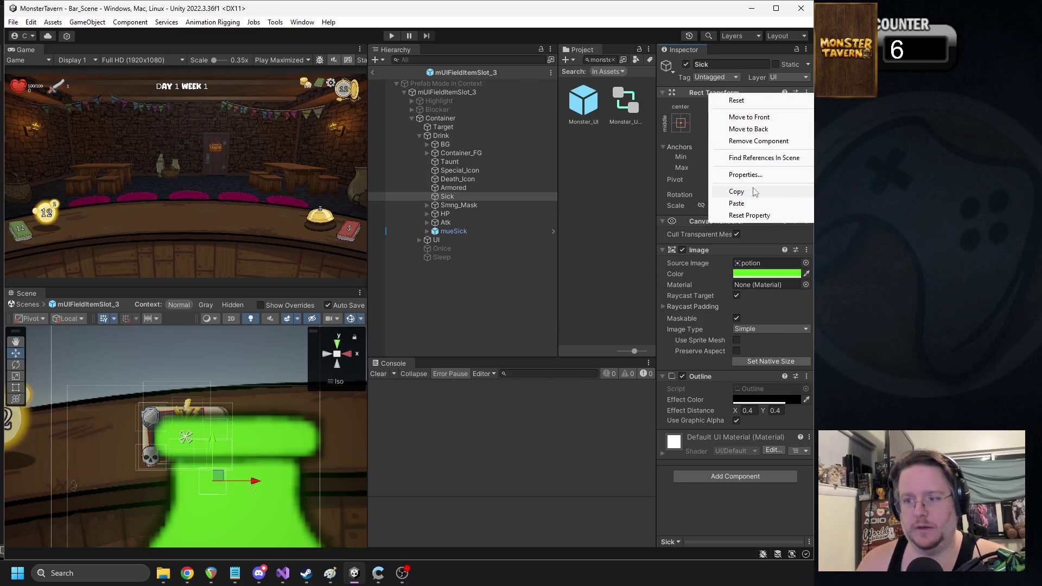
pyautogui.click(737, 191)
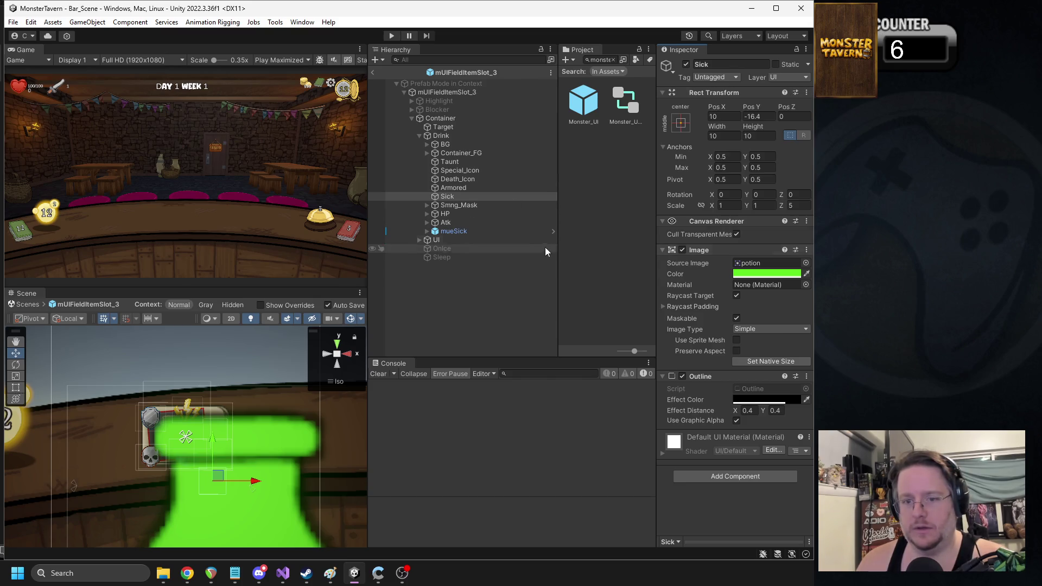
pyautogui.click(481, 230)
pyautogui.rightClick(702, 119)
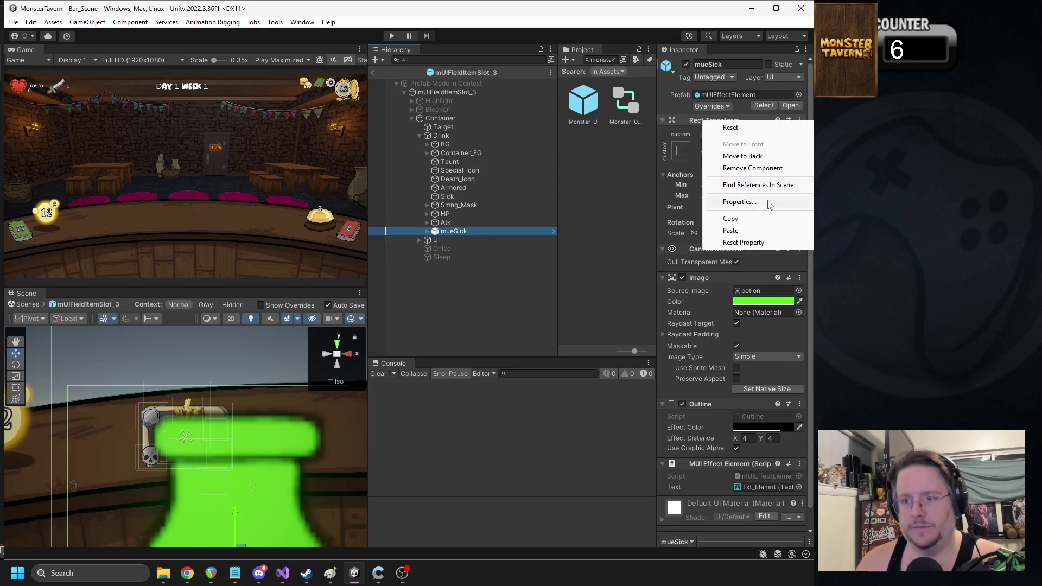
pyautogui.click(731, 230)
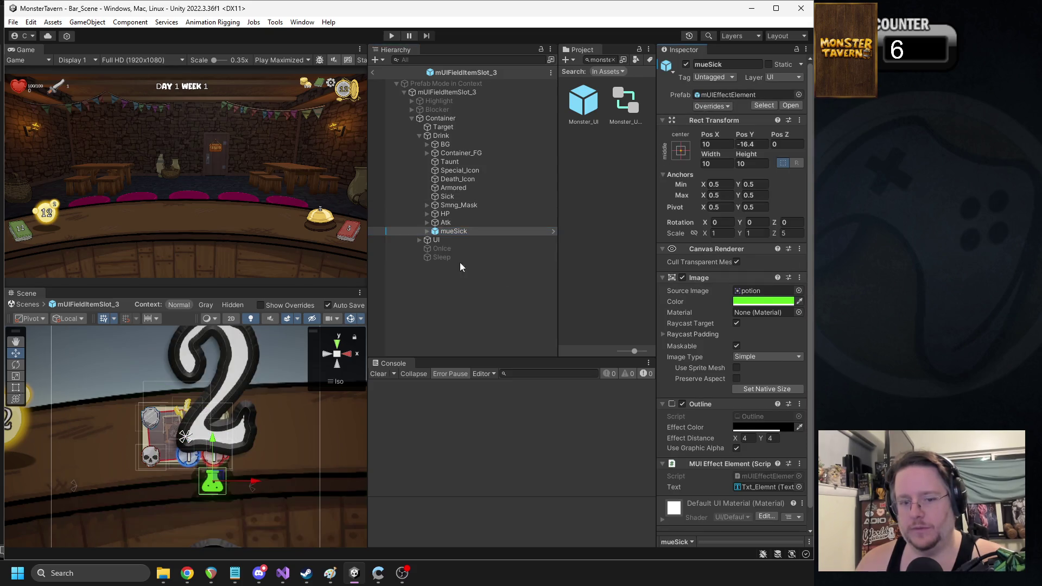
pyautogui.click(428, 231)
pyautogui.click(441, 241)
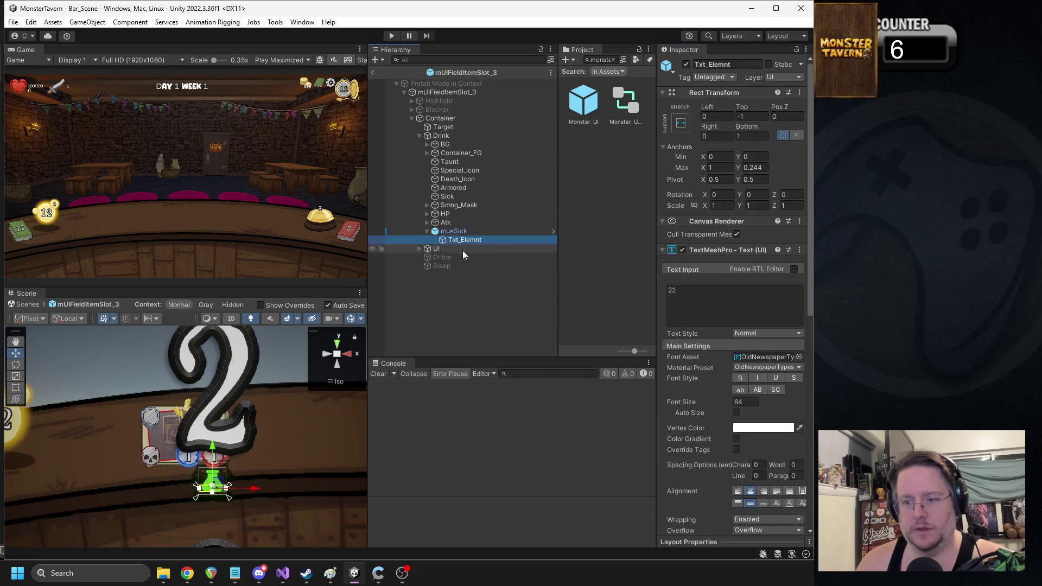
# Step: Set the Txt_Elemnt font size to 7
pyautogui.click(749, 402)
pyautogui.write('22')
pyautogui.press('Return')
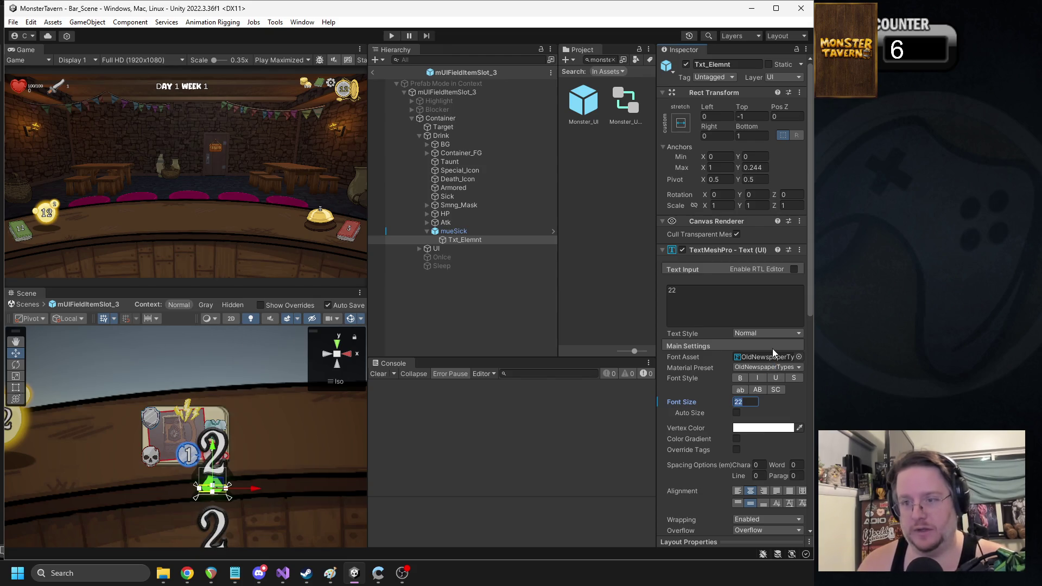
pyautogui.write('2')
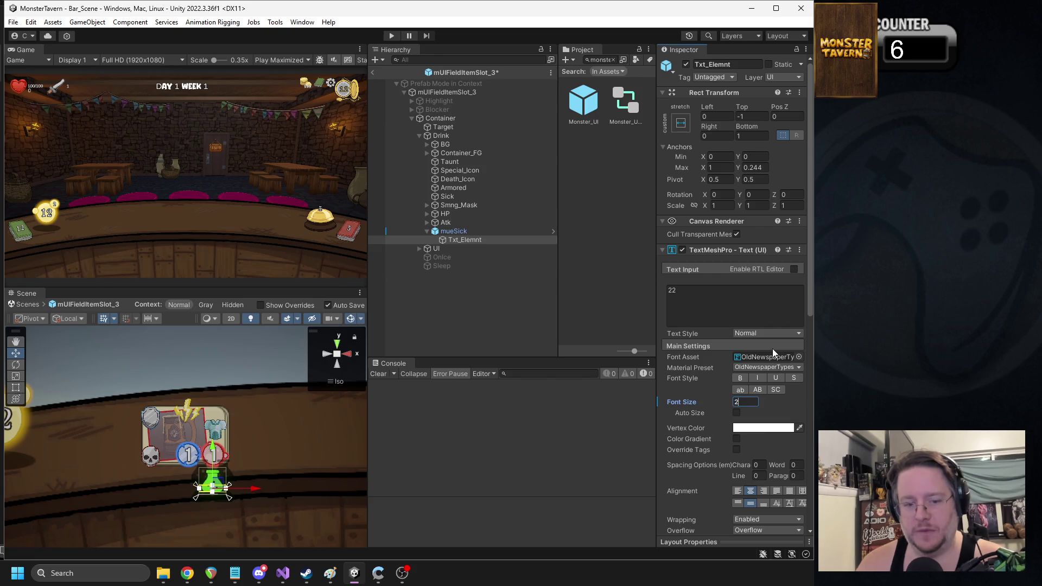
pyautogui.press('BackSpace')
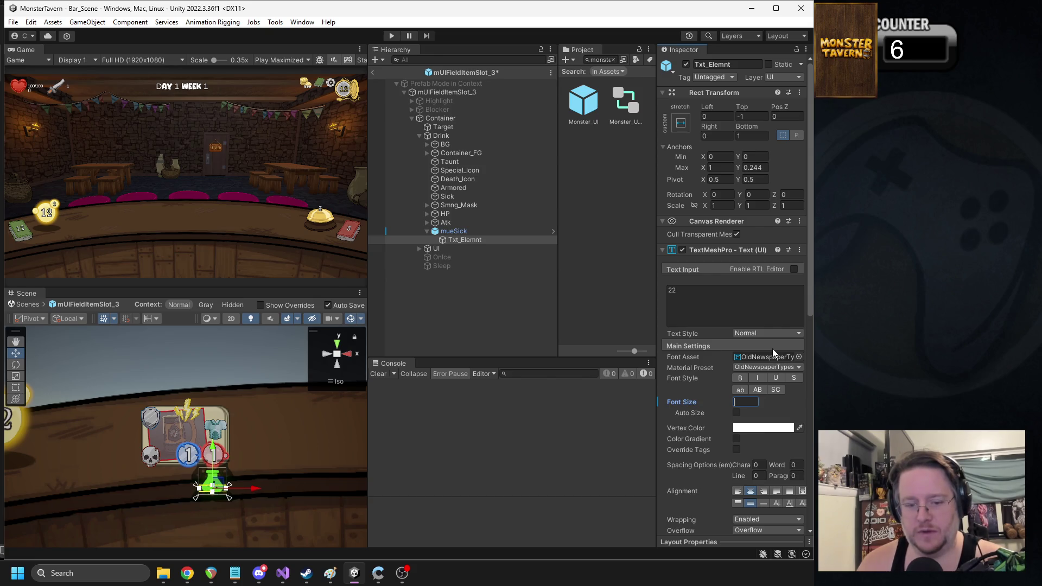
pyautogui.write('6')
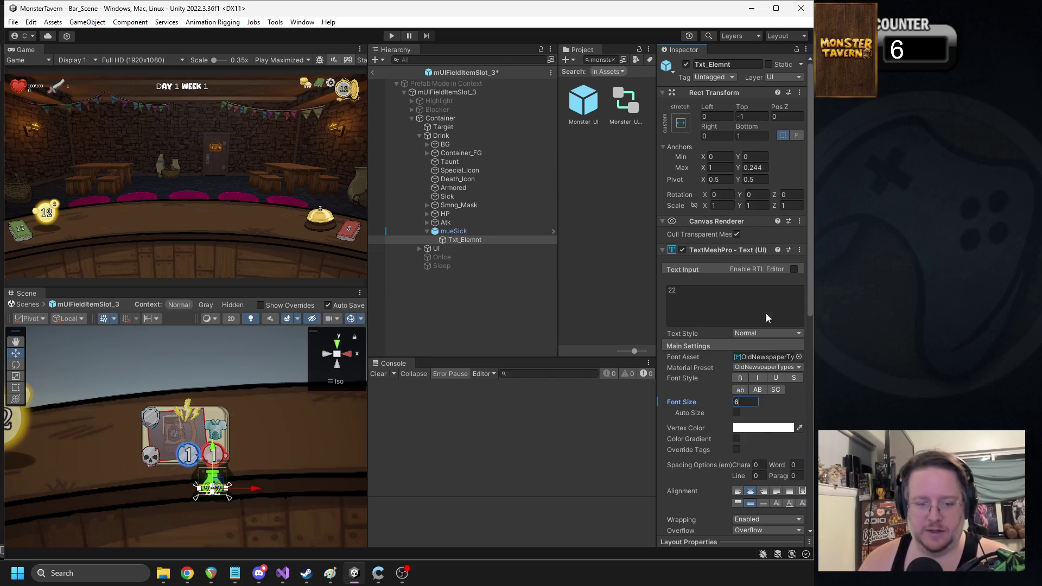
pyautogui.scroll(3, 200, 435)
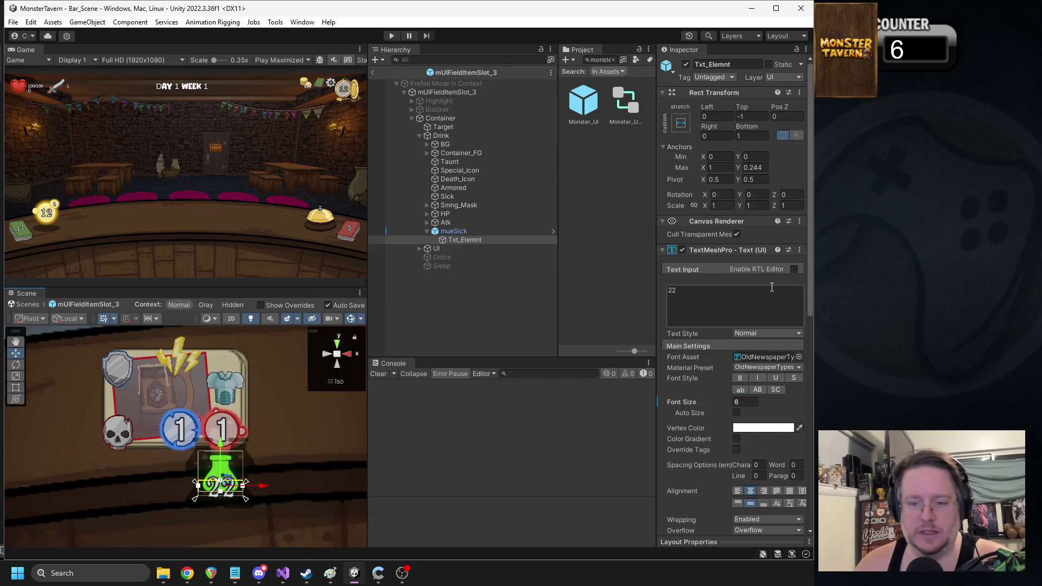
pyautogui.click(746, 403)
pyautogui.write('7')
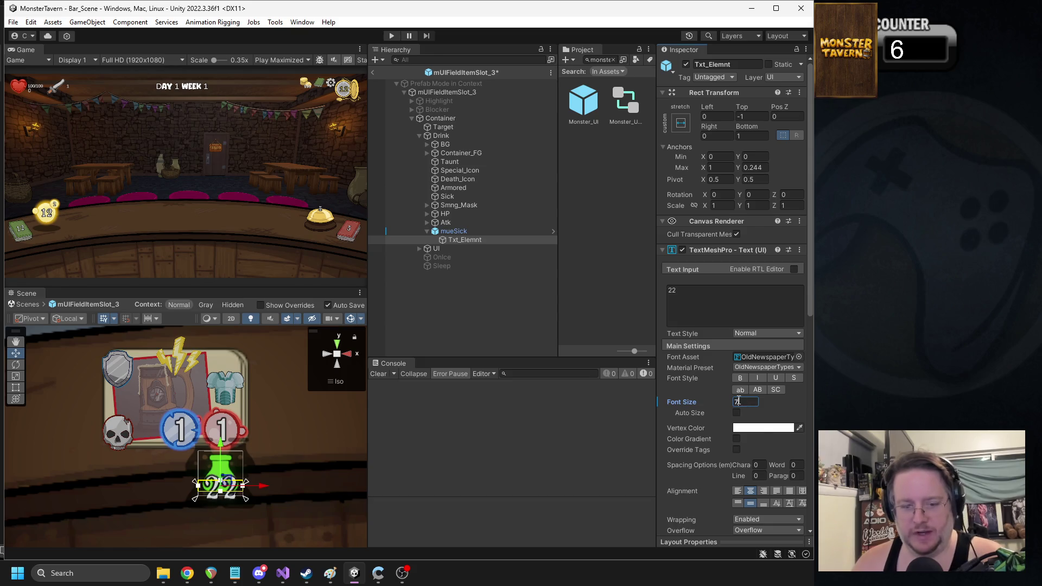
pyautogui.scroll(-1, 314, 399)
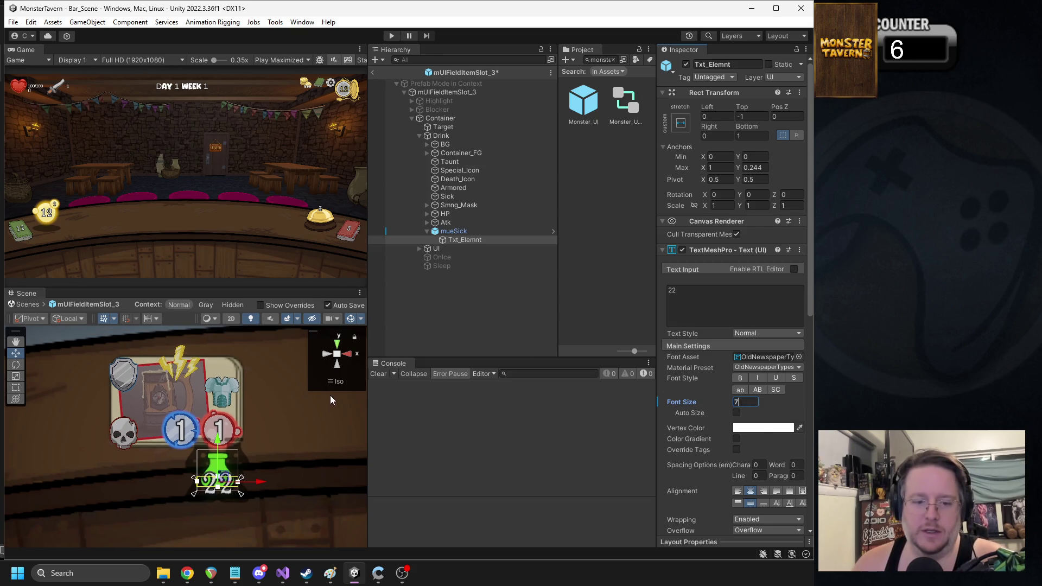
# Step: Set mueSick's Outline effect distance to 0.5 / 0.5
pyautogui.click(453, 231)
pyautogui.click(747, 418)
pyautogui.write('1')
pyautogui.click(769, 418)
pyautogui.write('1')
pyautogui.press('BackSpace')
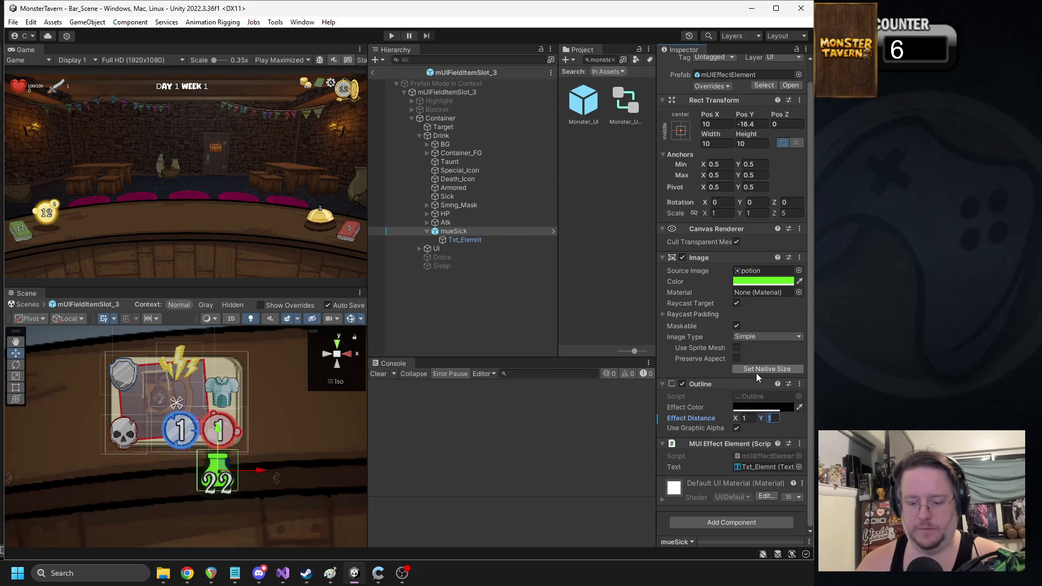
pyautogui.write('.5')
pyautogui.click(747, 418)
pyautogui.write('.5')
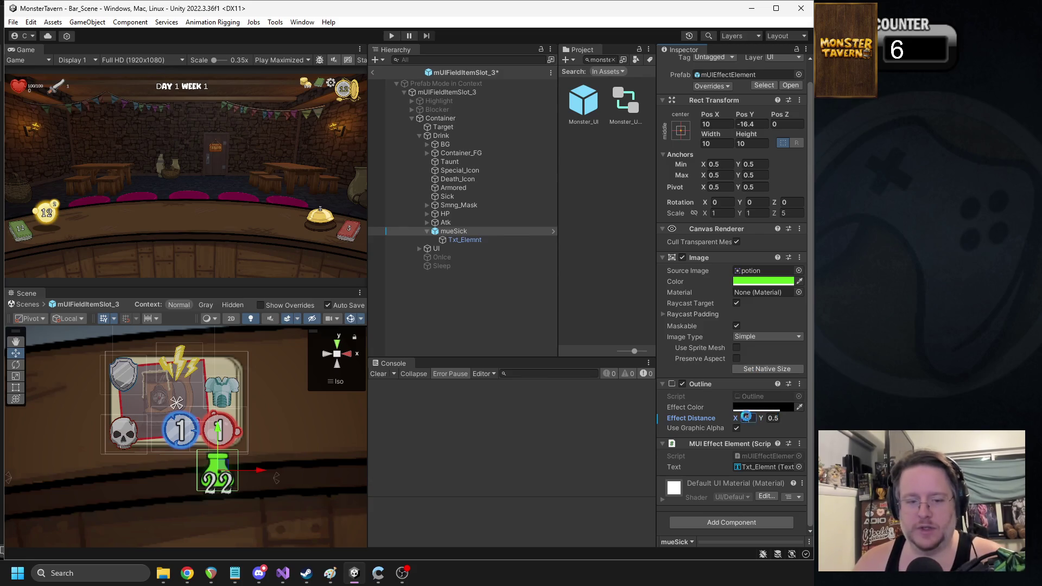
pyautogui.click(427, 231)
# Step: Move mueSick directly under Sick in the Drink group and duplicate it
pyautogui.moveTo(435, 231); pyautogui.dragTo(451, 204)
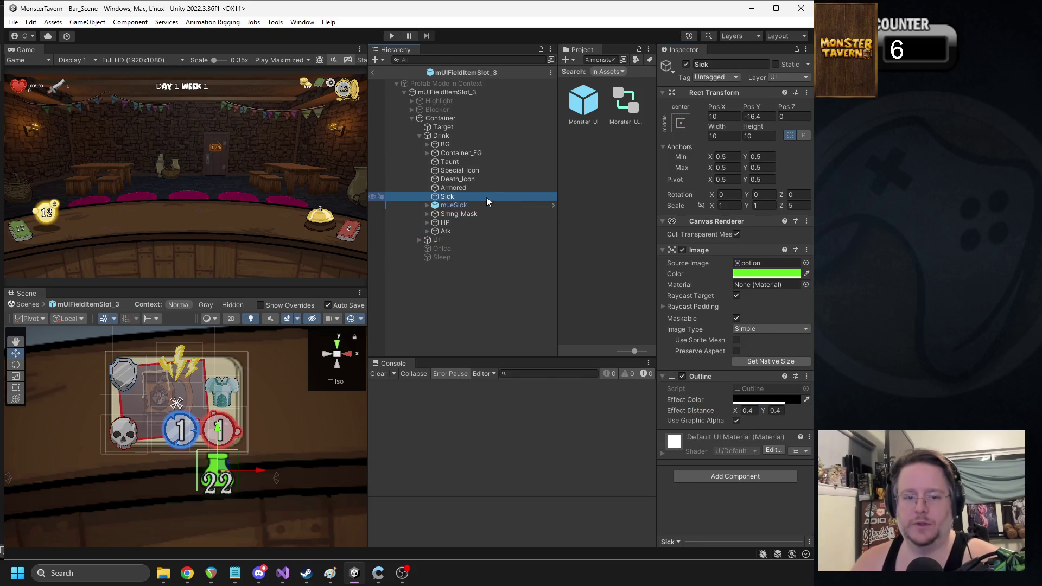
pyautogui.click(451, 196)
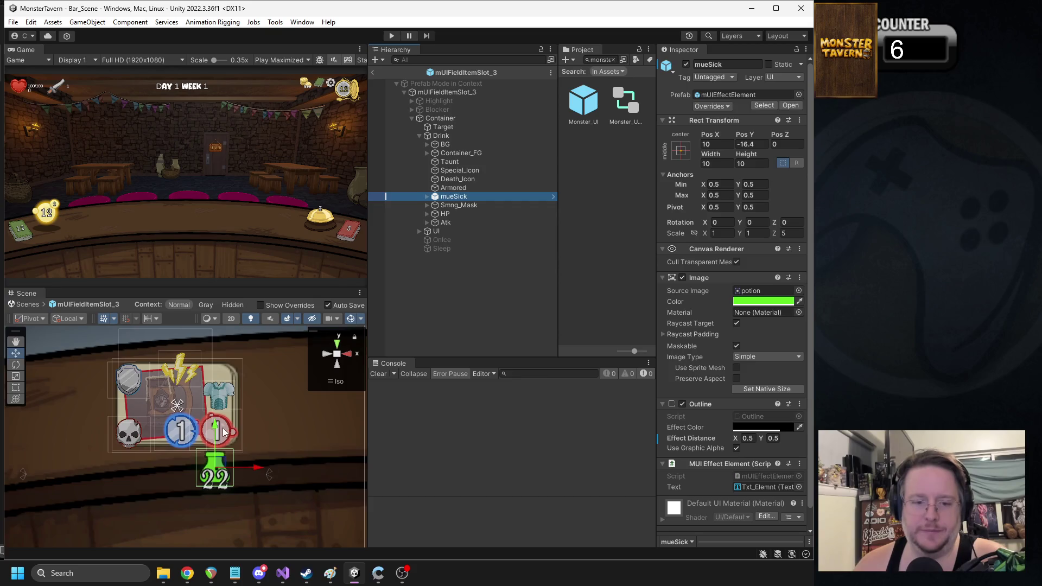
pyautogui.hotkey('ctrl', 'd')
# Step: Shift the copy left, rename it mueOnIce, give it the ice cube sprite, and color it white
pyautogui.moveTo(286, 473); pyautogui.dragTo(249, 473)
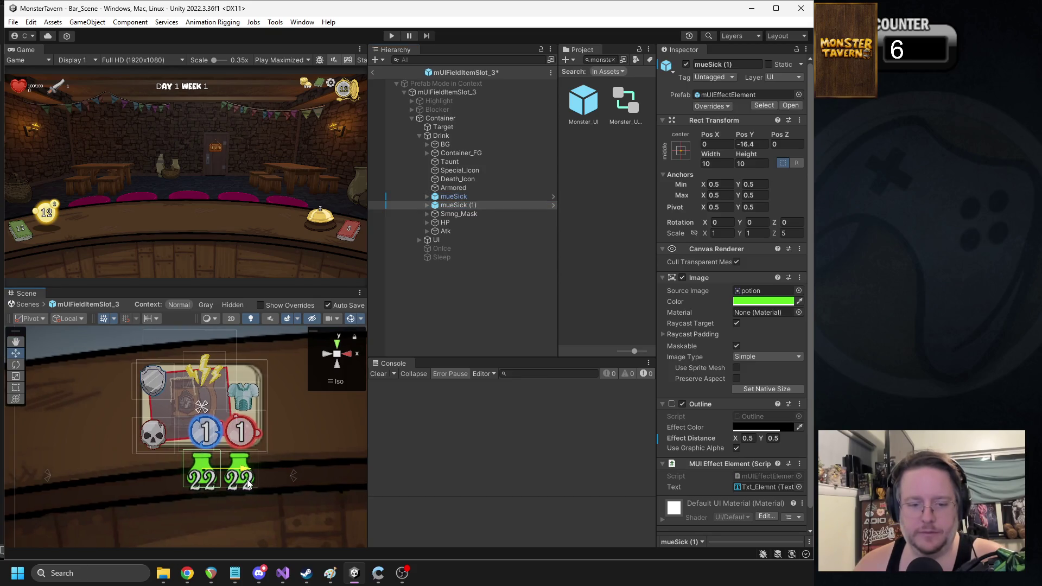
pyautogui.moveTo(740, 67); pyautogui.dragTo(709, 68)
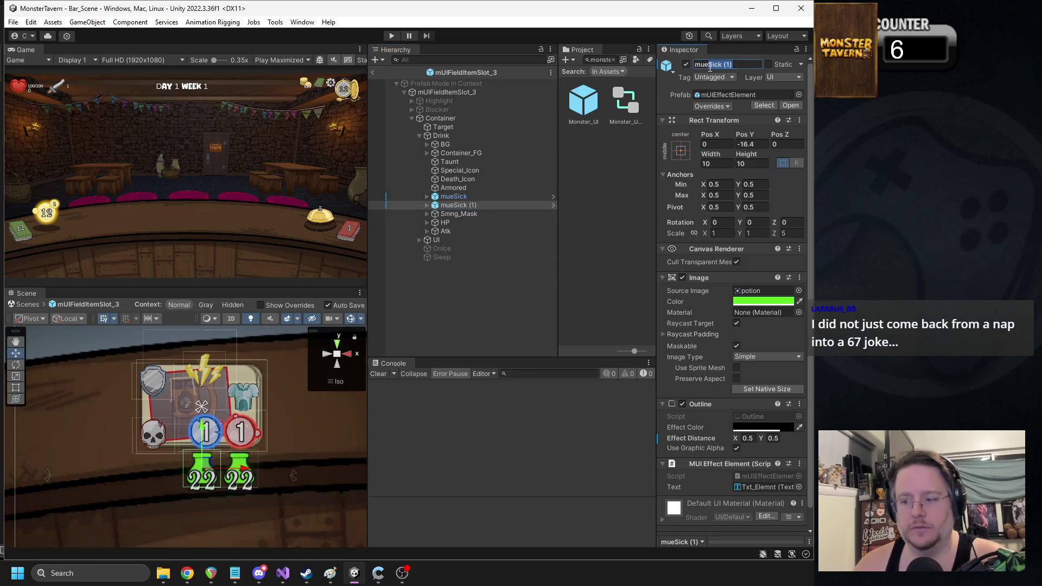
pyautogui.write('OnIce')
pyautogui.press('Return')
pyautogui.click(799, 291)
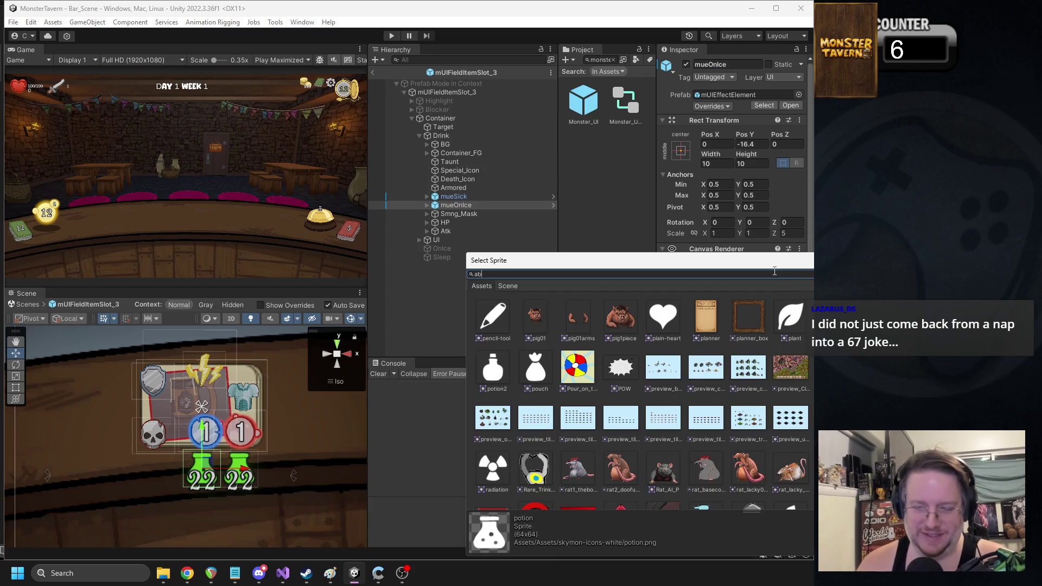
pyautogui.write('om')
pyautogui.doubleClick(533, 315)
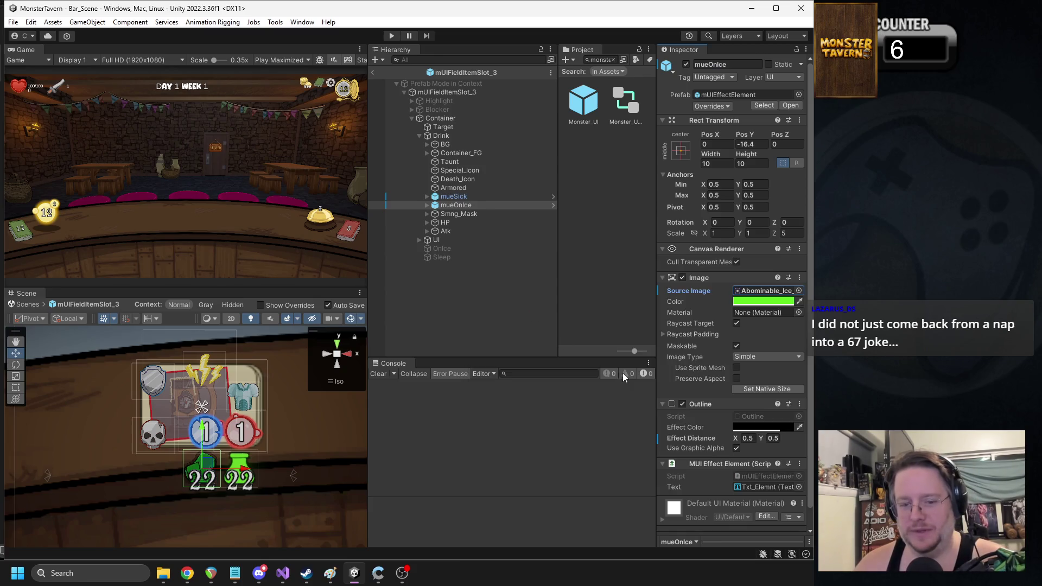
pyautogui.click(755, 301)
pyautogui.moveTo(796, 381); pyautogui.dragTo(795, 354)
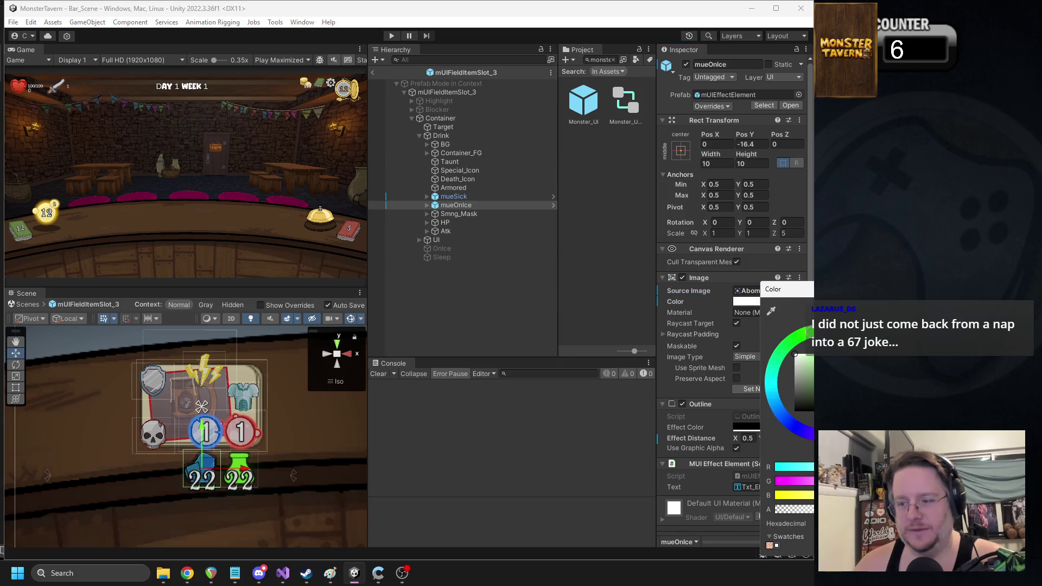
pyautogui.click(466, 190)
# Step: Duplicate mueOnIce and move the copy further left on the Drink card
pyautogui.click(456, 205)
pyautogui.hotkey('ctrl', 'd')
pyautogui.moveTo(244, 469); pyautogui.dragTo(207, 480)
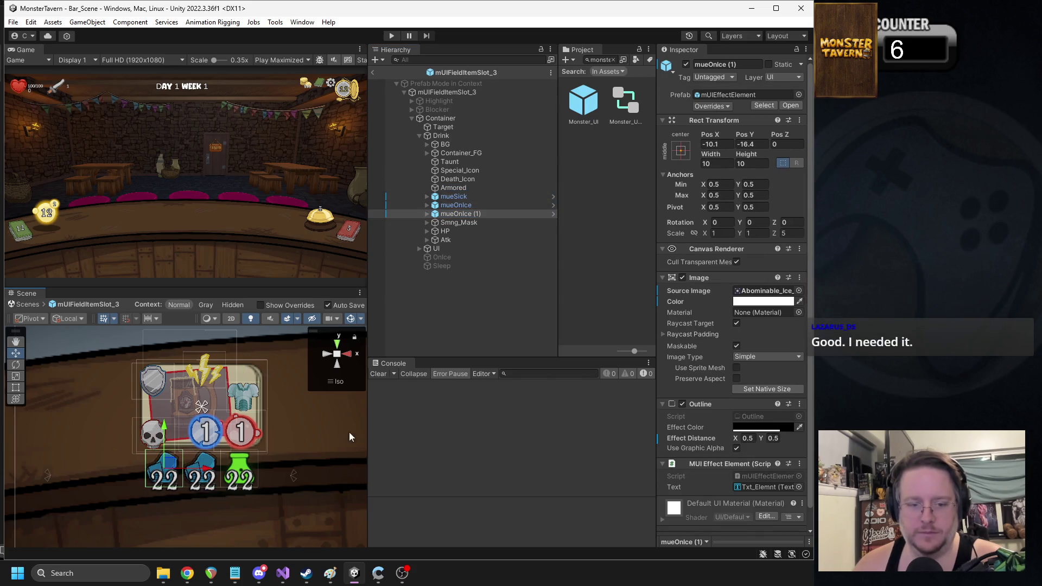
pyautogui.click(799, 291)
# Step: Turn the copy into mueFading with a pure red wall-clock sprite
pyautogui.write('clock')
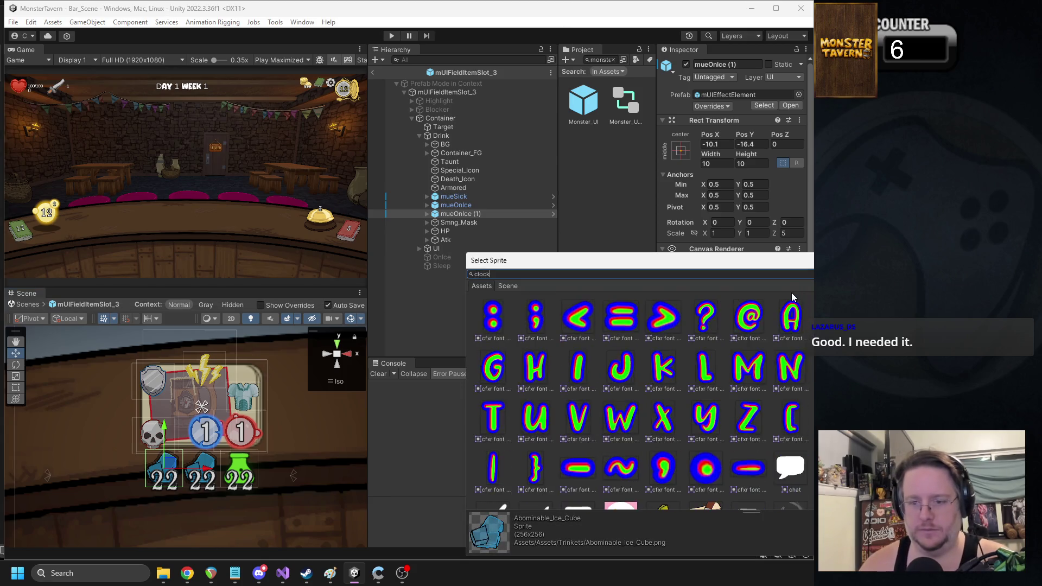
pyautogui.doubleClick(534, 315)
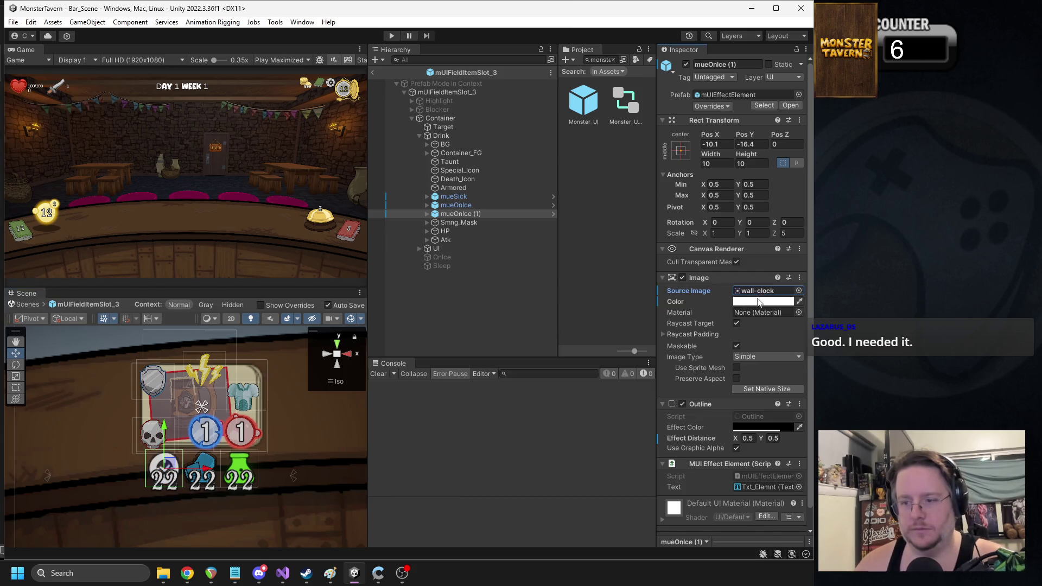
pyautogui.click(743, 301)
pyautogui.moveTo(809, 363); pyautogui.dragTo(817, 356)
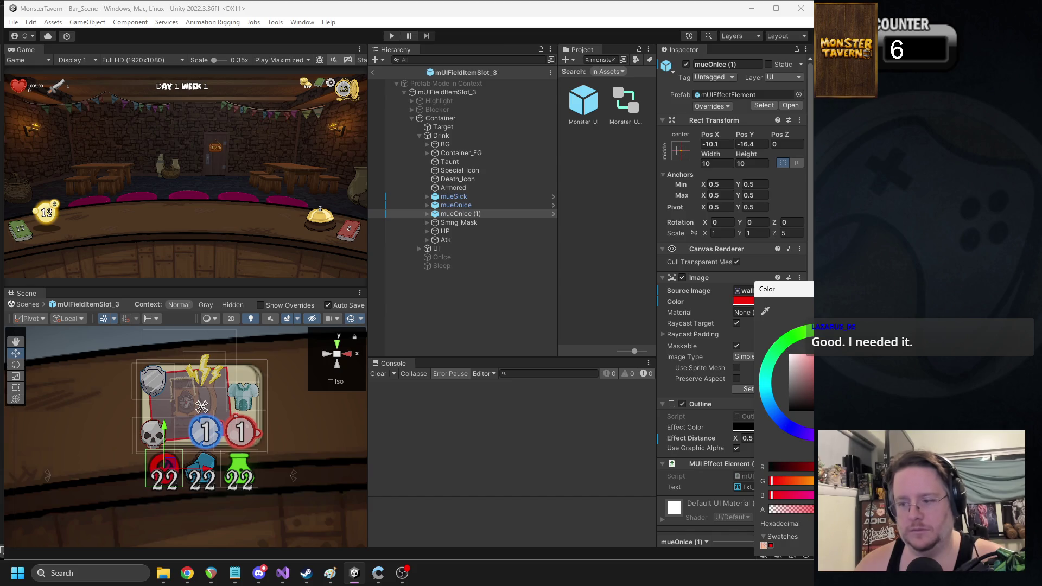
pyautogui.click(715, 65)
pyautogui.write('Mading')
pyautogui.press('Return')
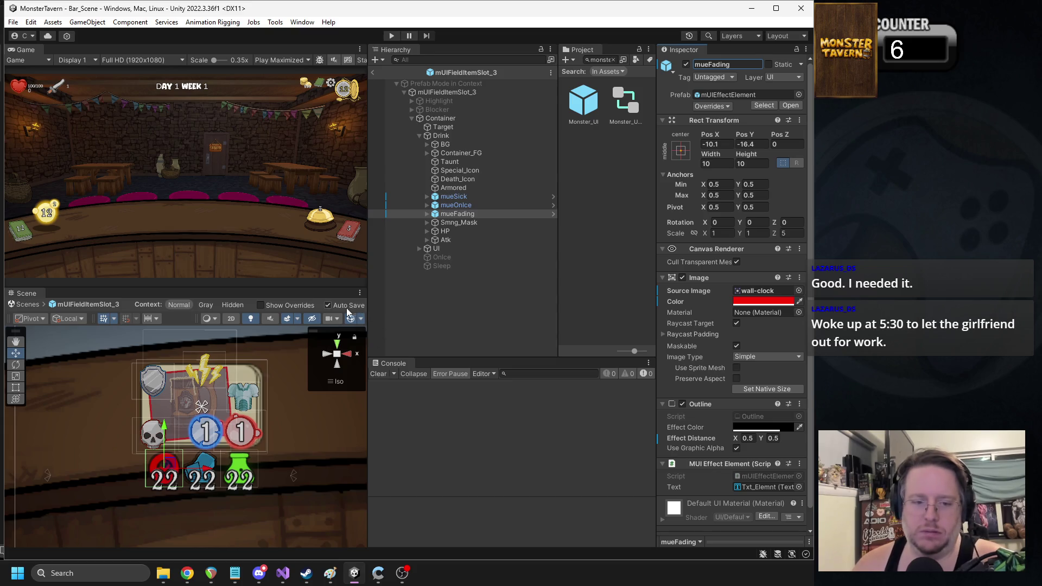
# Step: From the slot's root object, open the MUI Field Item script with Edit Script
pyautogui.click(443, 118)
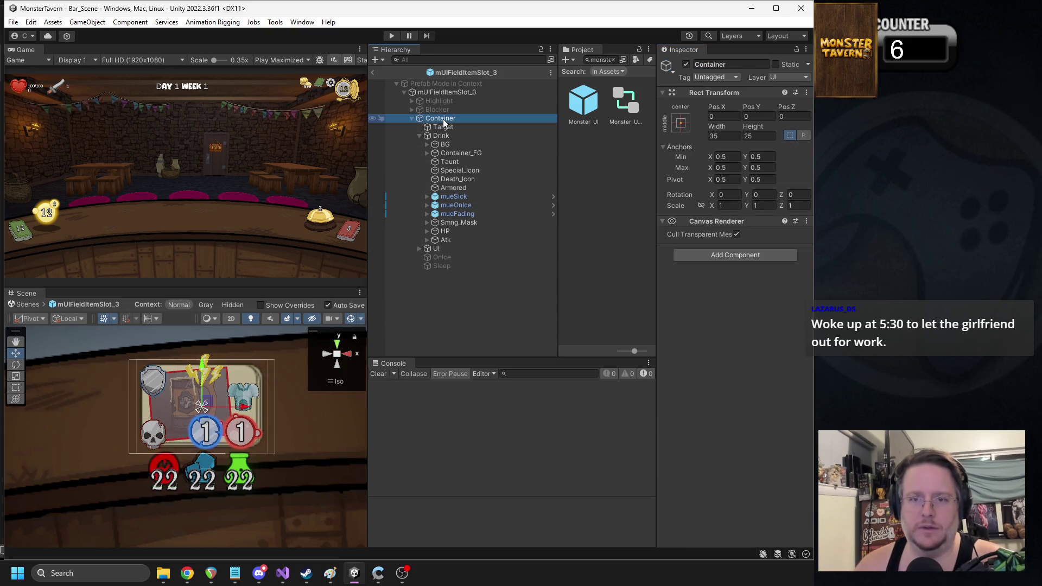
pyautogui.click(442, 92)
pyautogui.rightClick(728, 224)
pyautogui.click(708, 224)
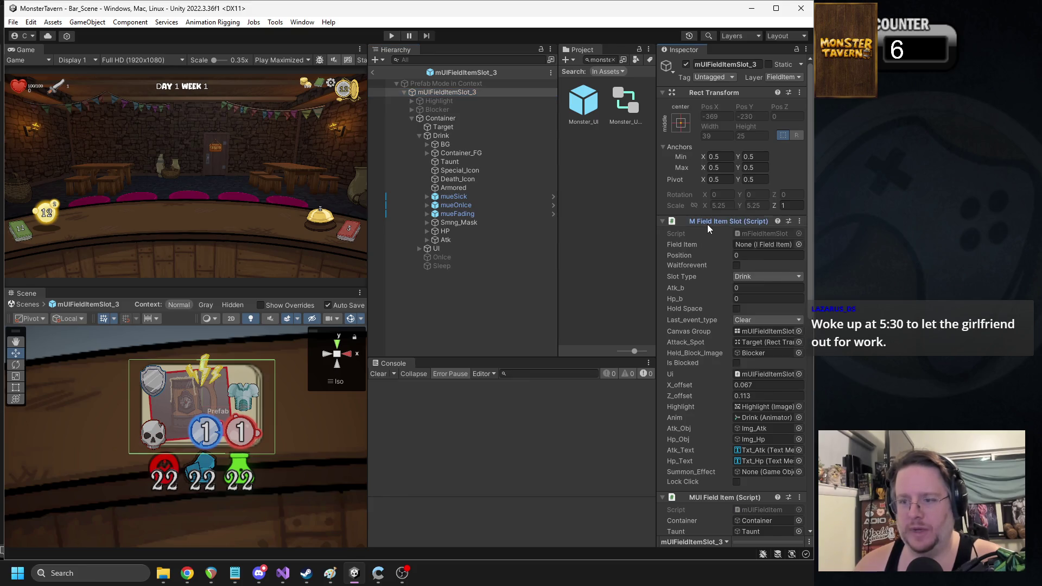
pyautogui.click(708, 224)
pyautogui.click(707, 236)
pyautogui.click(705, 237)
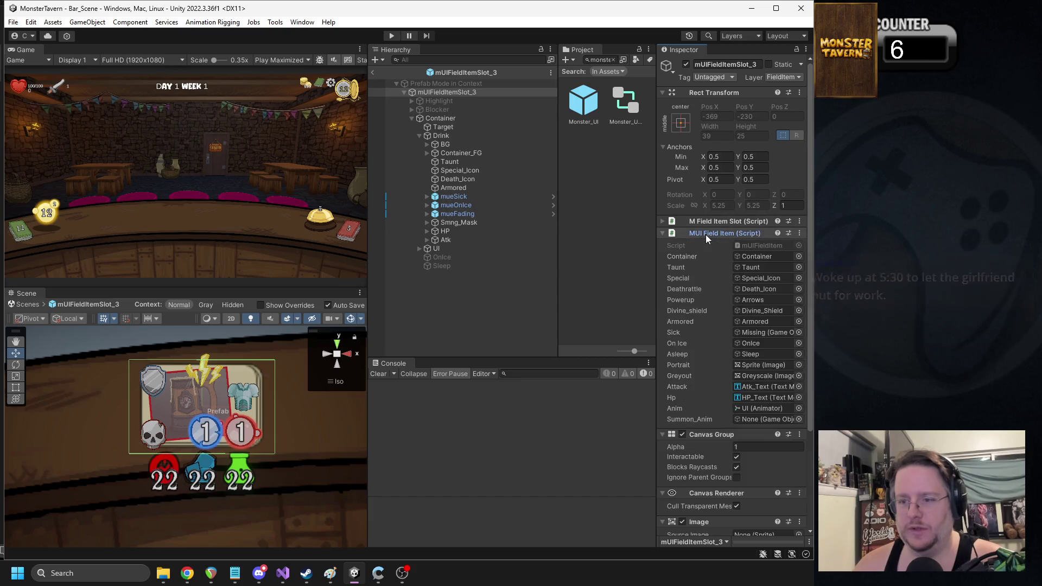
pyautogui.rightClick(706, 234)
pyautogui.click(764, 389)
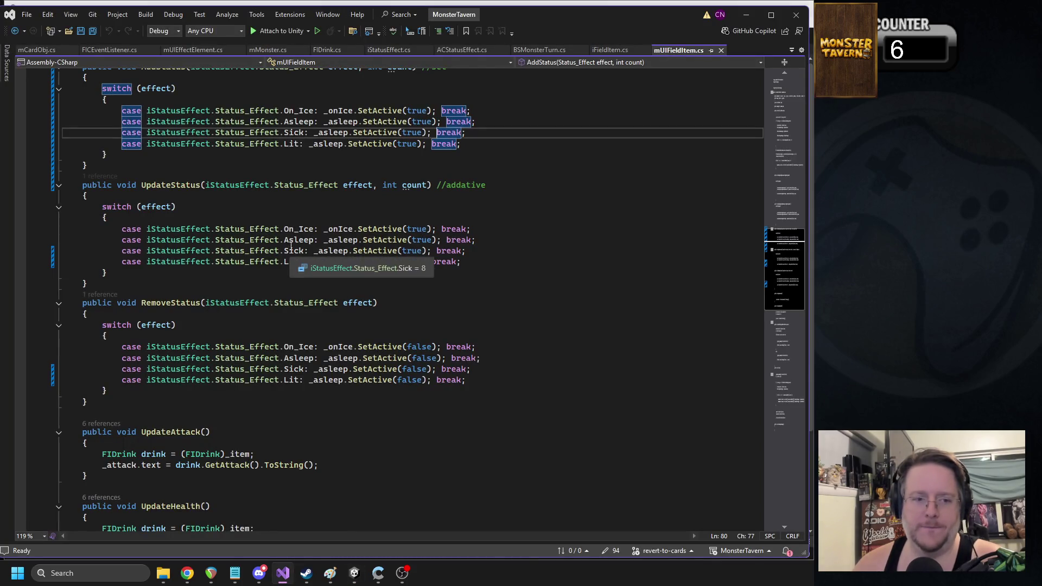
# Step: Move mUIFieldItem.cs to the front and close mCardObj, FICEventListener, mUIEffectElement, mMonster and FIDrink
pyautogui.moveTo(695, 48)
pyautogui.mouseDown()
pyautogui.moveTo(559, 68)
pyautogui.moveTo(57, 48)
pyautogui.mouseUp()
pyautogui.scroll(4, 179, 106)
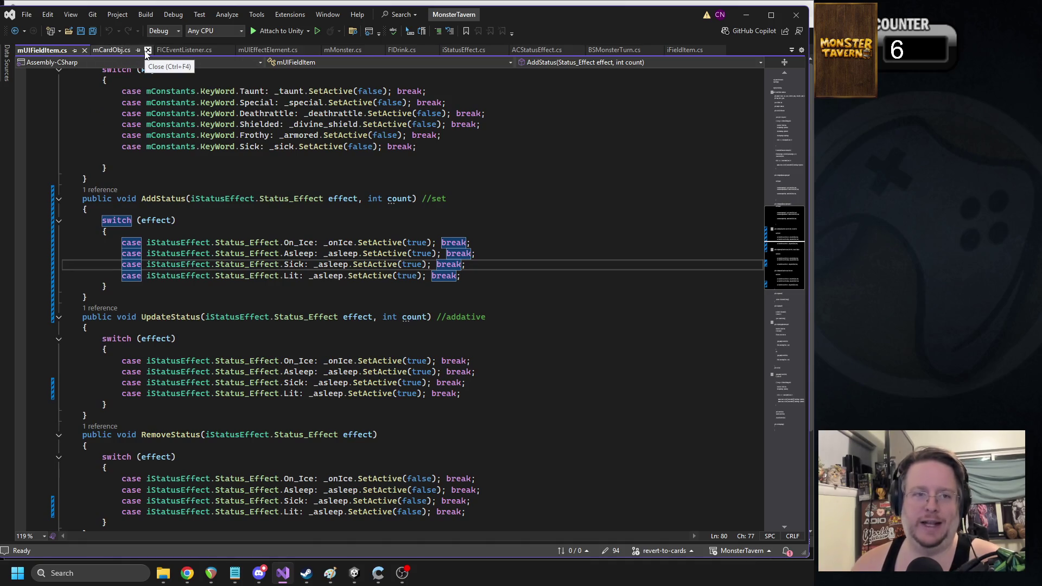
pyautogui.click(147, 51)
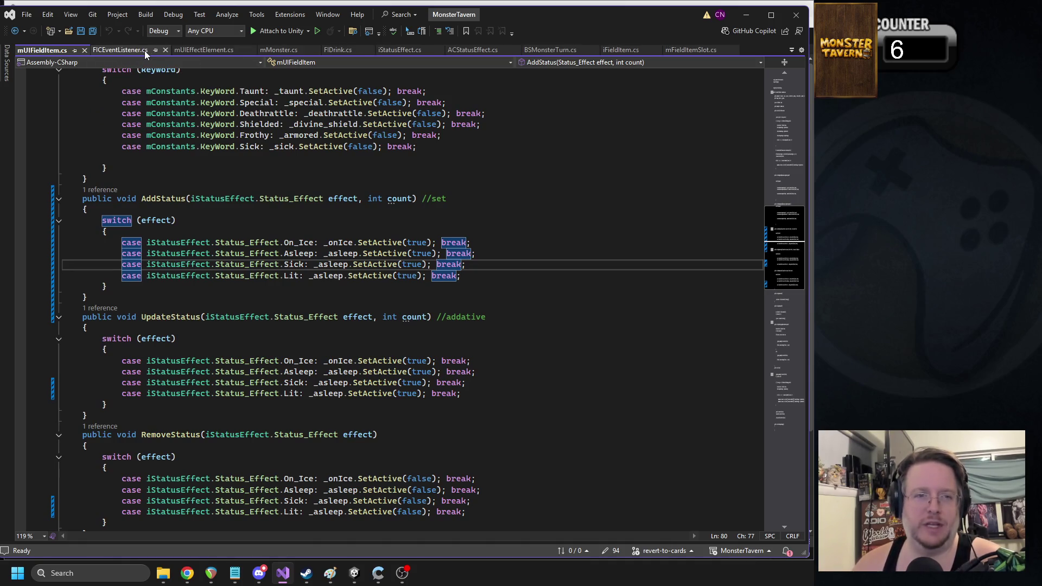
pyautogui.click(168, 51)
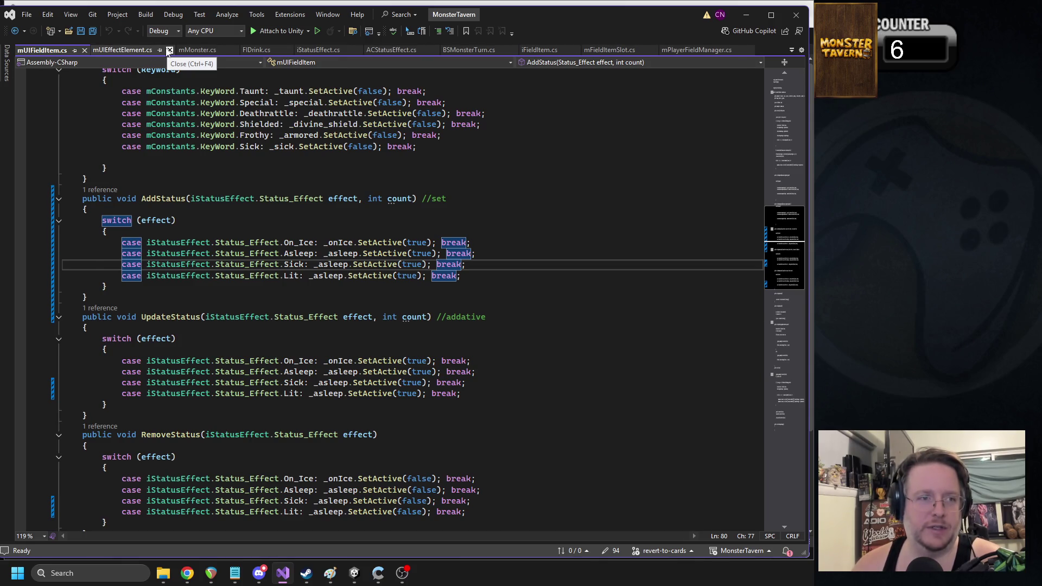
pyautogui.click(169, 50)
pyautogui.click(147, 51)
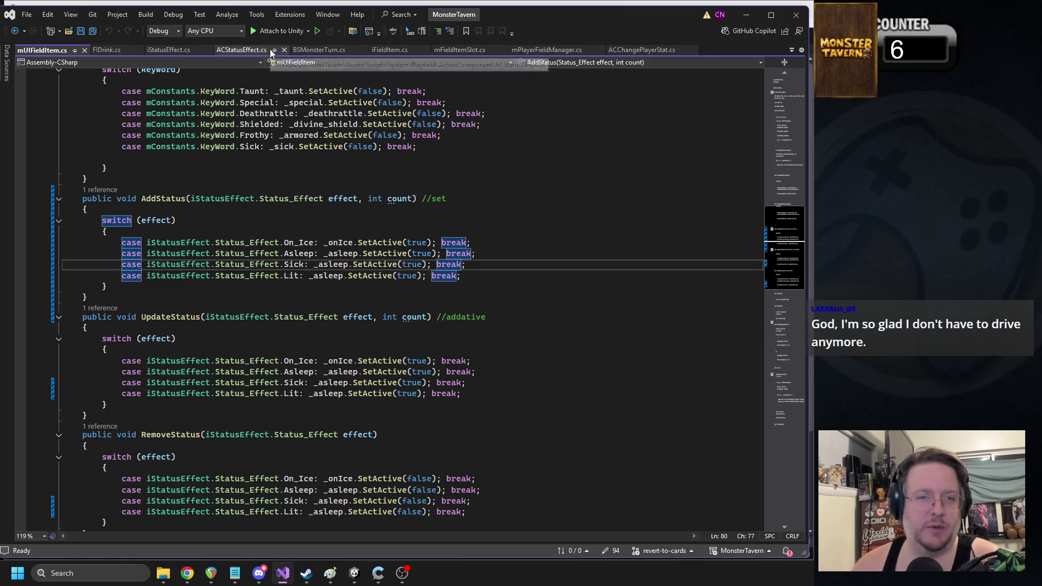
pyautogui.click(121, 54)
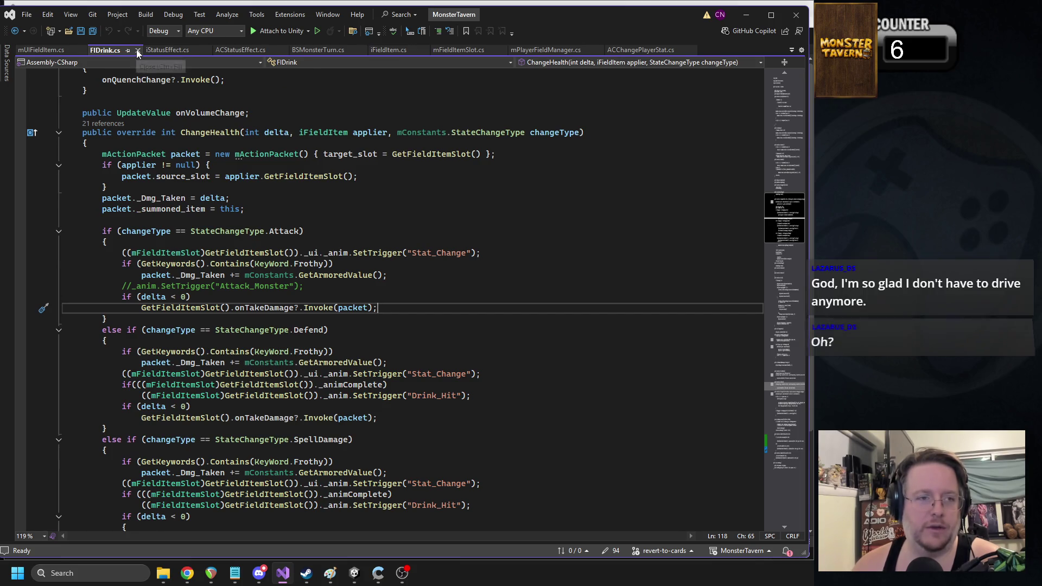
pyautogui.click(137, 52)
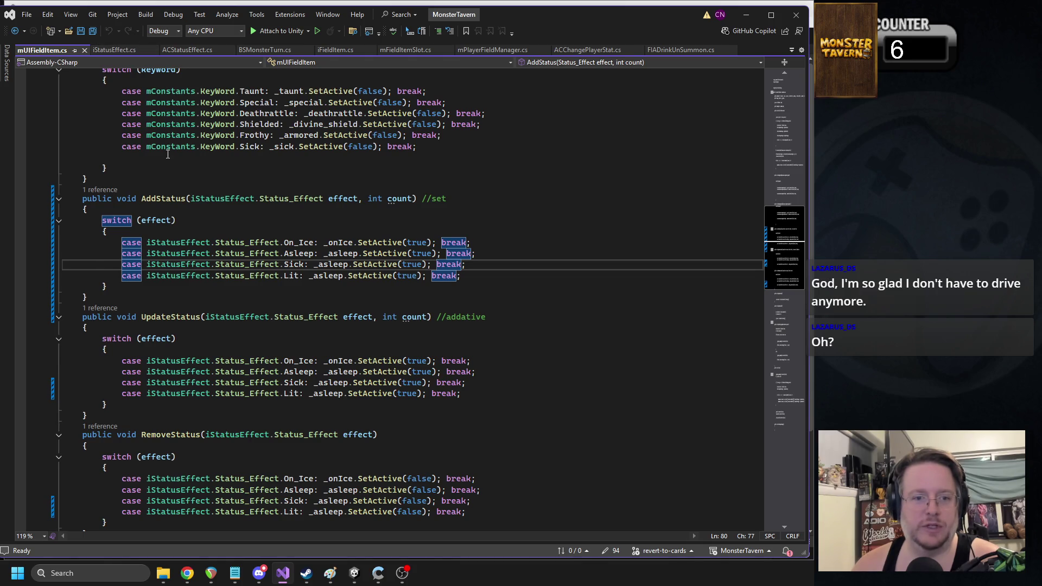
pyautogui.scroll(20, 228, 194)
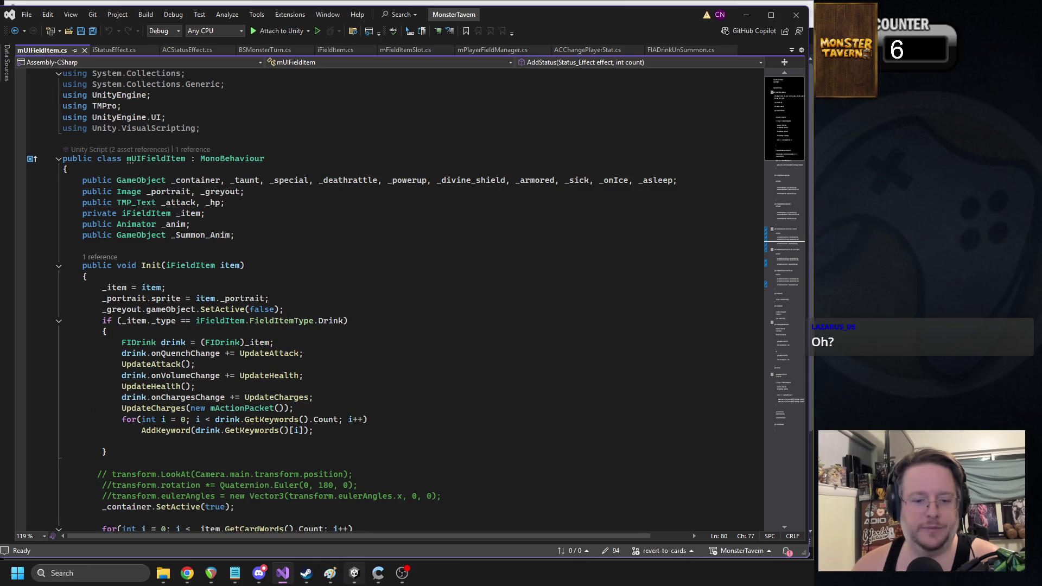
# Step: Open the mUIMonster script from the Monster_UI prefab's MUI Monster component
pyautogui.click(354, 573)
pyautogui.click(584, 103)
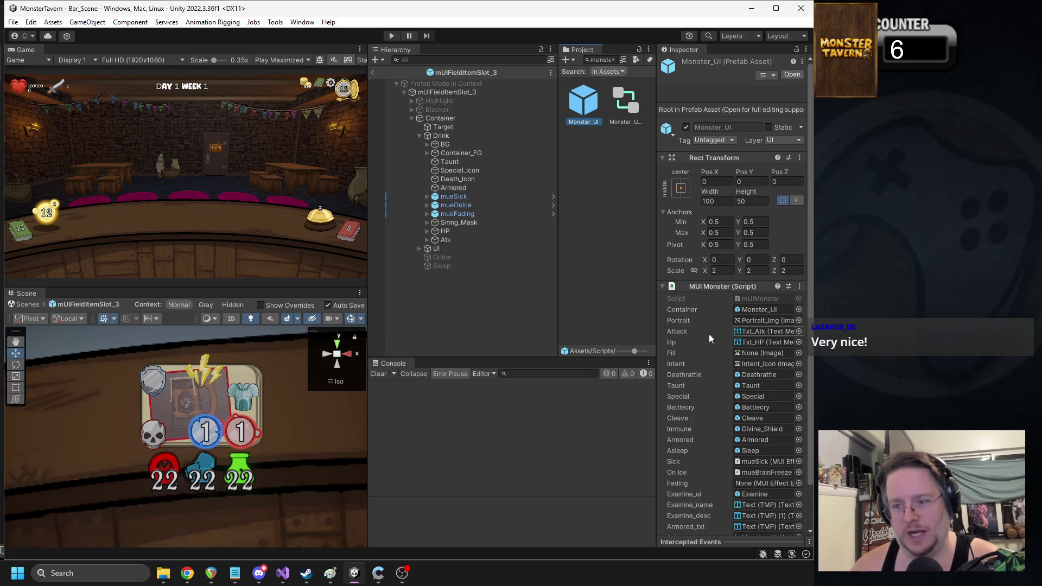
pyautogui.rightClick(714, 288)
pyautogui.click(727, 444)
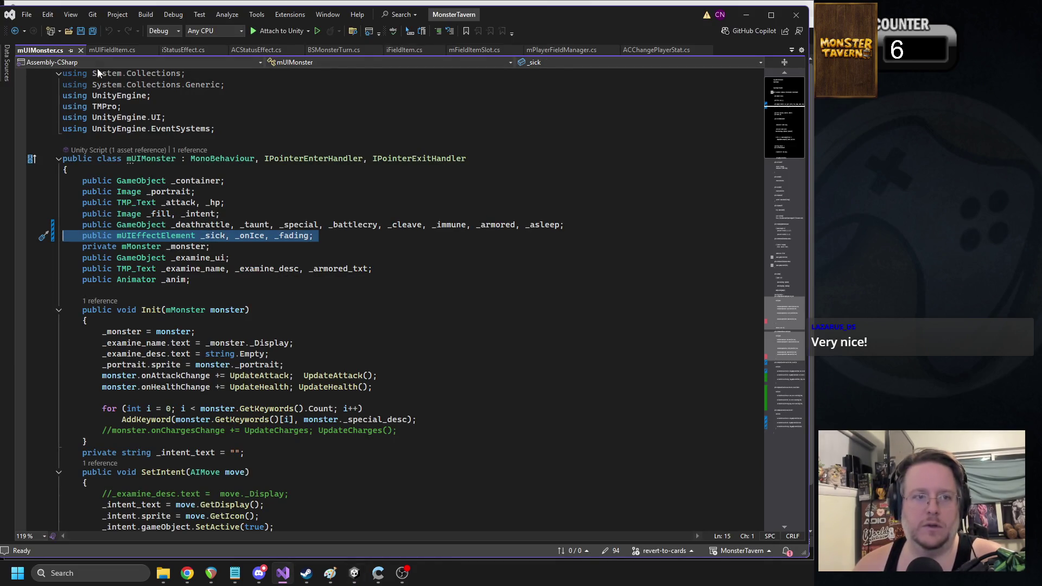
# Step: In mUIFieldItem.cs, paste 'public mUIEffectElement _sick, _onIce, _fading;' below the GameObject declarations
pyautogui.click(95, 49)
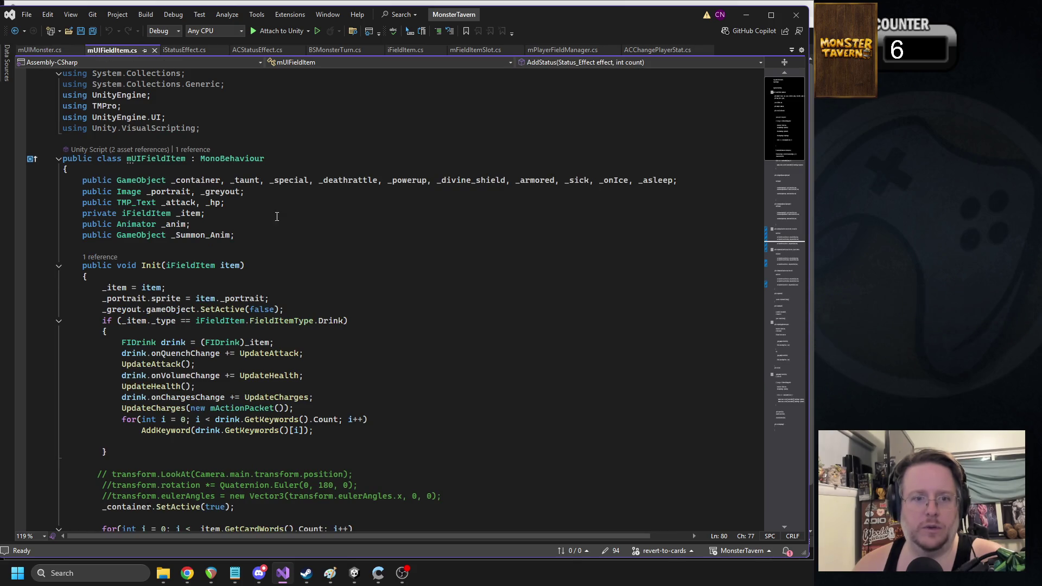
pyautogui.click(683, 181)
pyautogui.press('Return')
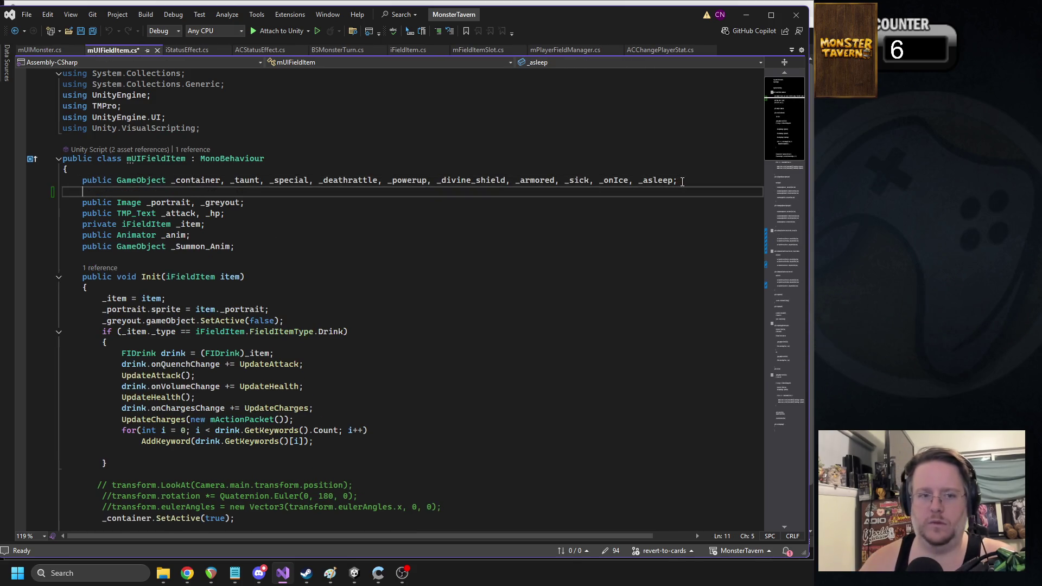
pyautogui.write('public mUIEffectElement _sick, _onIce, _fading;')
# Step: Remove _sick and _onIce from the GameObject list, tidy the spacing, and save the script
pyautogui.doubleClick(614, 180)
pyautogui.press('Delete')
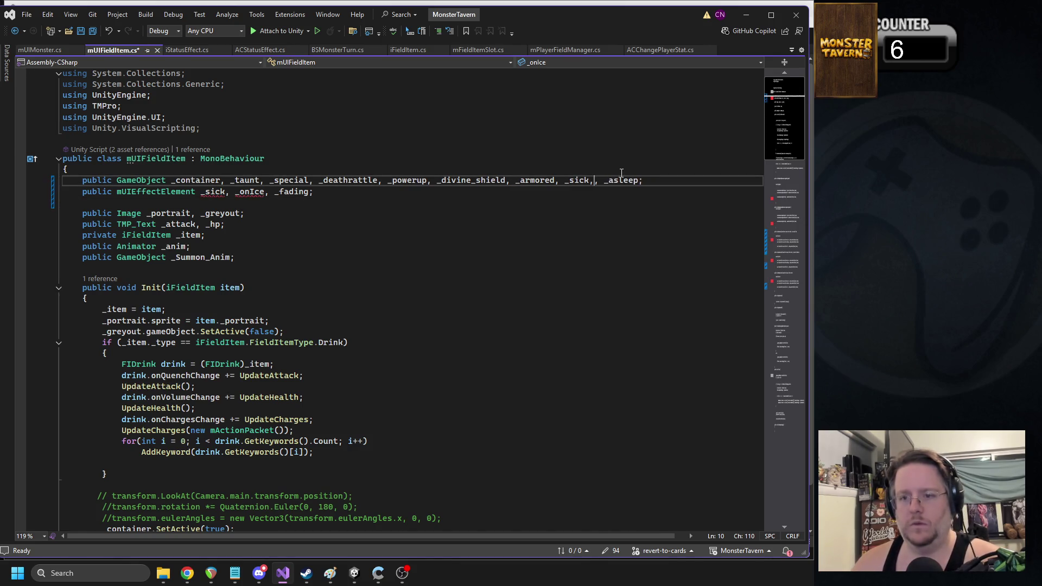
pyautogui.doubleClick(576, 181)
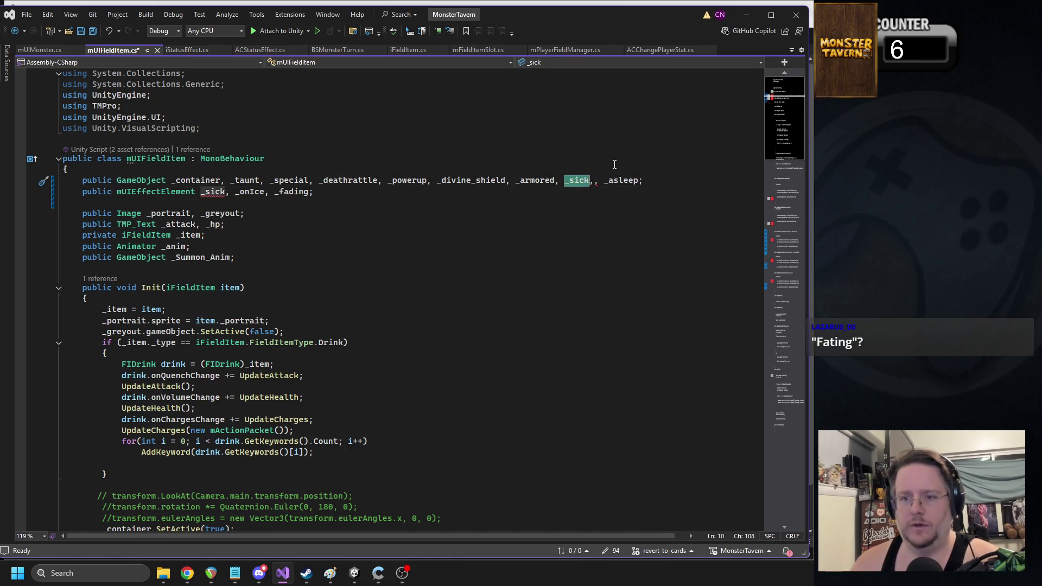
pyautogui.click(809, 520)
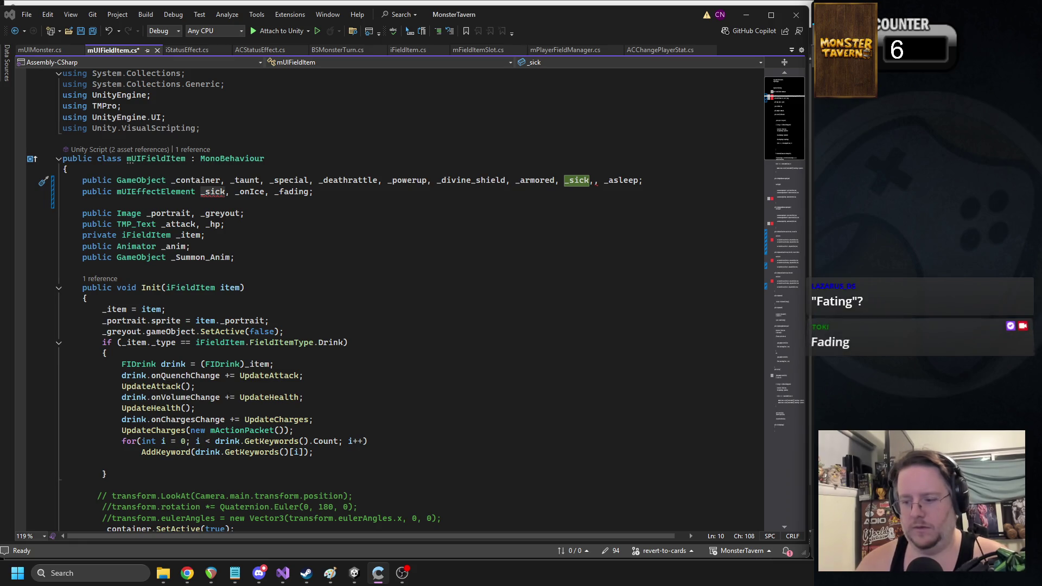
pyautogui.hotkey('alt', 'Tab')
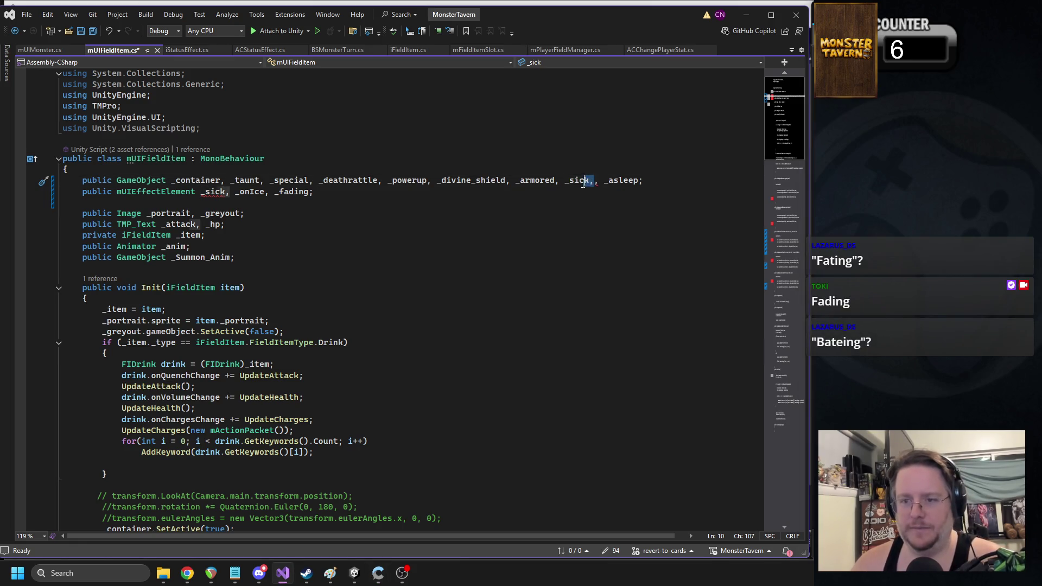
pyautogui.press('Delete')
pyautogui.press('Delete')
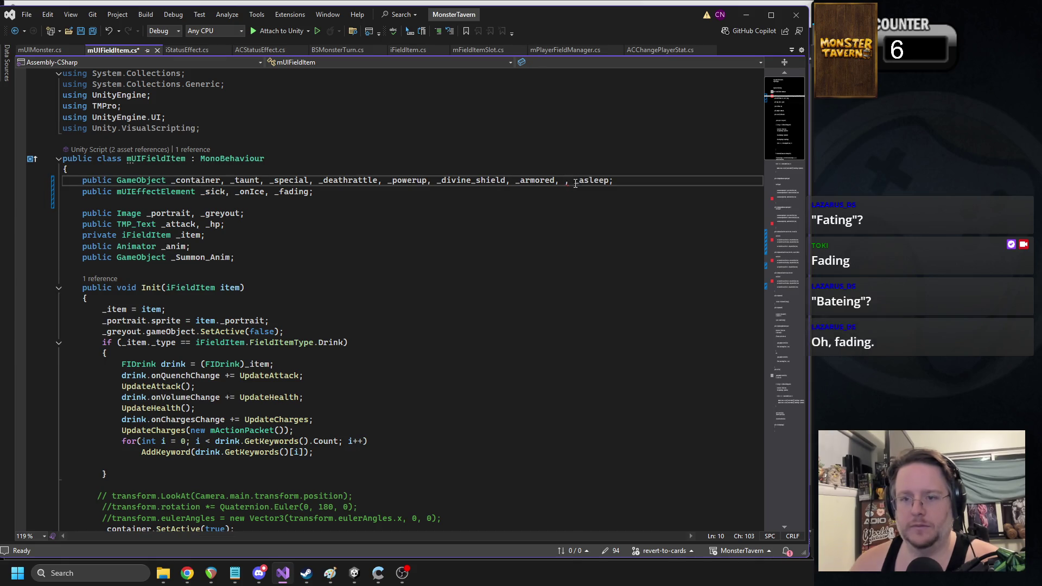
pyautogui.press('BackSpace')
pyautogui.press('Delete')
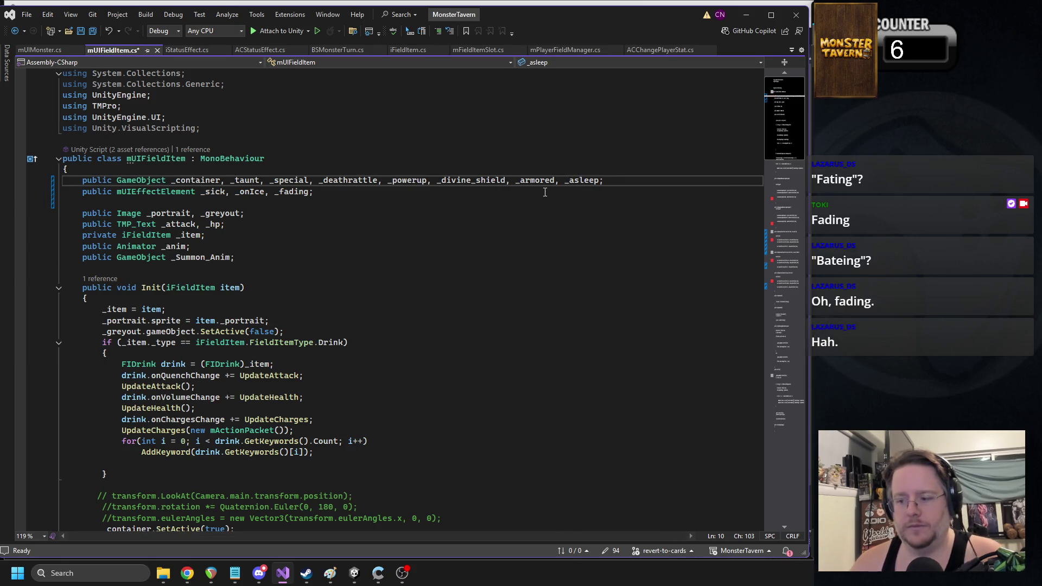
pyautogui.click(118, 202)
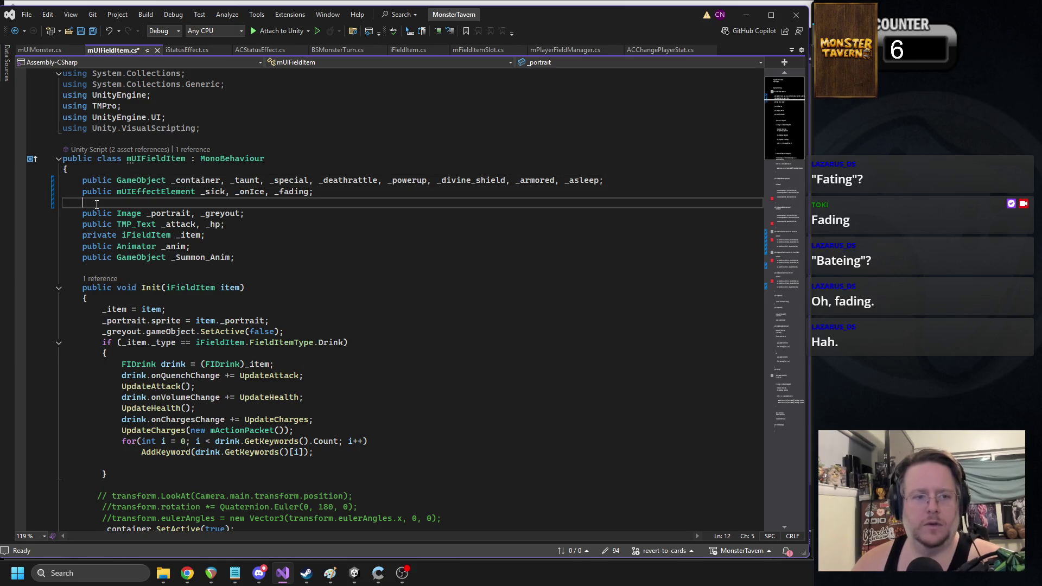
pyautogui.press('BackSpace')
pyautogui.click(214, 170)
pyautogui.hotkey('ctrl', 's')
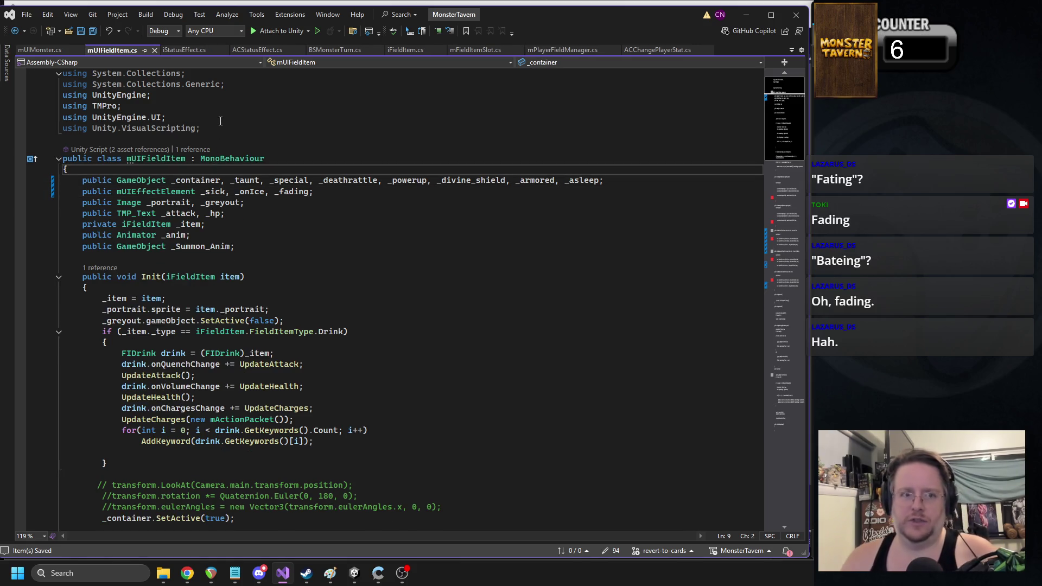
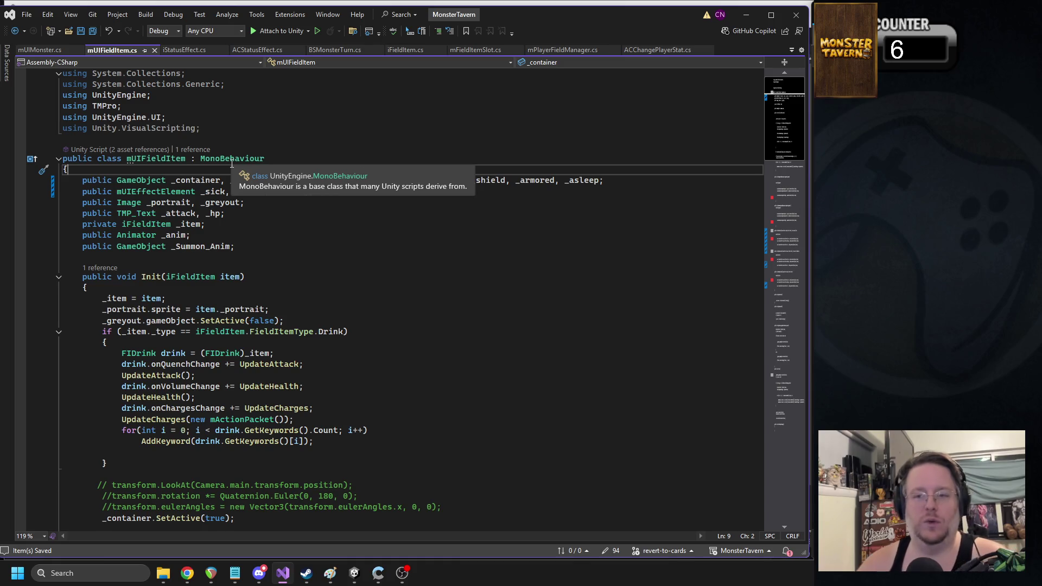
# Step: Copy the AddStatus, UpdateStatus and RemoveStatus methods from mUIMonster.cs
pyautogui.scroll(-10, 300, 252)
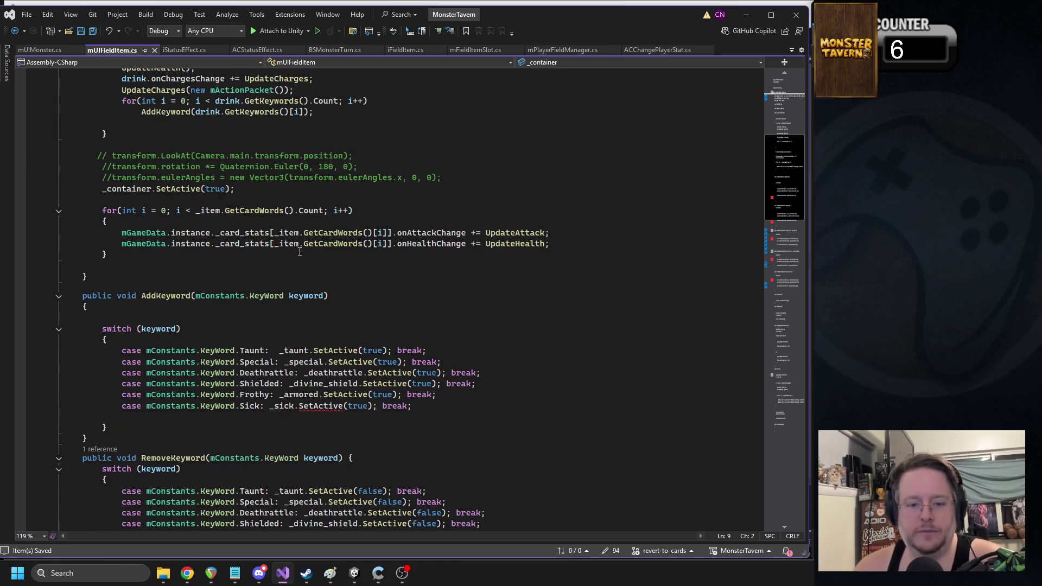
pyautogui.scroll(10, 339, 303)
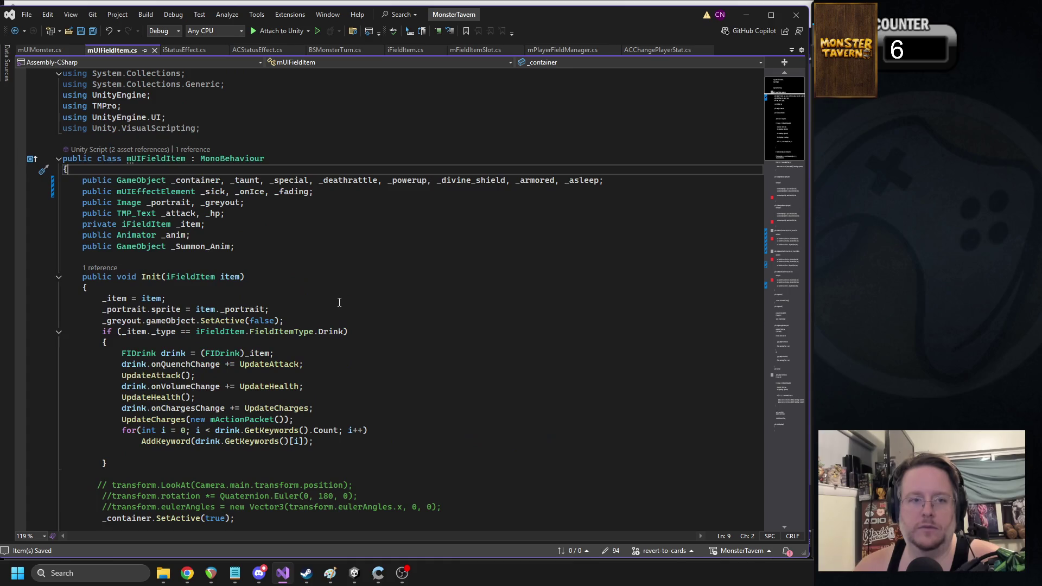
pyautogui.click(40, 49)
pyautogui.scroll(-20, 288, 271)
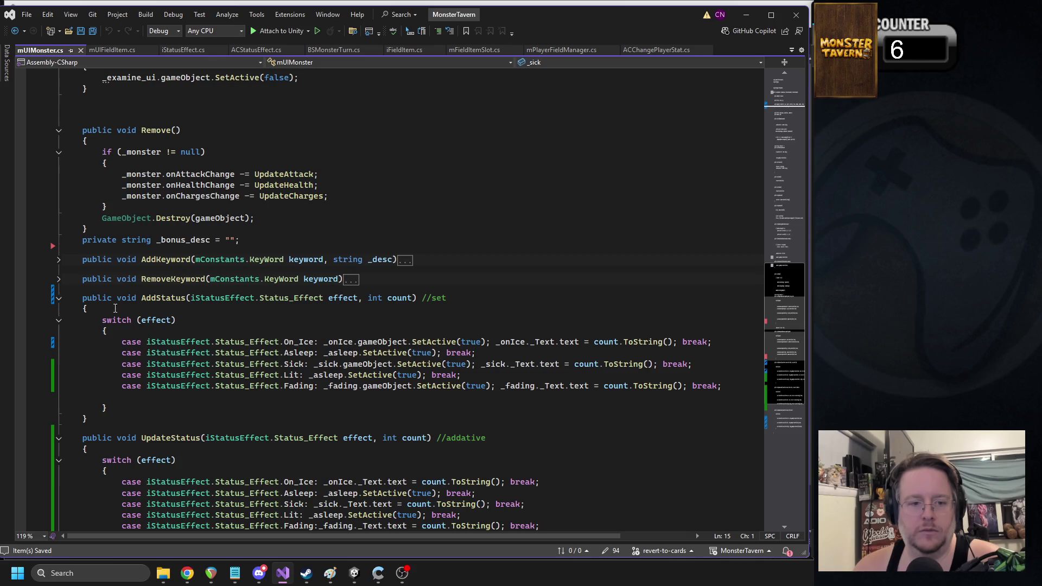
pyautogui.moveTo(82, 300)
pyautogui.mouseDown()
pyautogui.moveTo(126, 390)
pyautogui.moveTo(89, 414)
pyautogui.mouseUp()
pyautogui.scroll(-8, 87, 312)
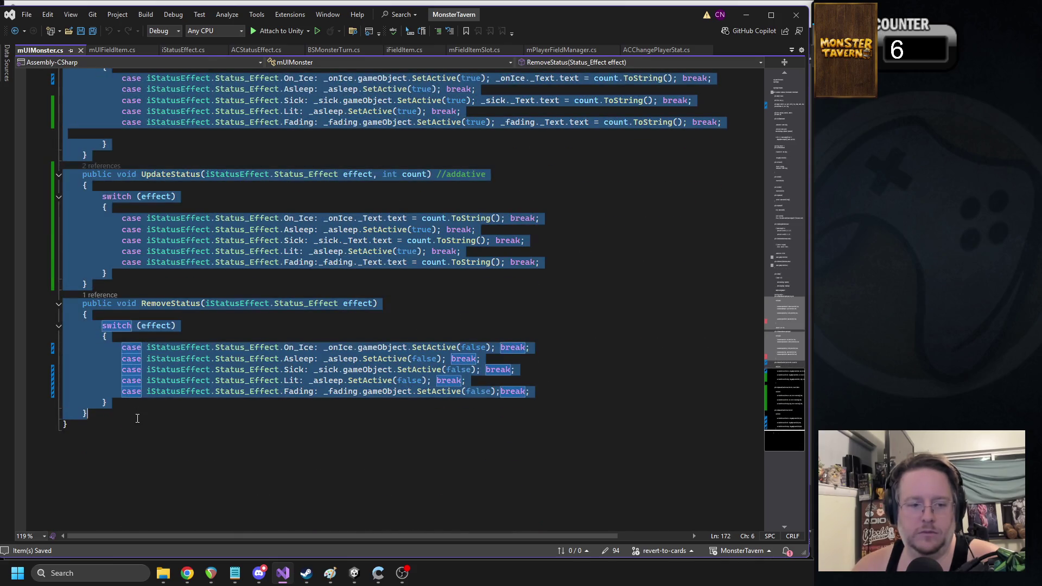
# Step: Paste the copied status methods over the old ones in mUIFieldItem.cs
pyautogui.click(114, 50)
pyautogui.scroll(-15, 207, 283)
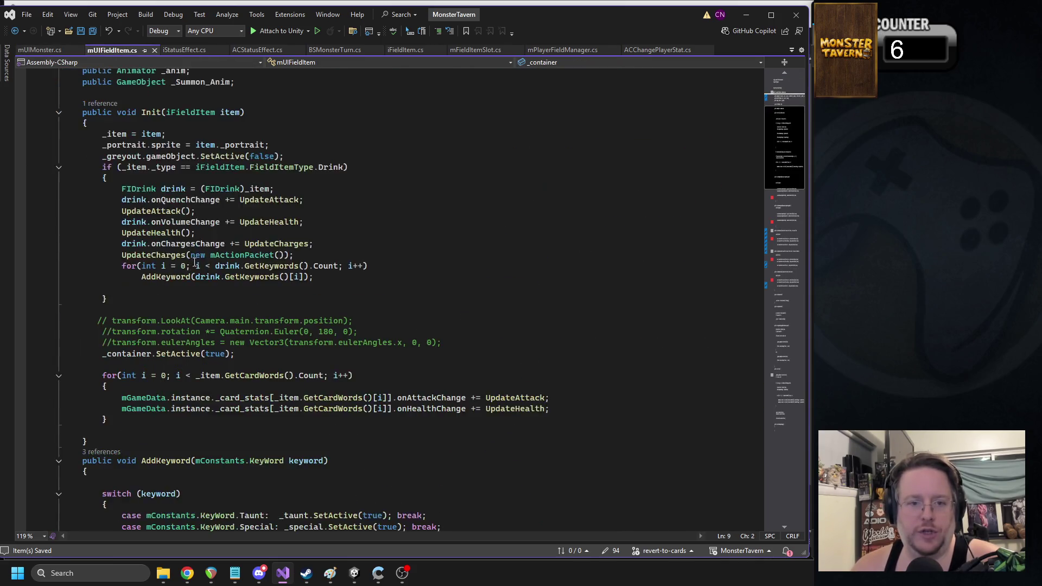
pyautogui.scroll(-5, 206, 282)
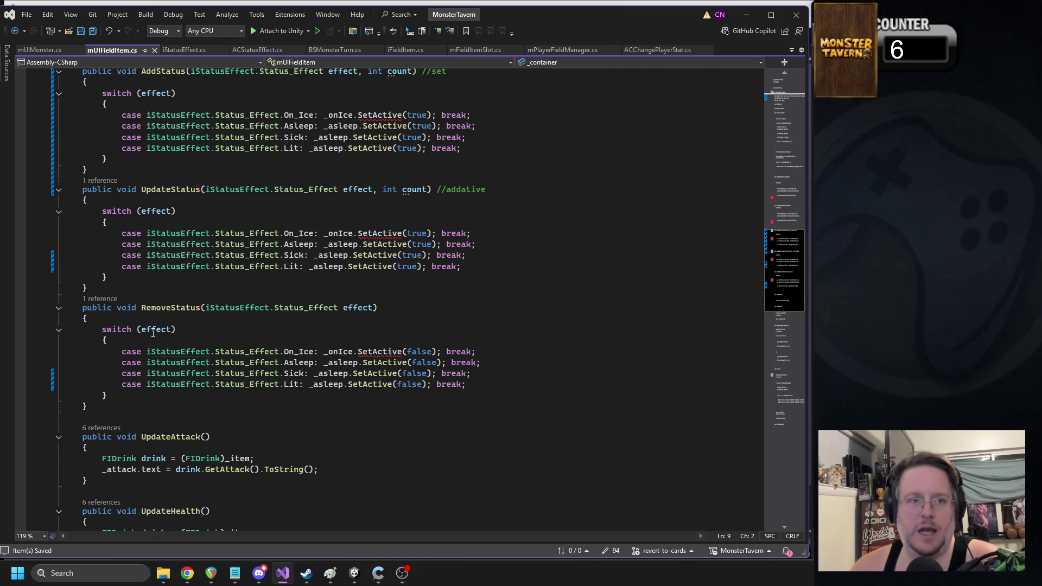
pyautogui.click(782, 96)
pyautogui.moveTo(782, 96)
pyautogui.mouseDown()
pyautogui.moveTo(754, 408)
pyautogui.moveTo(737, 266)
pyautogui.mouseUp()
pyautogui.moveTo(122, 431)
pyautogui.mouseDown()
pyautogui.moveTo(65, 411)
pyautogui.moveTo(58, 162)
pyautogui.mouseUp()
pyautogui.hotkey('ctrl', 'v')
# Step: Delete the Sick cases from RemoveKeyword and AddKeyword and save mUIFieldItem.cs
pyautogui.scroll(4, 336, 235)
pyautogui.tripleClick(316, 239)
pyautogui.press('Delete')
pyautogui.scroll(4, 395, 226)
pyautogui.tripleClick(287, 227)
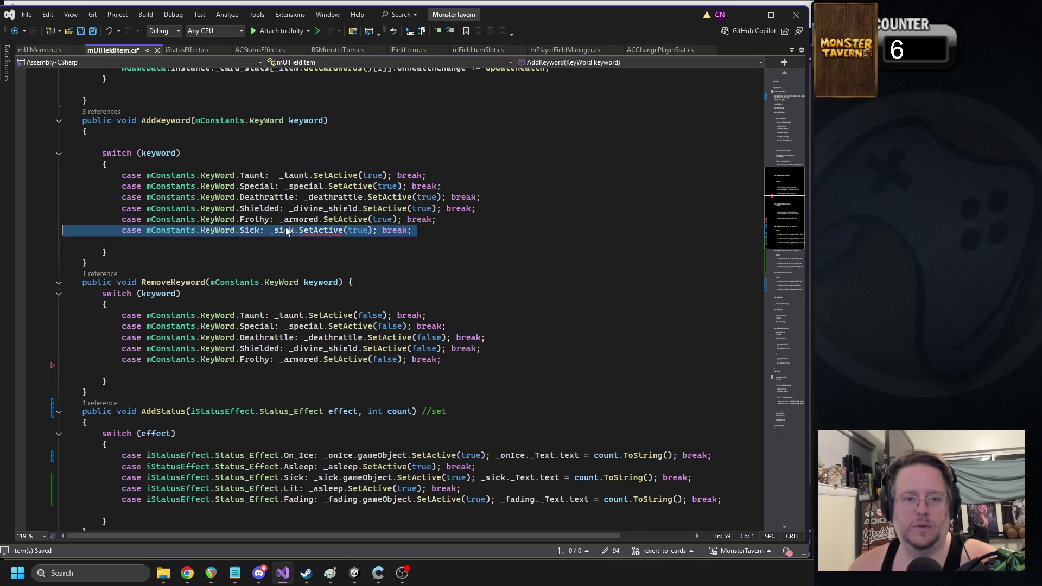
pyautogui.press('Delete')
pyautogui.click(184, 153)
pyautogui.scroll(-7, 352, 249)
pyautogui.hotkey('ctrl', 's')
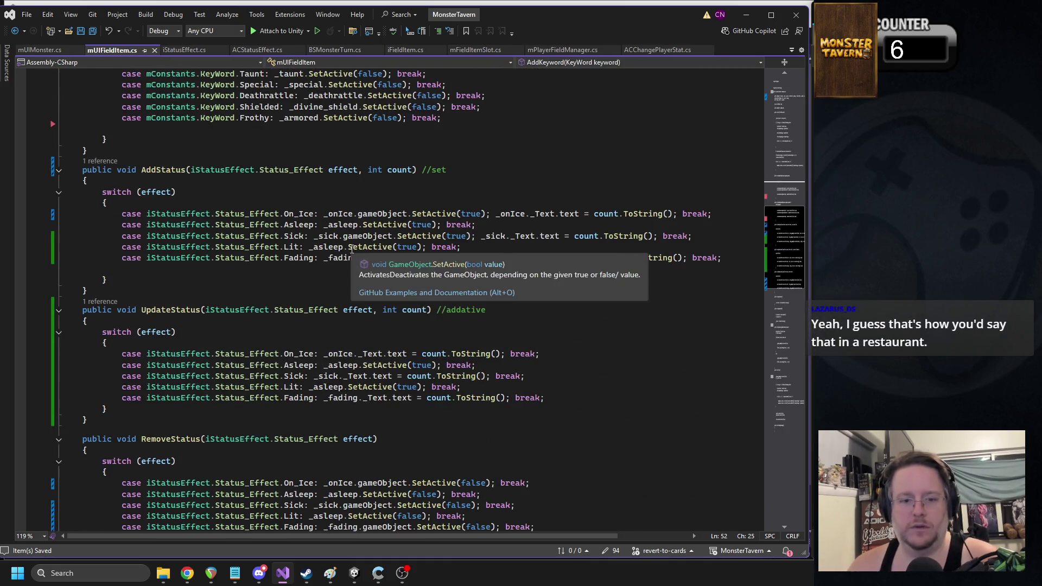
pyautogui.scroll(-8, 352, 248)
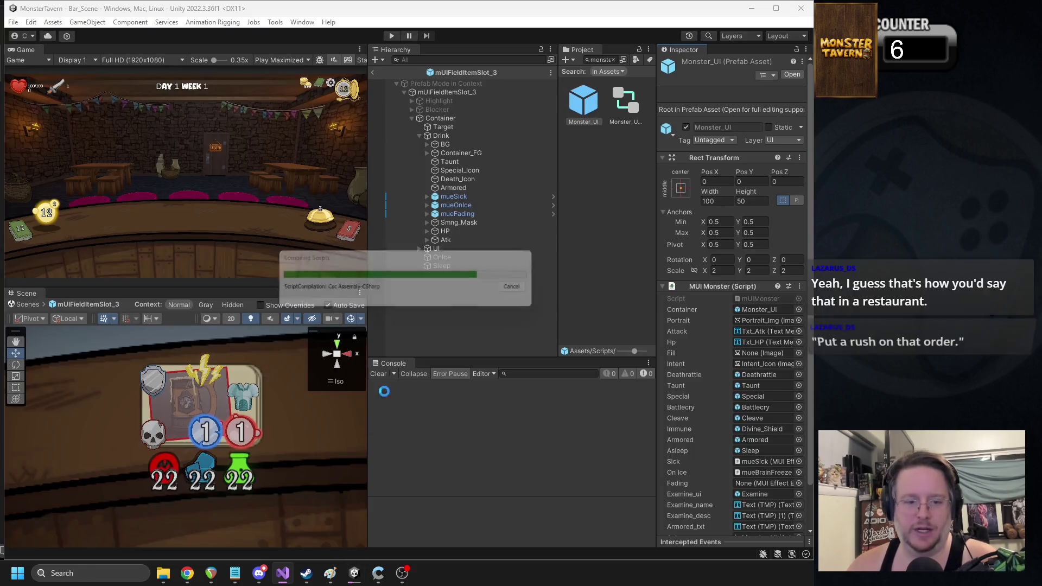
pyautogui.click(354, 574)
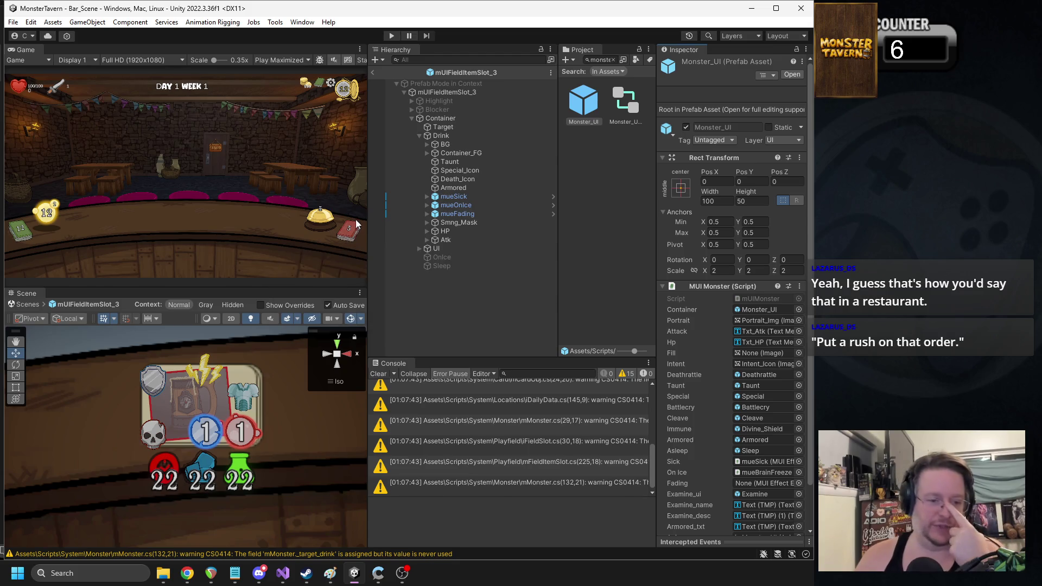
# Step: Assign mueSick, mueOnIce and mueFading to the field item's Sick, On Ice and Fading fields
pyautogui.click(464, 94)
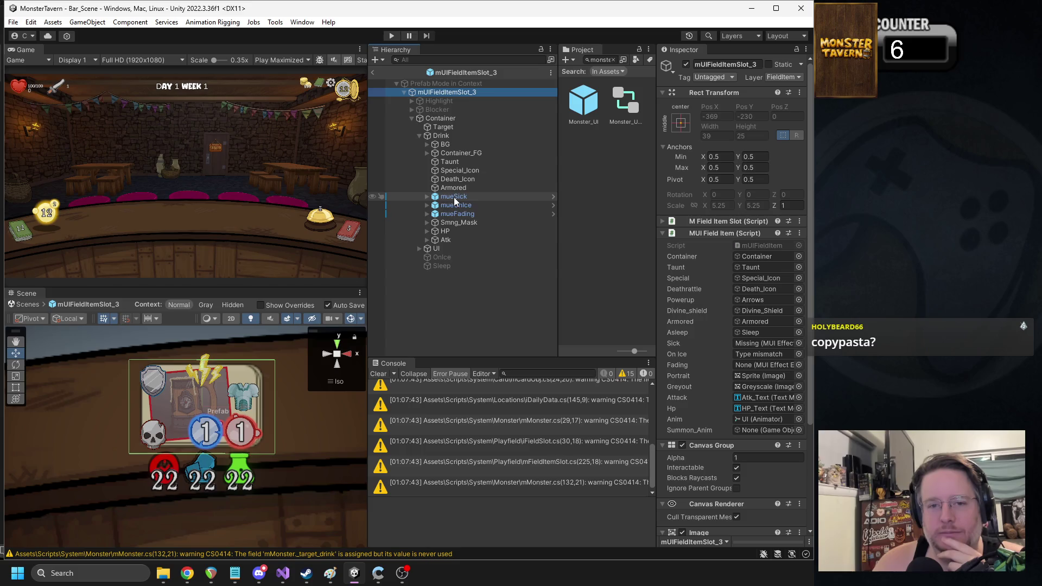
pyautogui.moveTo(454, 197); pyautogui.dragTo(768, 347)
pyautogui.moveTo(454, 207)
pyautogui.mouseDown()
pyautogui.moveTo(760, 367)
pyautogui.moveTo(752, 375)
pyautogui.moveTo(762, 354)
pyautogui.mouseUp()
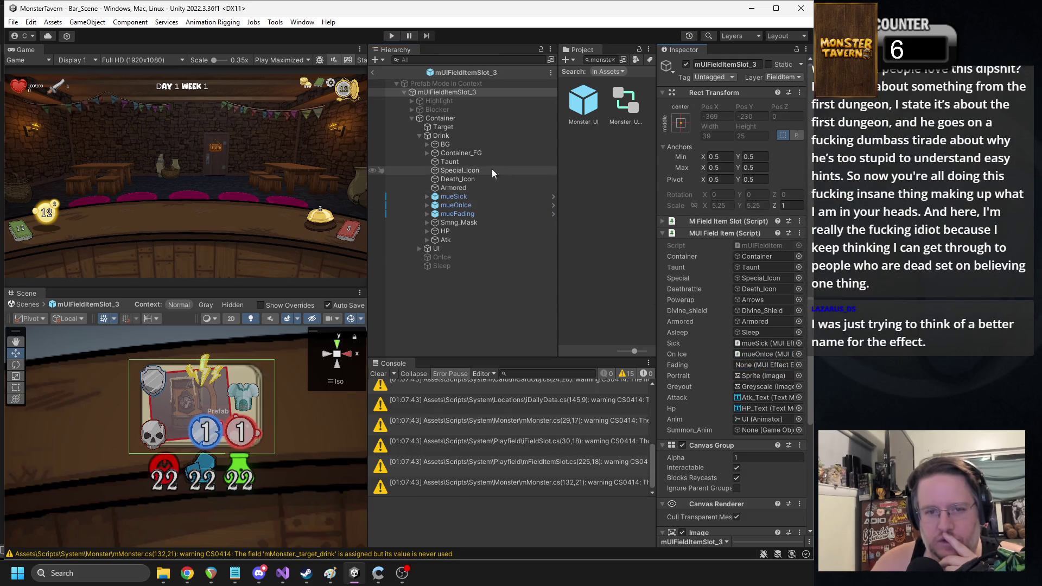
pyautogui.moveTo(455, 213)
pyautogui.mouseDown()
pyautogui.moveTo(760, 374)
pyautogui.moveTo(759, 365)
pyautogui.mouseUp()
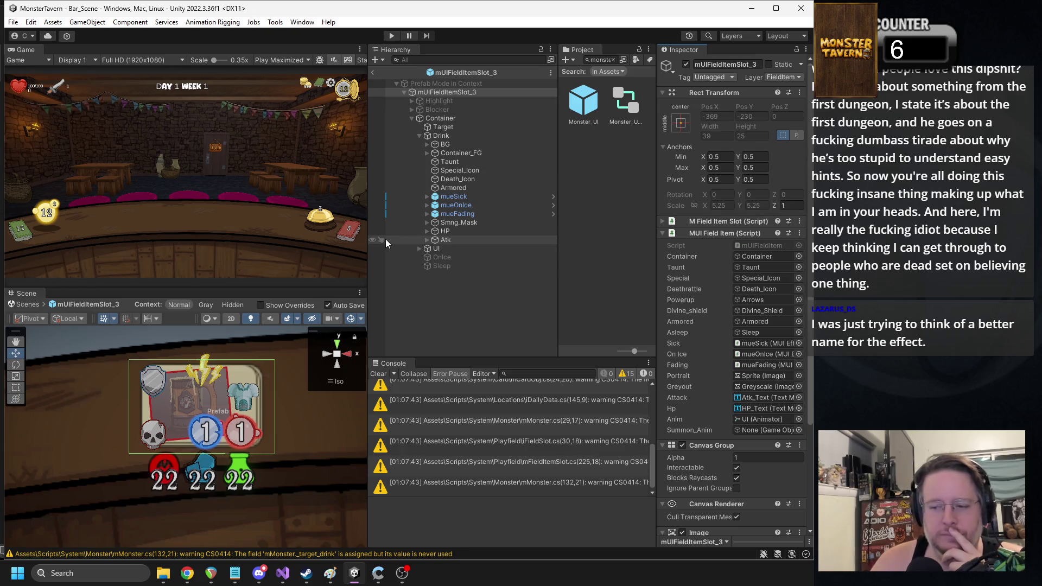
# Step: Hide the three effect elements and the Death, Special and Taunt icons by default
pyautogui.click(461, 214)
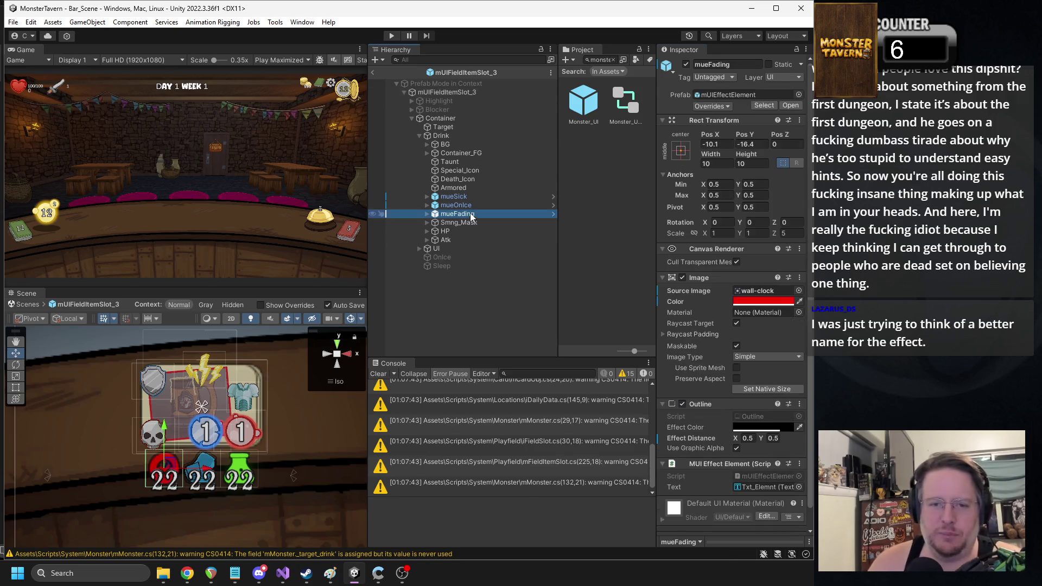
pyautogui.keyDown('shift'); pyautogui.click(467, 198); pyautogui.keyUp('shift')
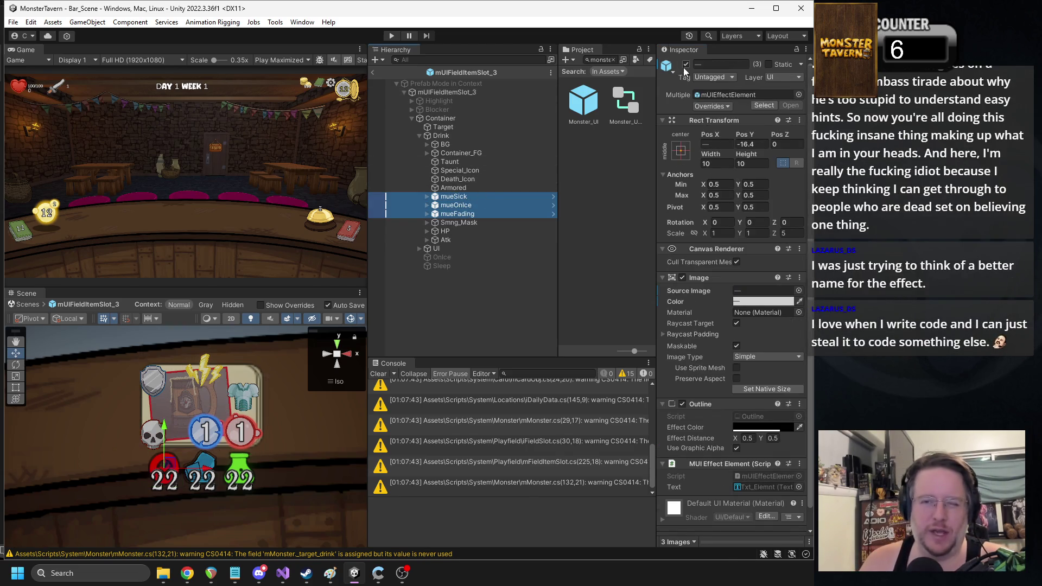
pyautogui.click(465, 188)
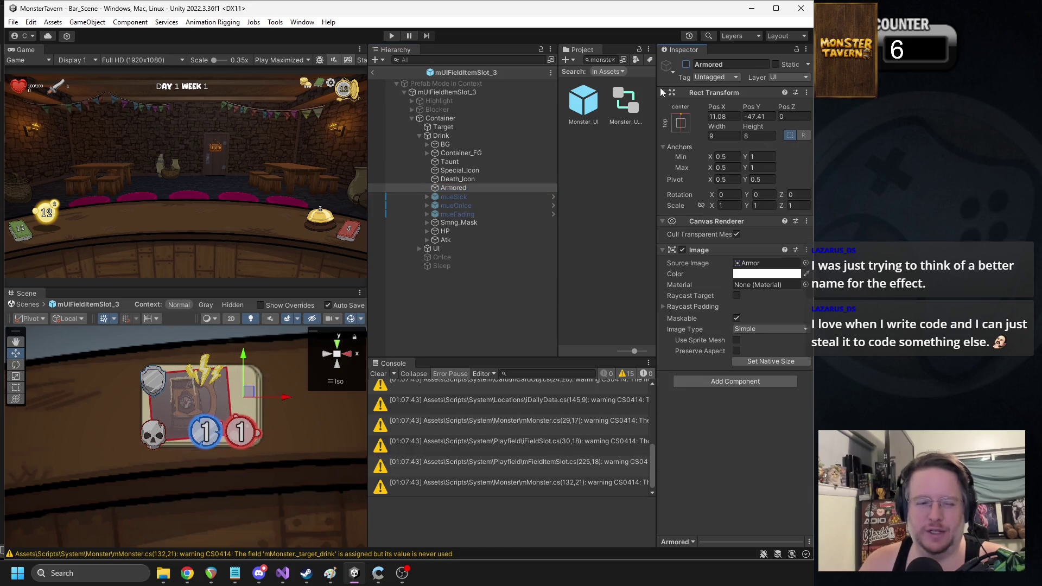
pyautogui.click(475, 179)
pyautogui.click(686, 64)
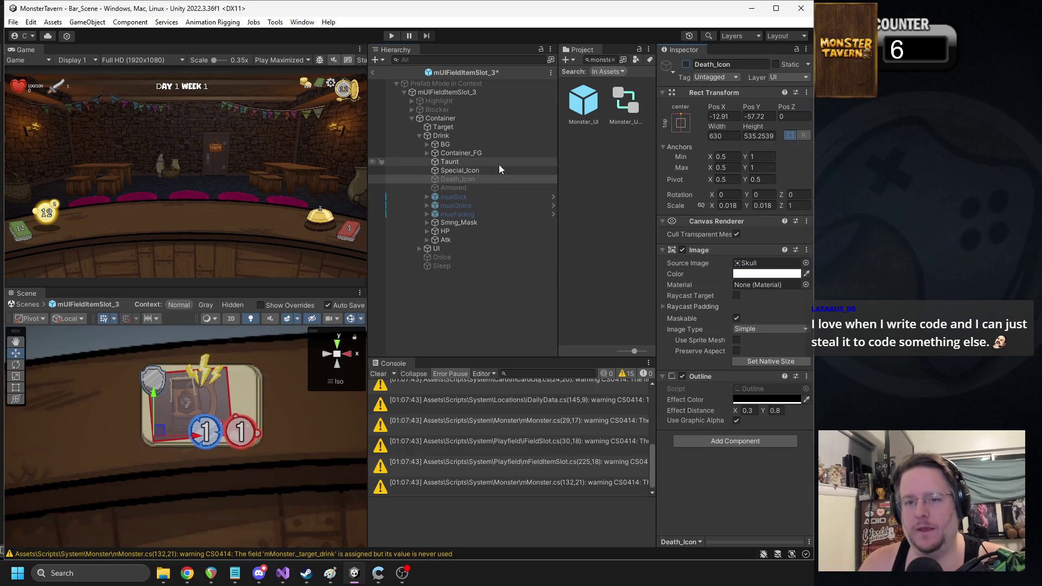
pyautogui.click(459, 171)
pyautogui.click(686, 64)
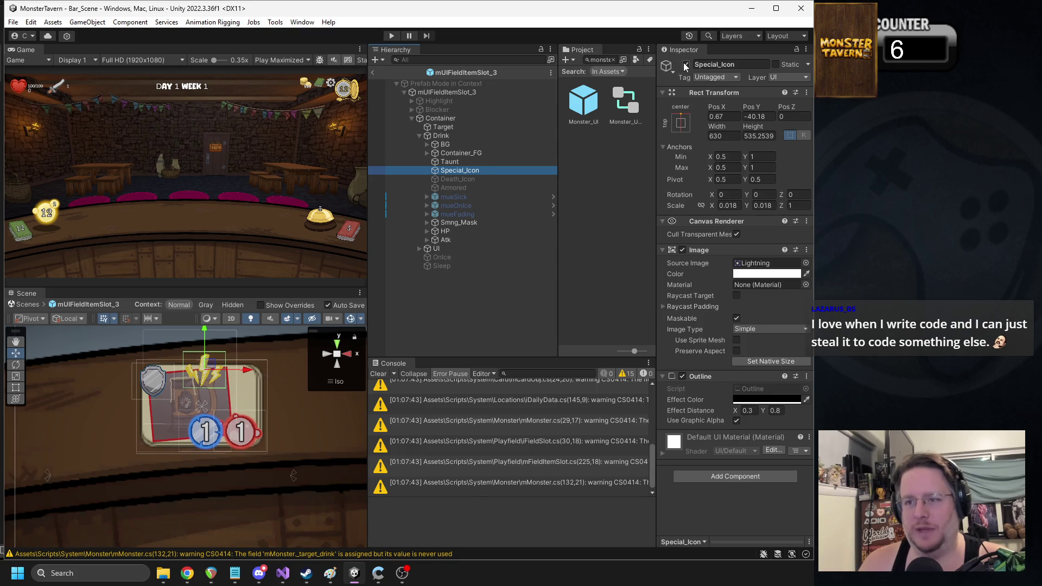
pyautogui.click(463, 160)
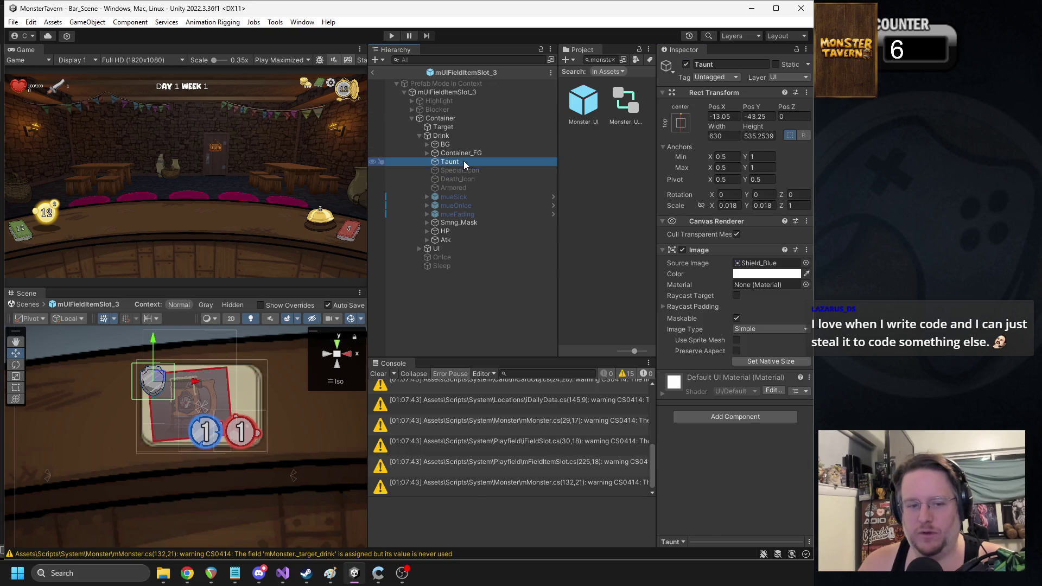
pyautogui.click(686, 64)
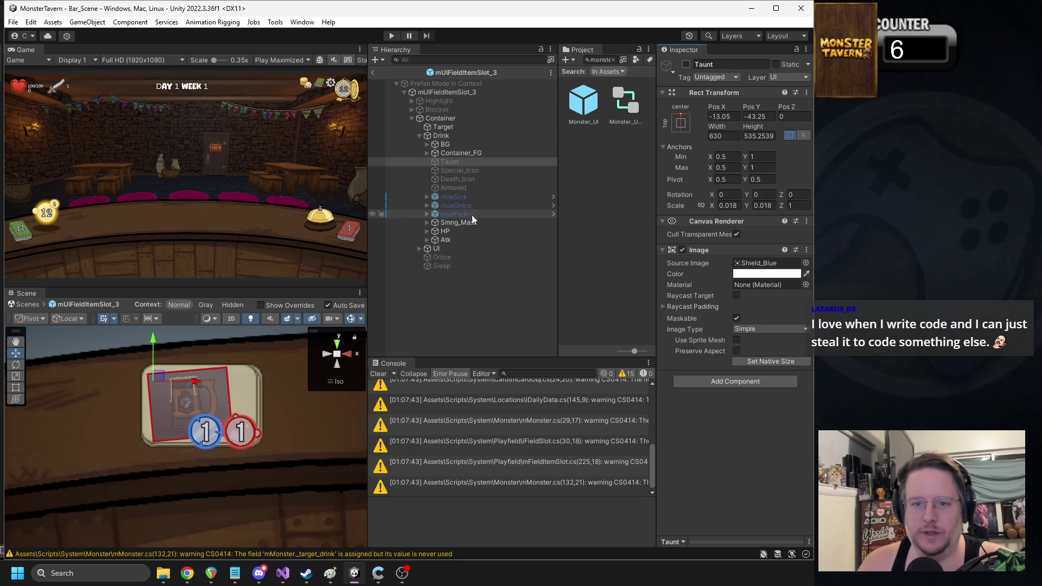
pyautogui.click(444, 239)
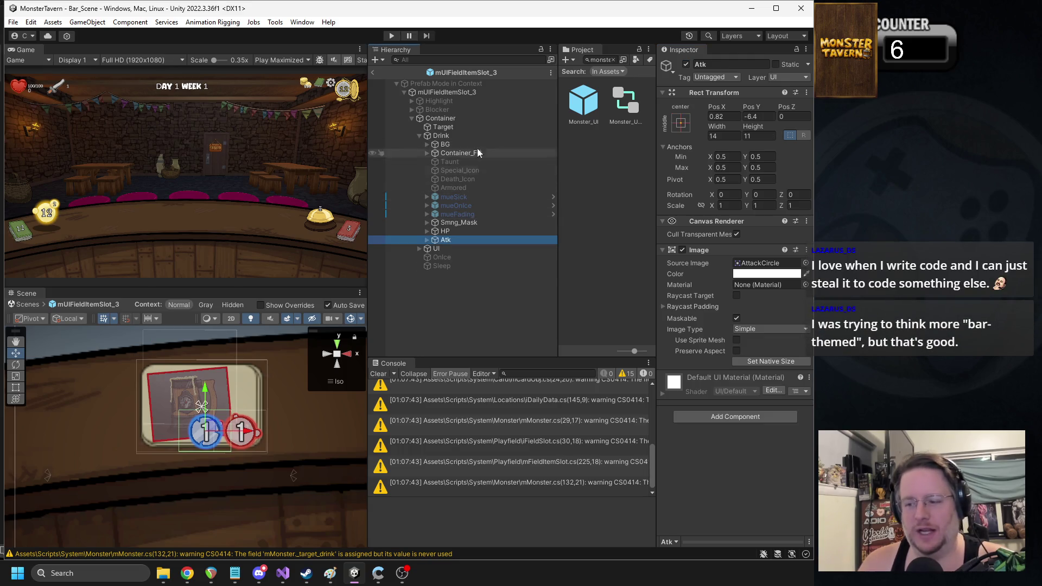
# Step: Leave Prefab Mode for Bar_Scene and collapse the Canvas branch
pyautogui.click(373, 76)
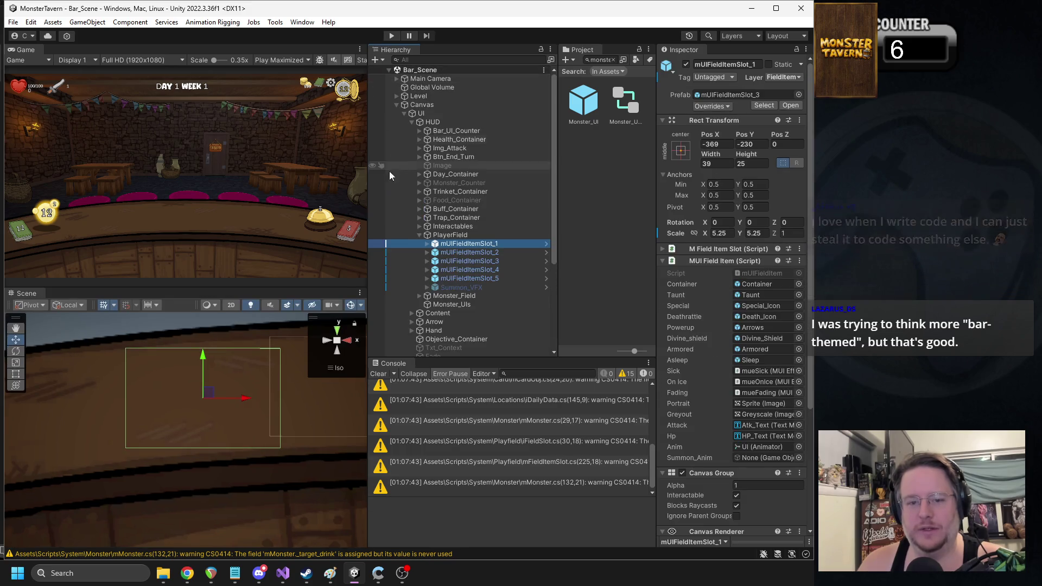
pyautogui.click(397, 104)
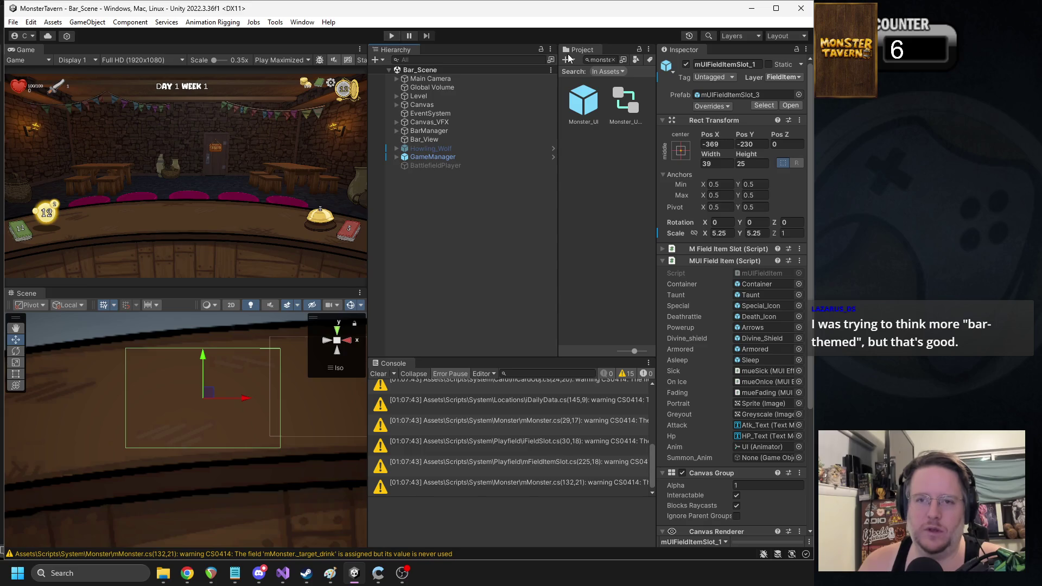
pyautogui.click(597, 59)
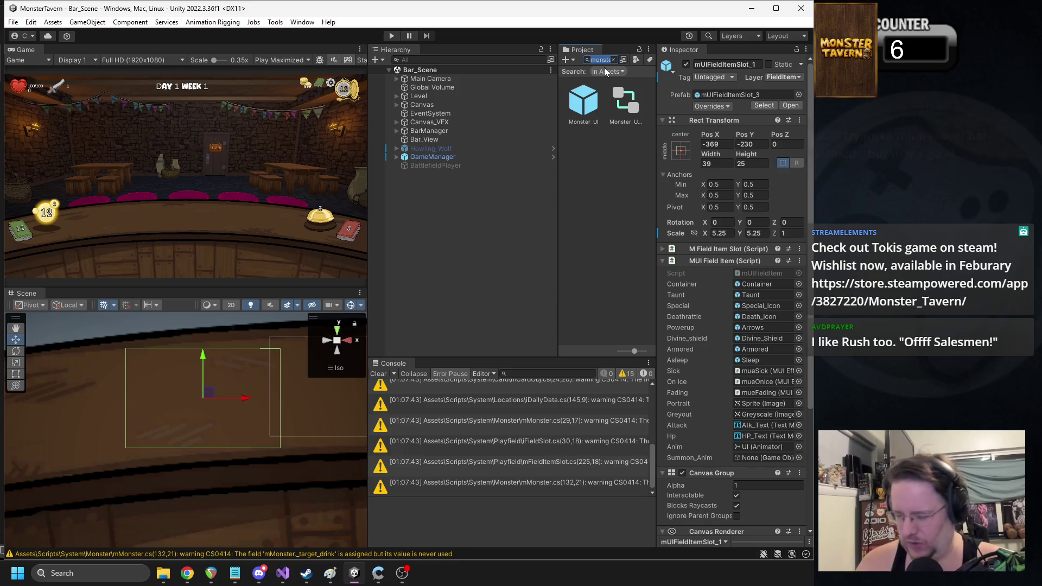
# Step: Search the assets for 'demon' and select the Demon_Cup prefab
pyautogui.write('demon')
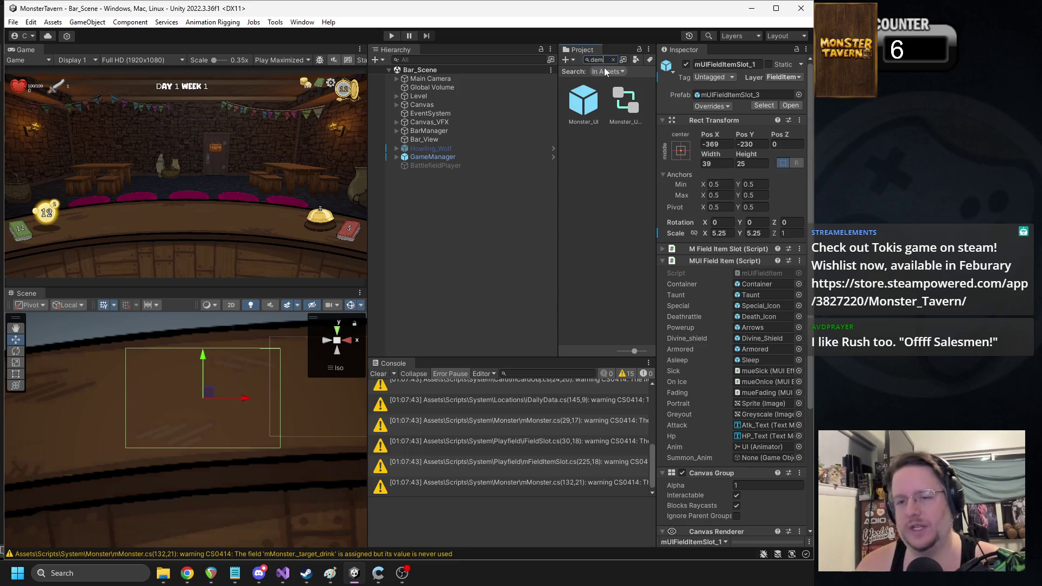
pyautogui.click(591, 202)
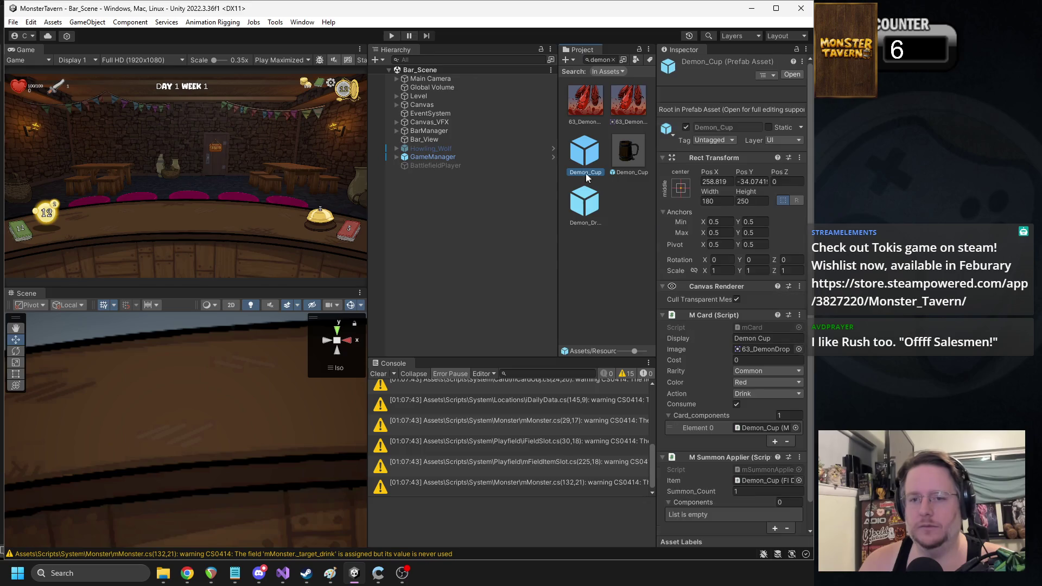
pyautogui.scroll(-5, 737, 264)
pyautogui.scroll(-5, 735, 263)
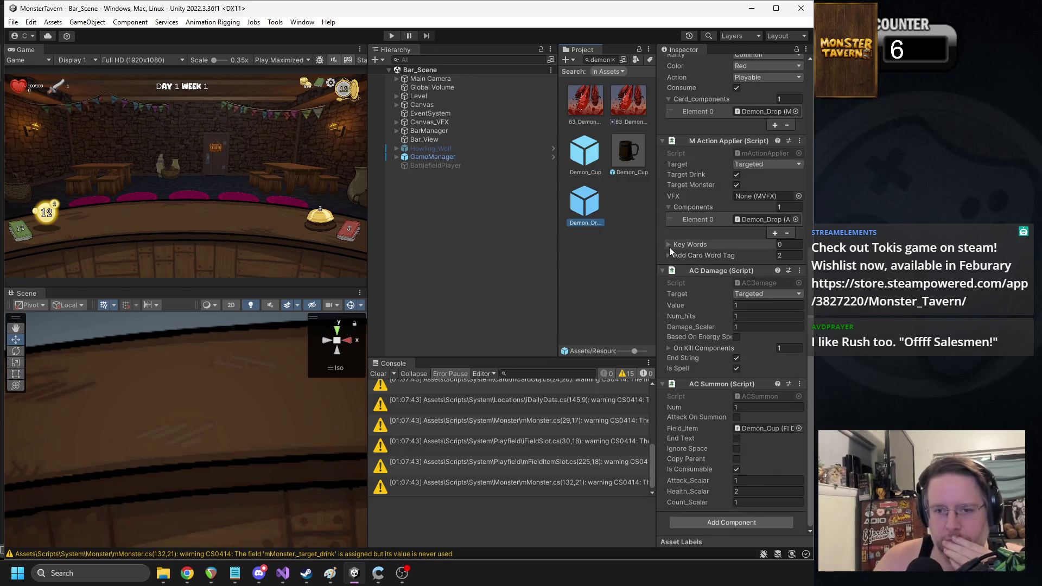
pyautogui.click(619, 161)
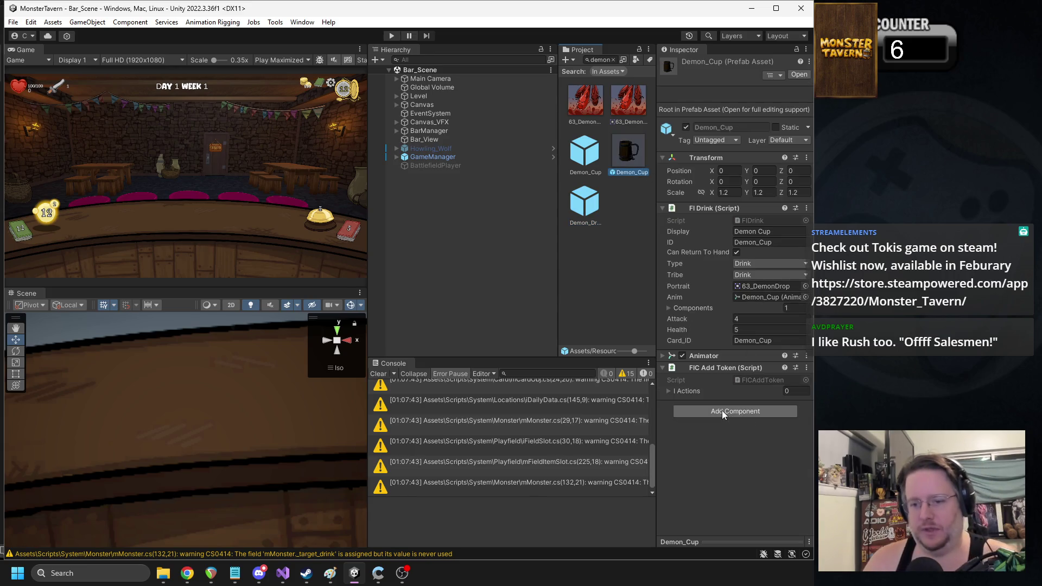
# Step: Add FIC Add Battlecry and AC Status Effect components to Demon_Cup
pyautogui.click(722, 411)
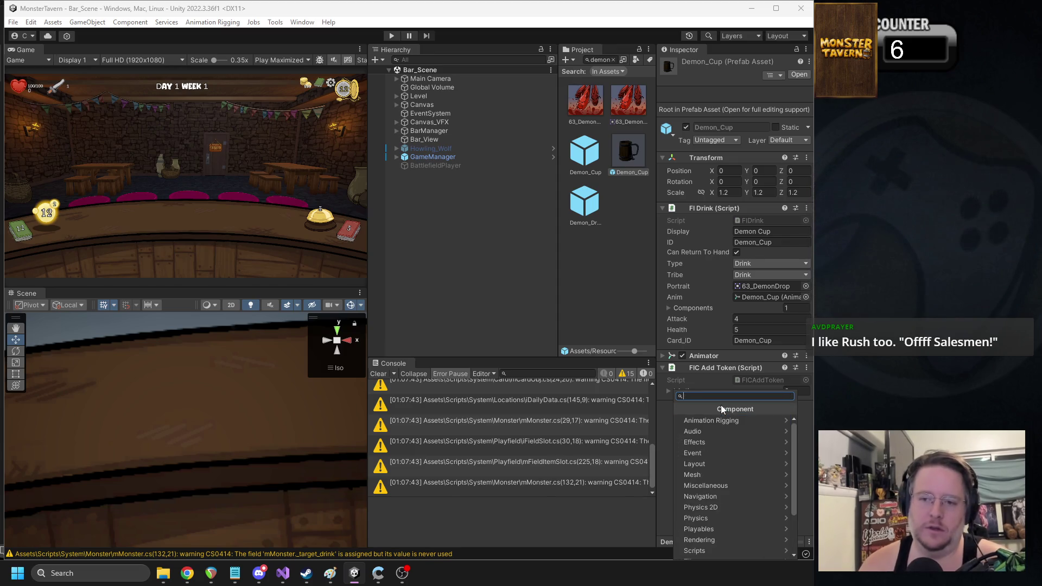
pyautogui.write('fic add battle')
pyautogui.press('Return')
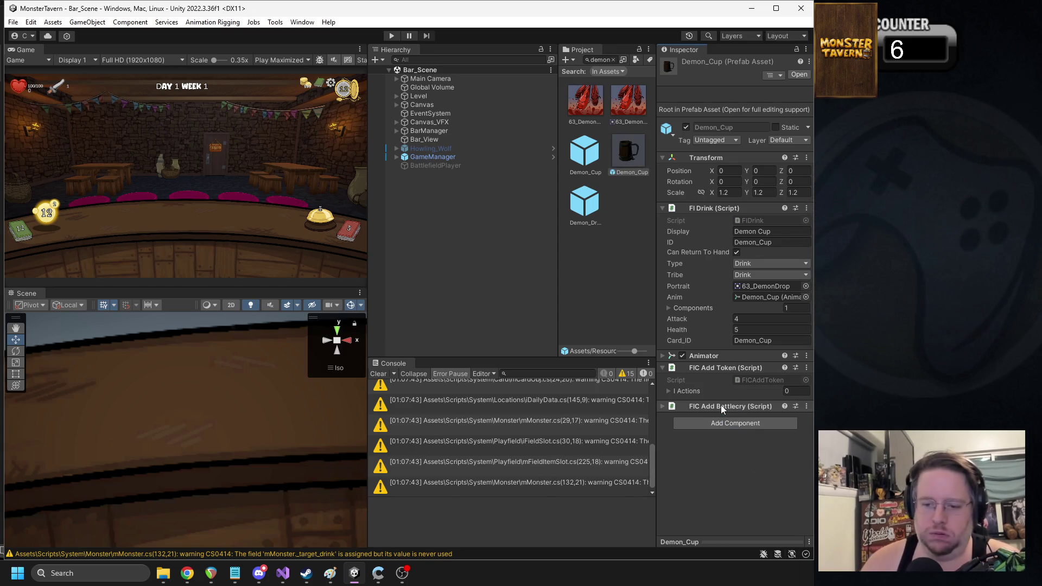
pyautogui.click(730, 422)
pyautogui.press('BackSpace')
pyautogui.write('status')
pyautogui.click(730, 419)
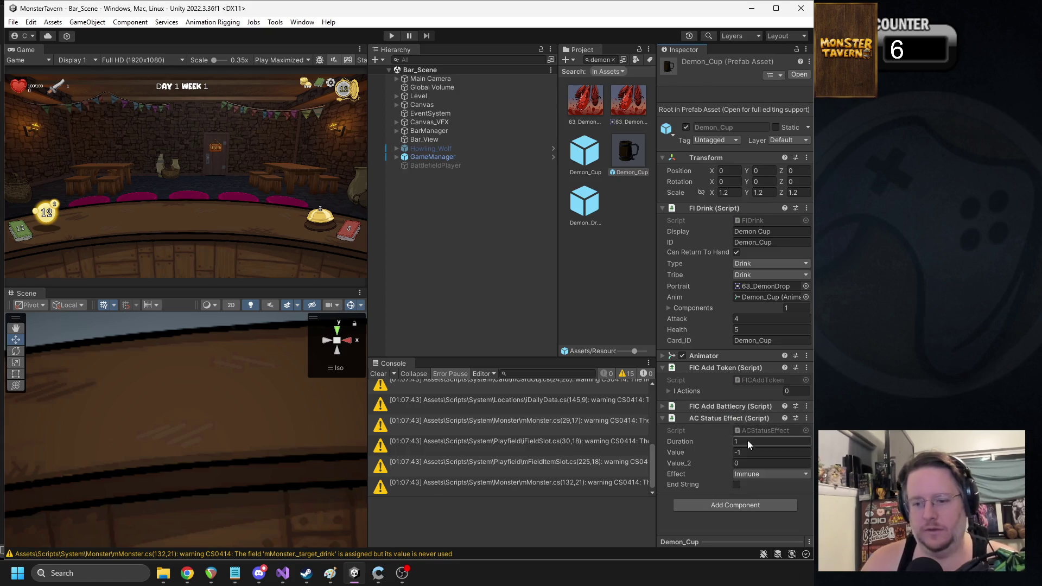
# Step: Set the status effect to Fading with duration 2 and End String turned on
pyautogui.click(752, 474)
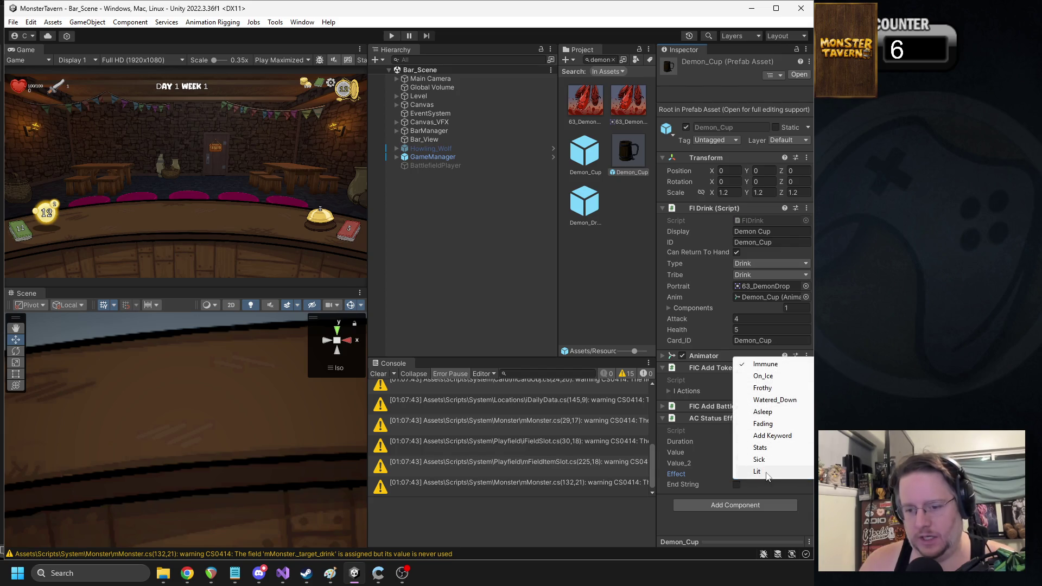
pyautogui.click(766, 424)
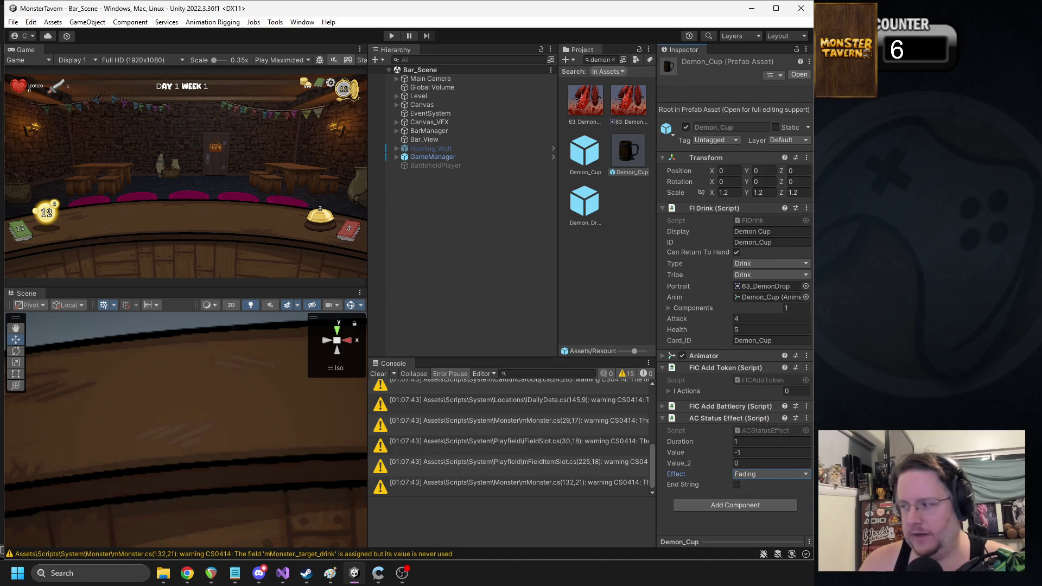
pyautogui.hotkey('alt', 'Tab')
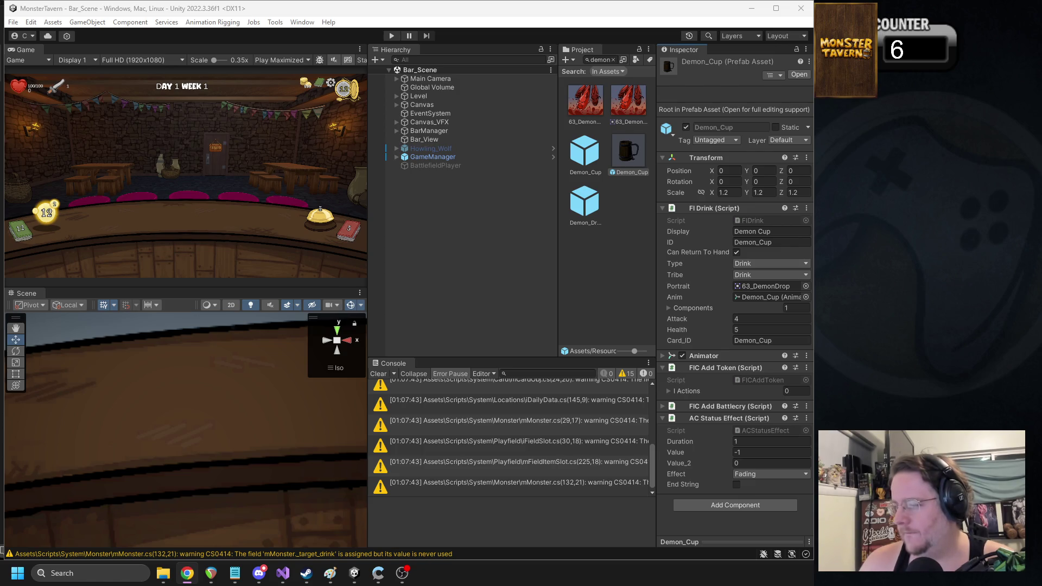
pyautogui.click(771, 453)
pyautogui.click(761, 445)
pyautogui.write('2')
pyautogui.click(751, 452)
pyautogui.write('0')
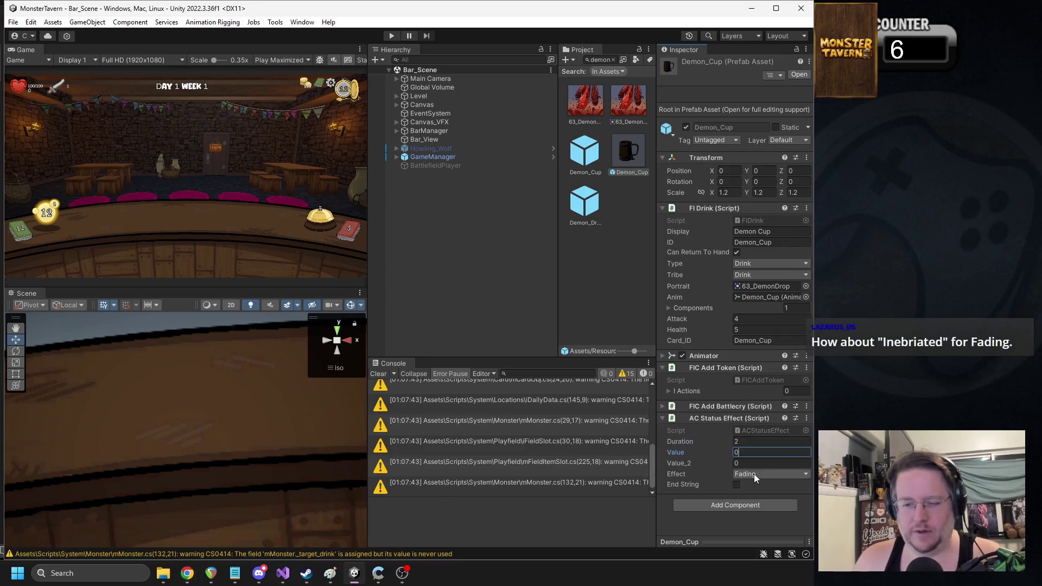
pyautogui.click(738, 486)
# Step: Put the status effect in the battlecry's I Actions and the battlecry in Components, then press Play
pyautogui.click(744, 406)
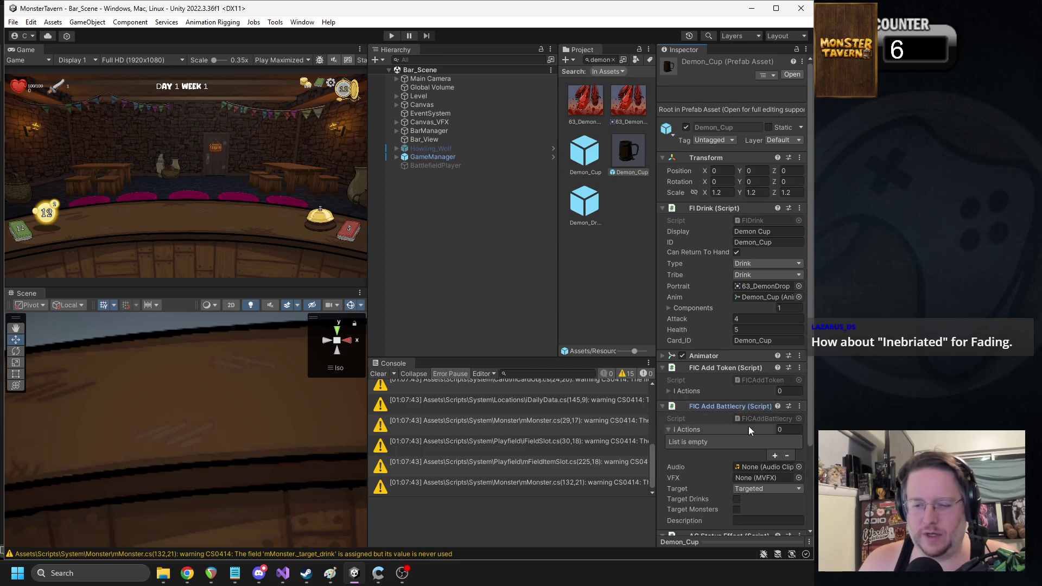
pyautogui.scroll(-3, 752, 432)
pyautogui.moveTo(707, 435)
pyautogui.mouseDown()
pyautogui.moveTo(760, 368)
pyautogui.moveTo(716, 437)
pyautogui.moveTo(683, 331)
pyautogui.mouseUp()
pyautogui.scroll(2, 744, 353)
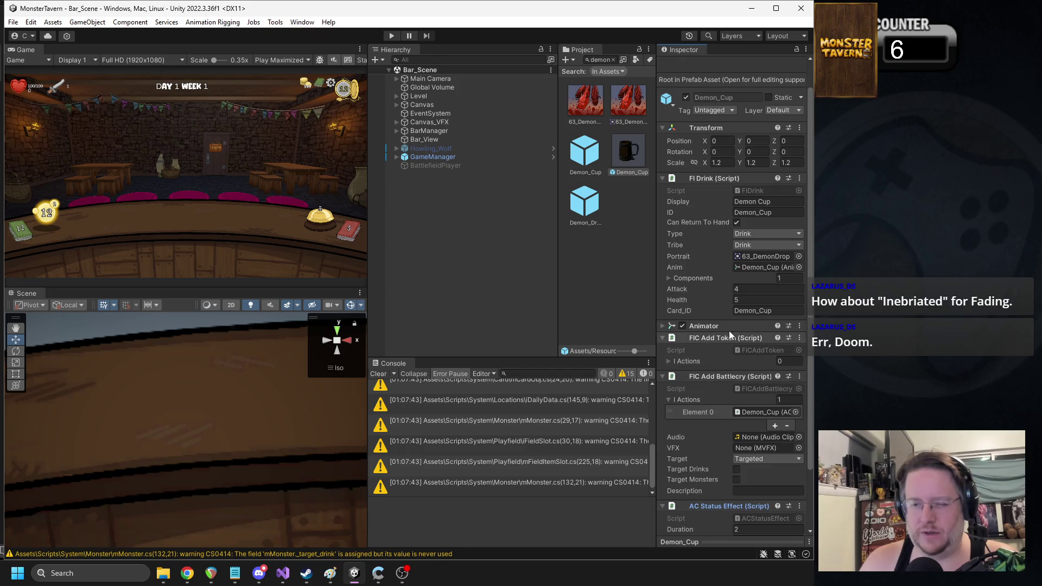
pyautogui.moveTo(705, 379)
pyautogui.mouseDown()
pyautogui.moveTo(690, 281)
pyautogui.moveTo(679, 277)
pyautogui.mouseUp()
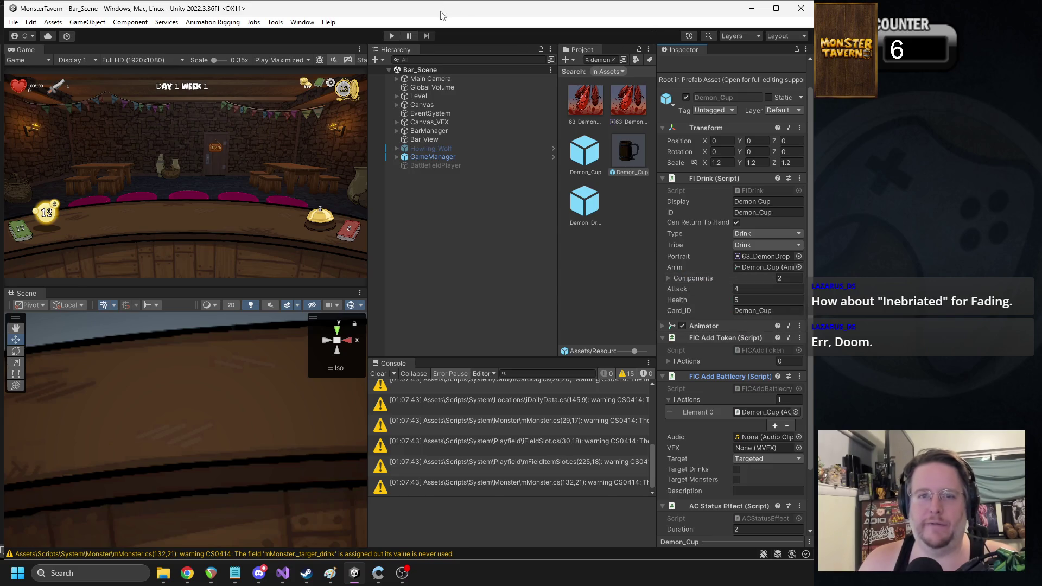
pyautogui.click(391, 35)
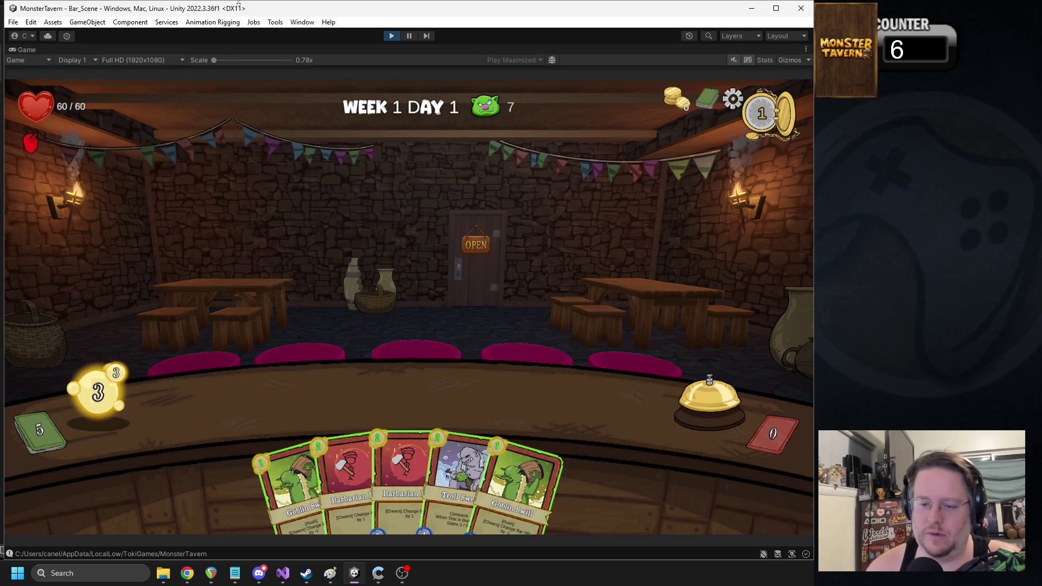
# Step: Play the Troll card, end the turn, hit the boar with a Goblin card and Demon Drop, then stop
pyautogui.moveTo(479, 395); pyautogui.dragTo(266, 397)
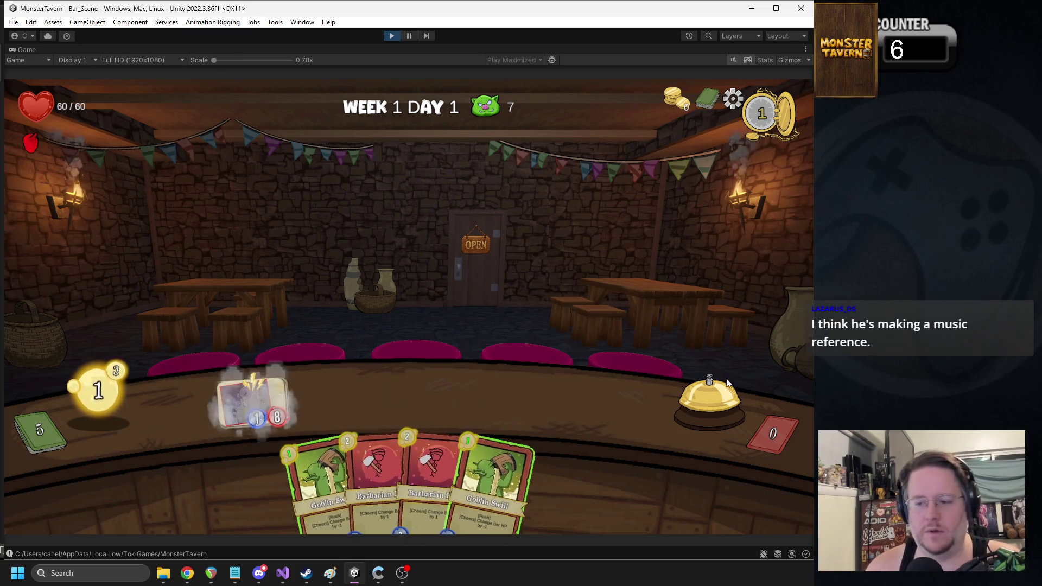
pyautogui.click(728, 382)
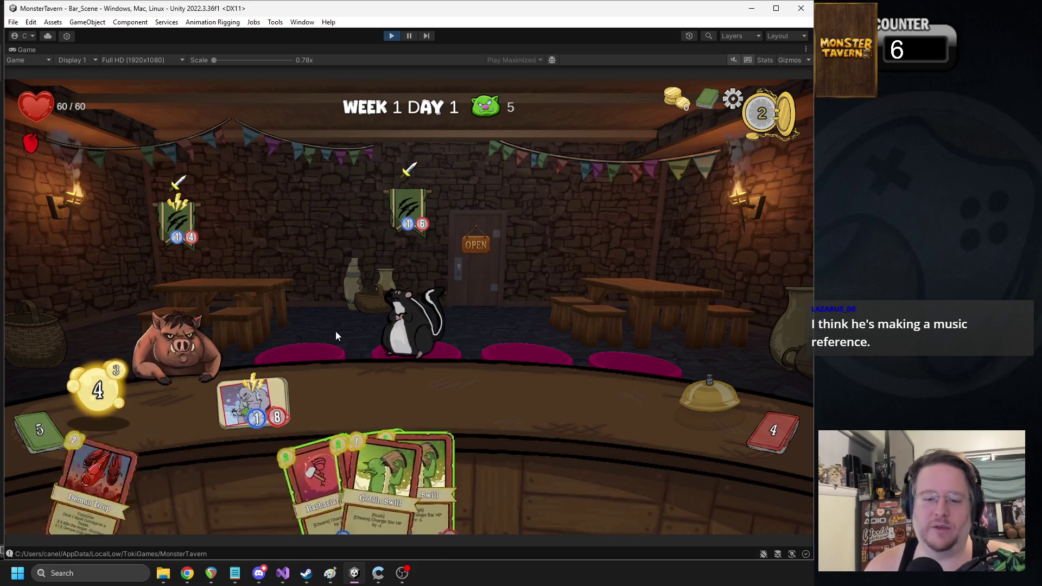
pyautogui.moveTo(520, 487)
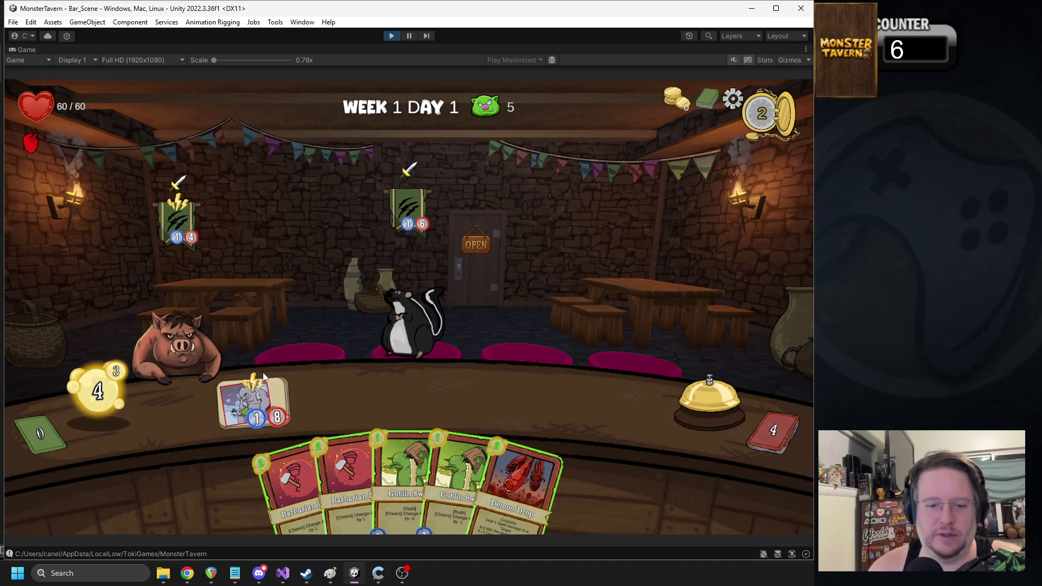
pyautogui.moveTo(387, 432)
pyautogui.mouseDown()
pyautogui.moveTo(353, 382)
pyautogui.moveTo(334, 399)
pyautogui.moveTo(195, 322)
pyautogui.mouseUp()
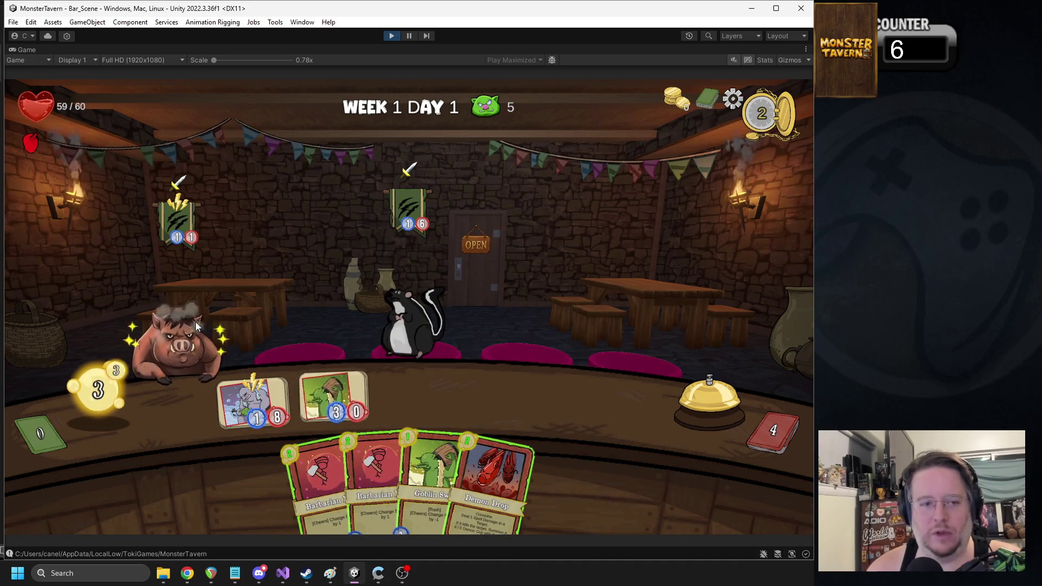
pyautogui.moveTo(489, 433)
pyautogui.mouseDown()
pyautogui.moveTo(116, 323)
pyautogui.moveTo(170, 341)
pyautogui.mouseUp()
pyautogui.moveTo(334, 399); pyautogui.dragTo(278, 249)
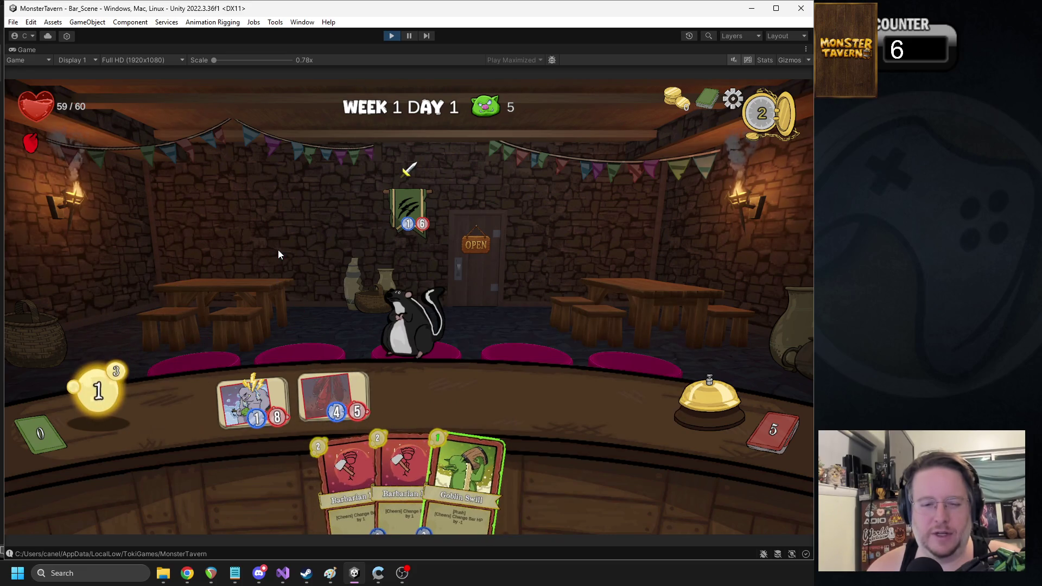
pyautogui.click(396, 35)
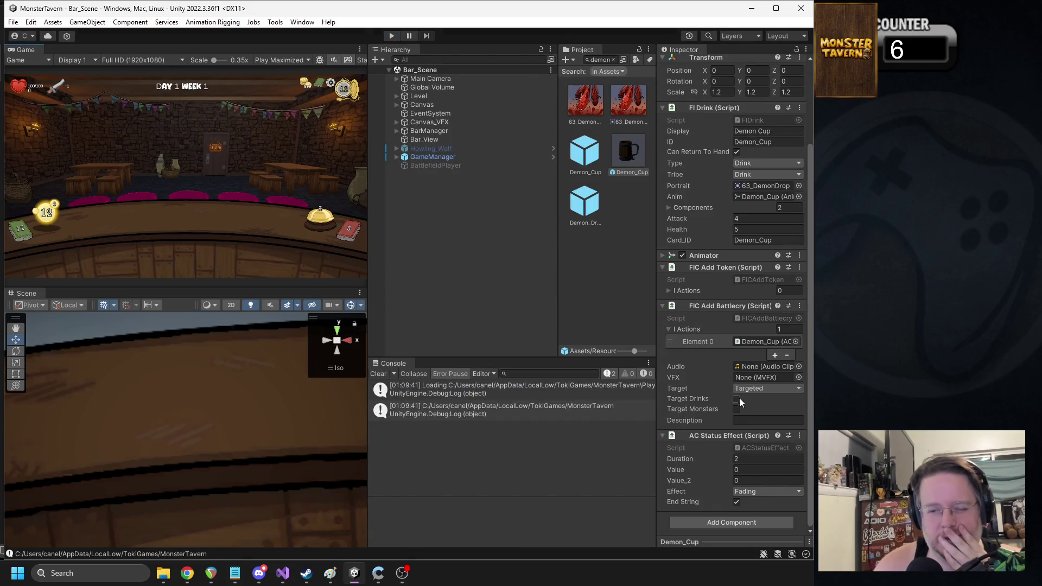
# Step: Change the battlecry Target from Targeted to Self and enter Play mode again
pyautogui.click(739, 389)
pyautogui.click(765, 172)
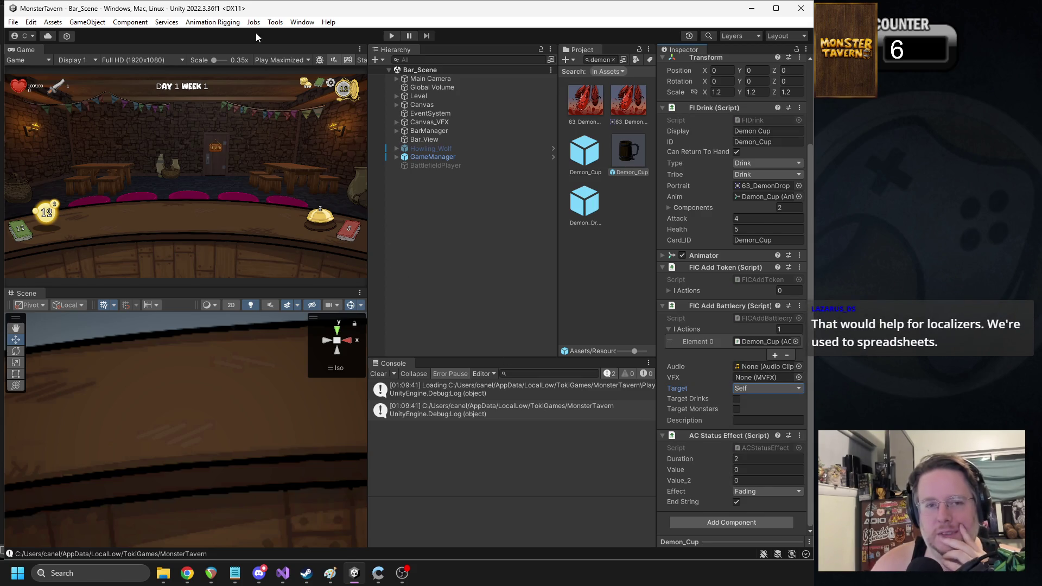
pyautogui.click(391, 36)
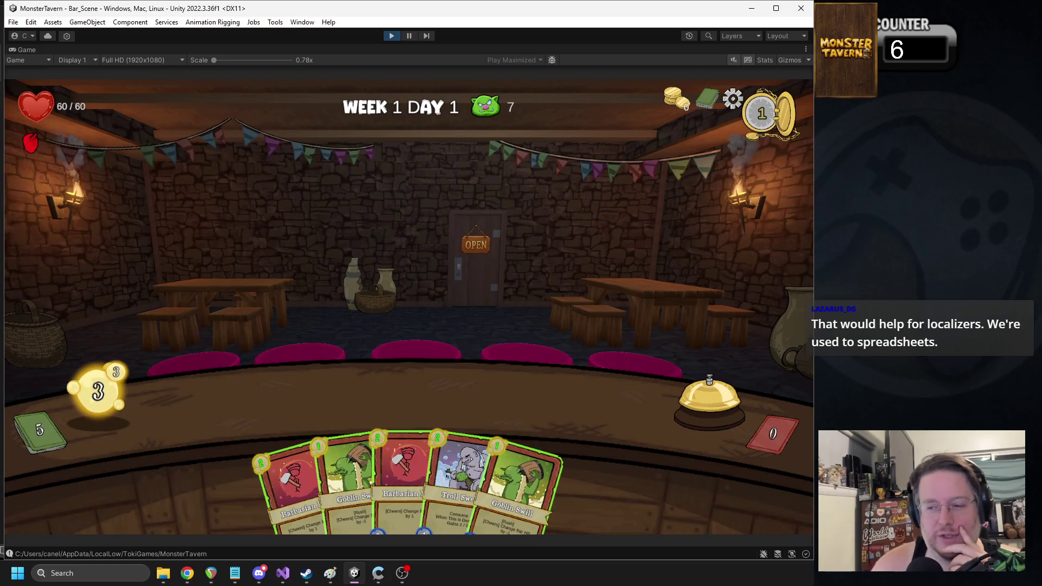
# Step: Play Goblin Swill and Barbarian, end the turn, then hit the boar with Goblin Swill and Demon Drop
pyautogui.moveTo(342, 477)
pyautogui.mouseDown()
pyautogui.moveTo(273, 435)
pyautogui.moveTo(281, 399)
pyautogui.moveTo(334, 399)
pyautogui.mouseUp()
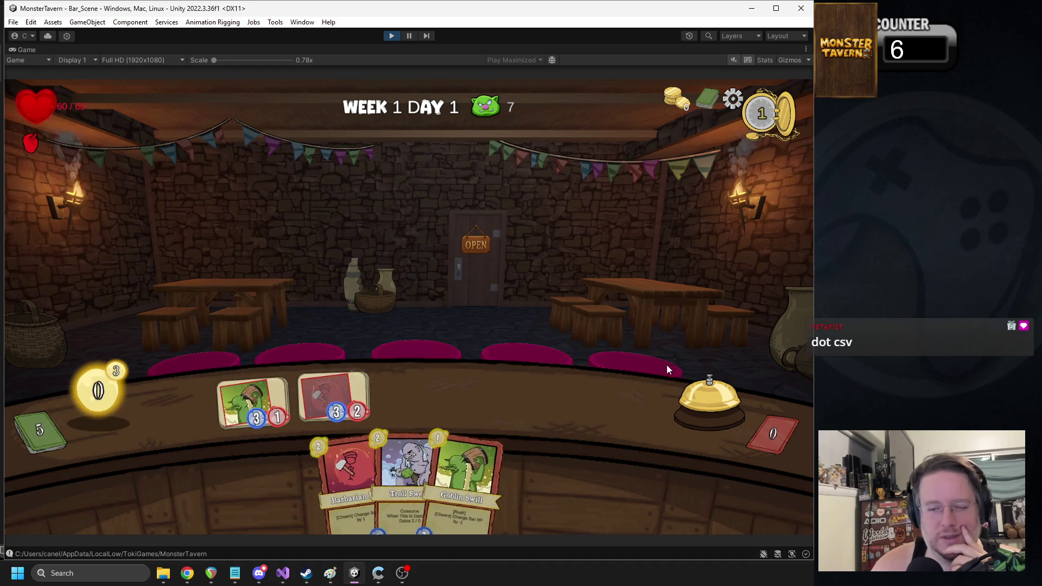
pyautogui.click(683, 395)
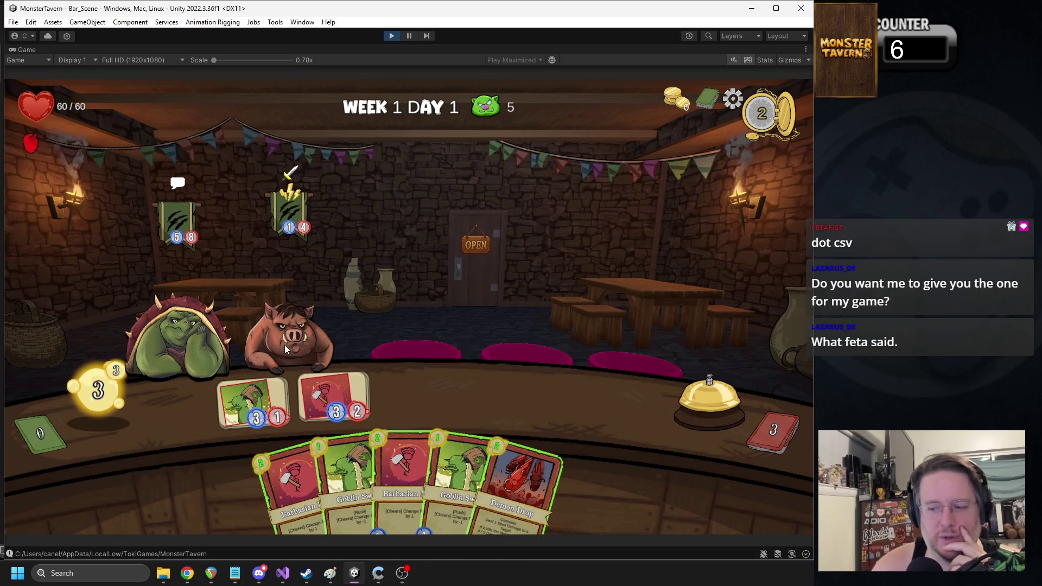
pyautogui.moveTo(250, 410)
pyautogui.moveTo(250, 410); pyautogui.dragTo(289, 214)
pyautogui.moveTo(525, 480)
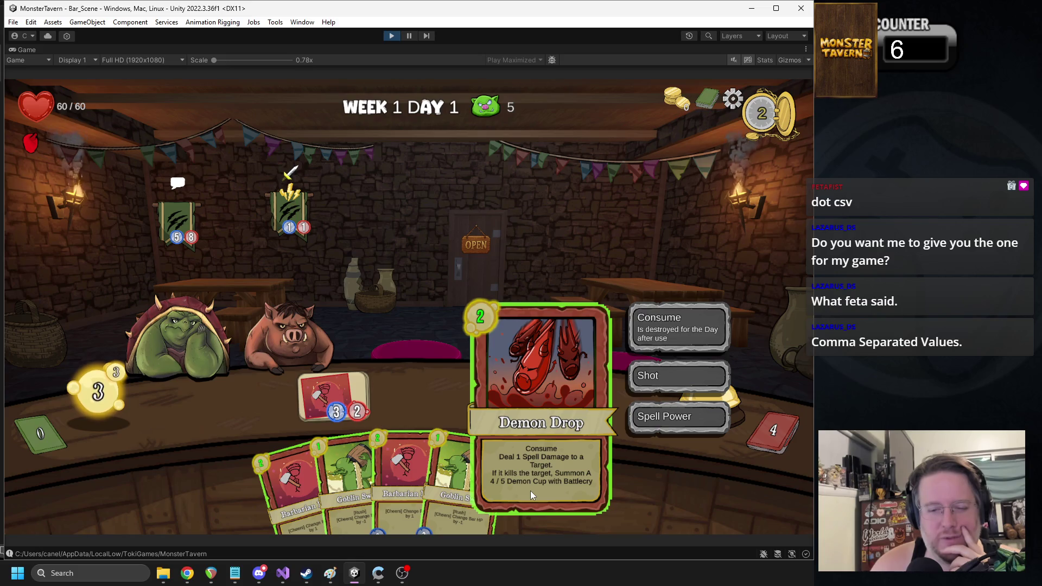
pyautogui.moveTo(530, 489); pyautogui.dragTo(285, 323)
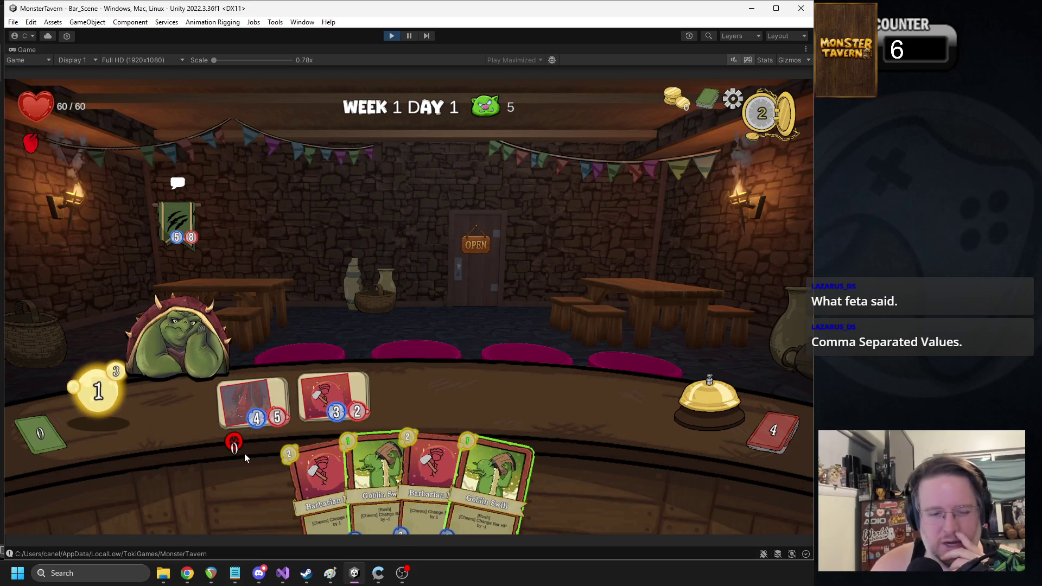
# Step: Pass three turns to watch the Demon Cup's Fading, then stop playing
pyautogui.moveTo(235, 448)
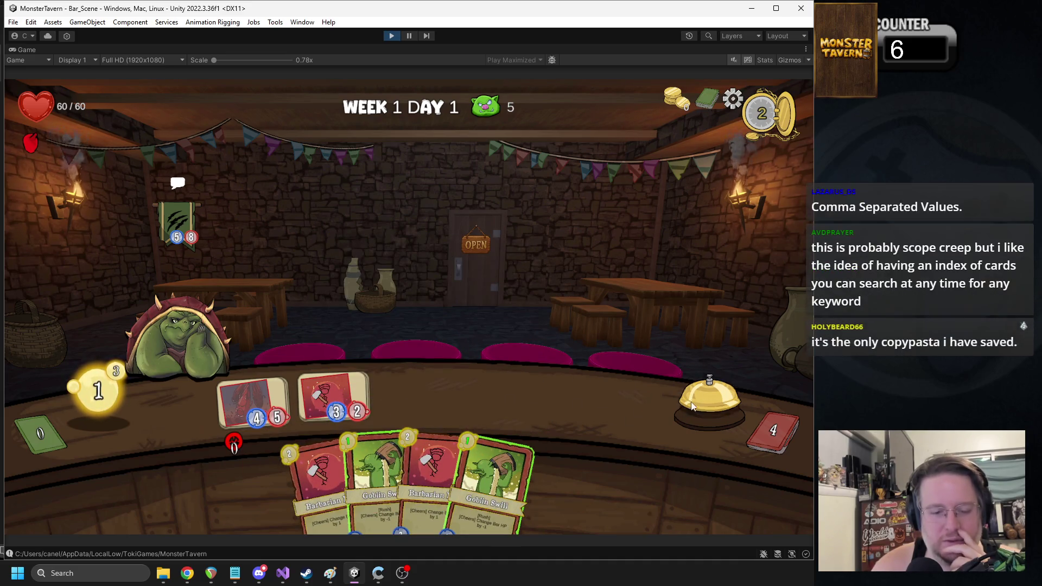
pyautogui.click(708, 399)
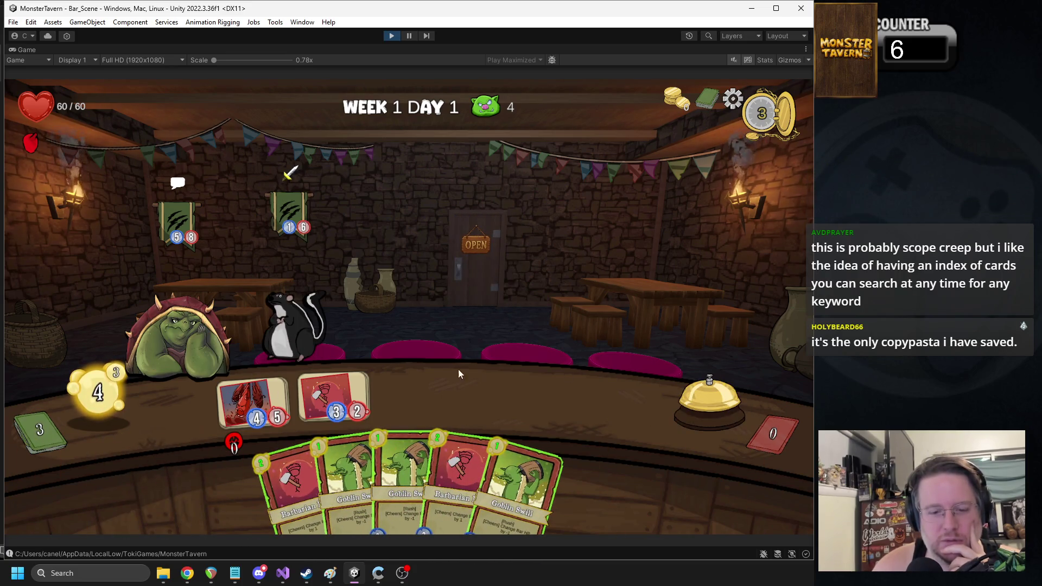
pyautogui.click(708, 399)
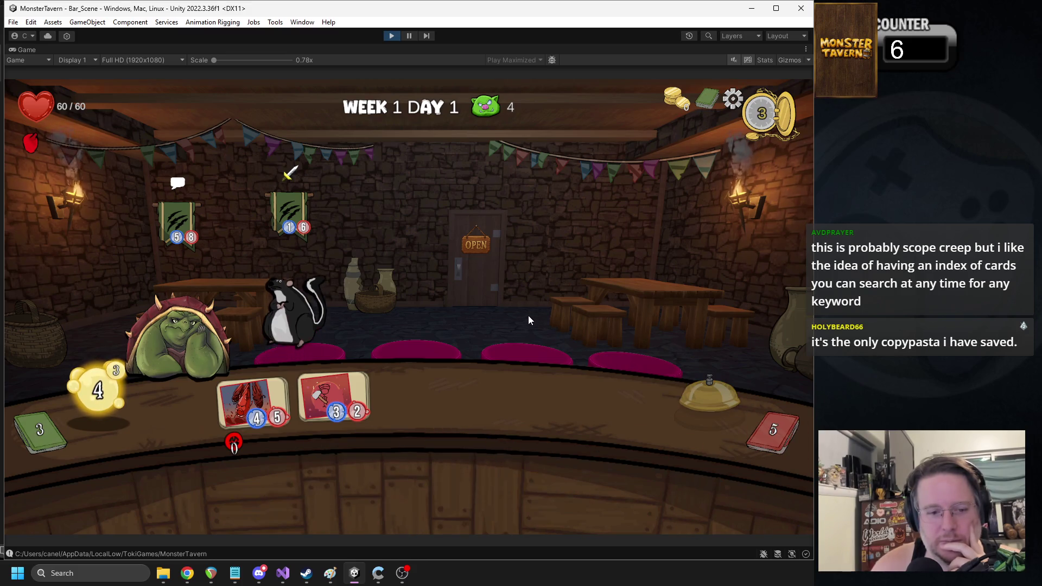
pyautogui.click(699, 402)
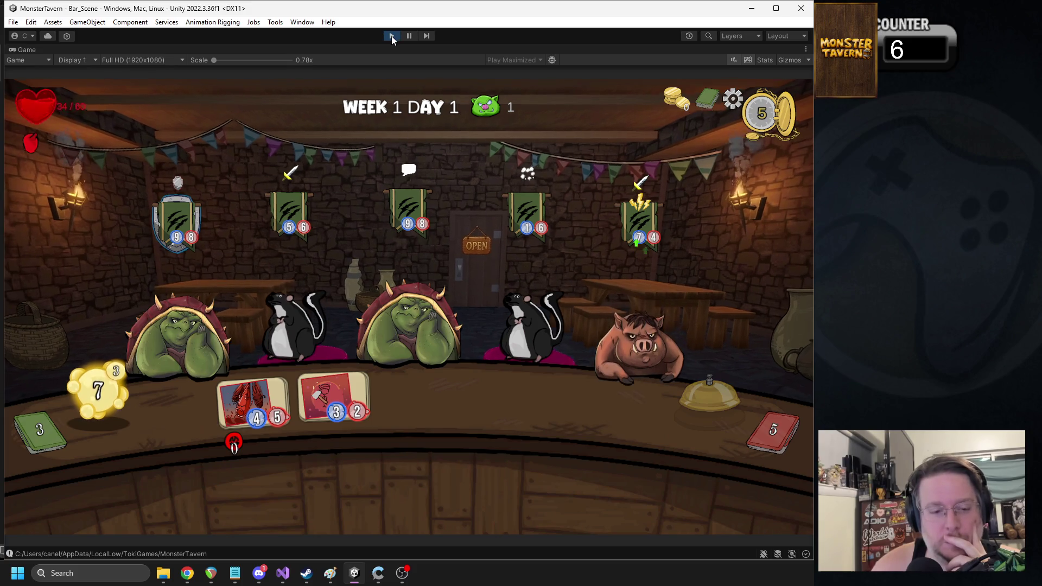
pyautogui.click(391, 35)
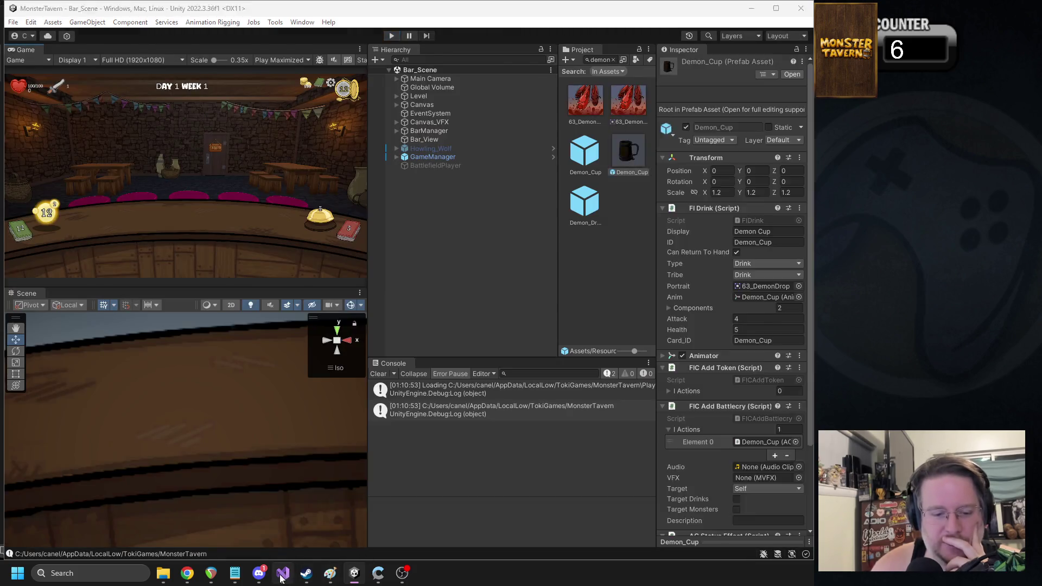
# Step: Compare RemoveStatus in mUIFieldItem.cs and mUIMonster.cs, checking the card spreadsheet, then return to Unity
pyautogui.click(281, 579)
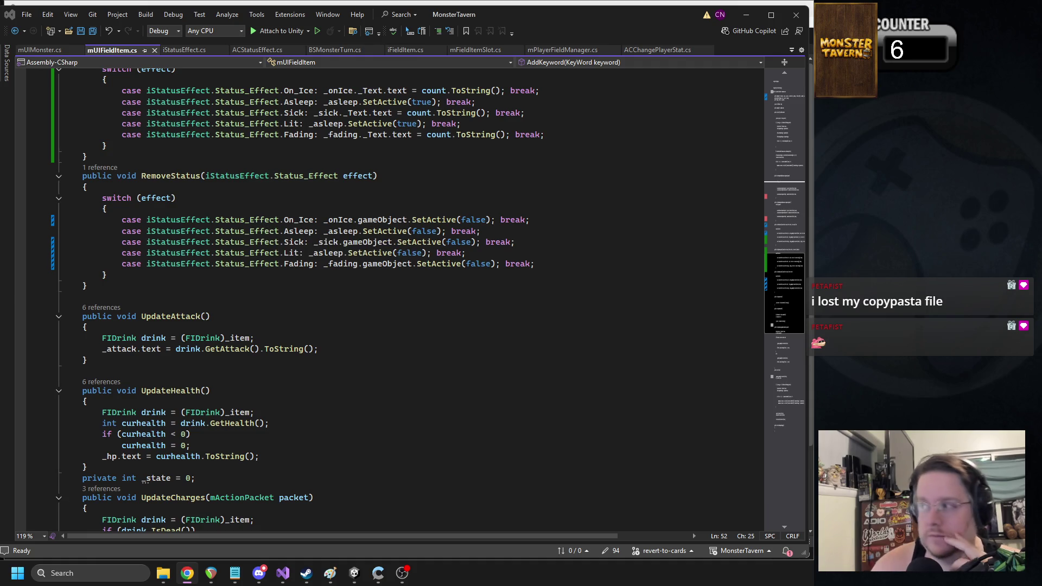
pyautogui.hotkey('alt', 'Tab')
pyautogui.moveTo(335, 60); pyautogui.dragTo(334, 60)
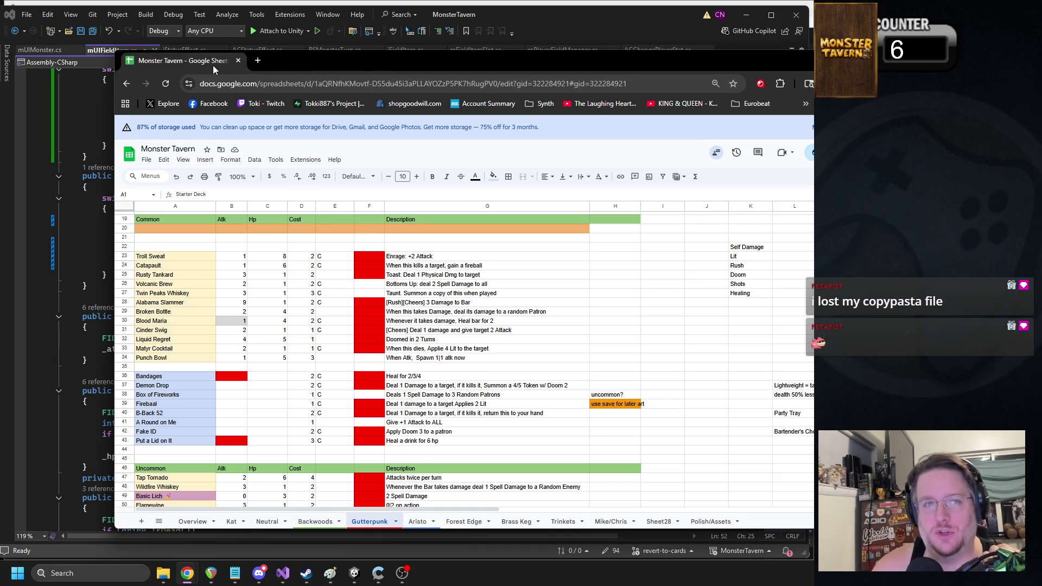
pyautogui.hotkey('alt', 'Tab')
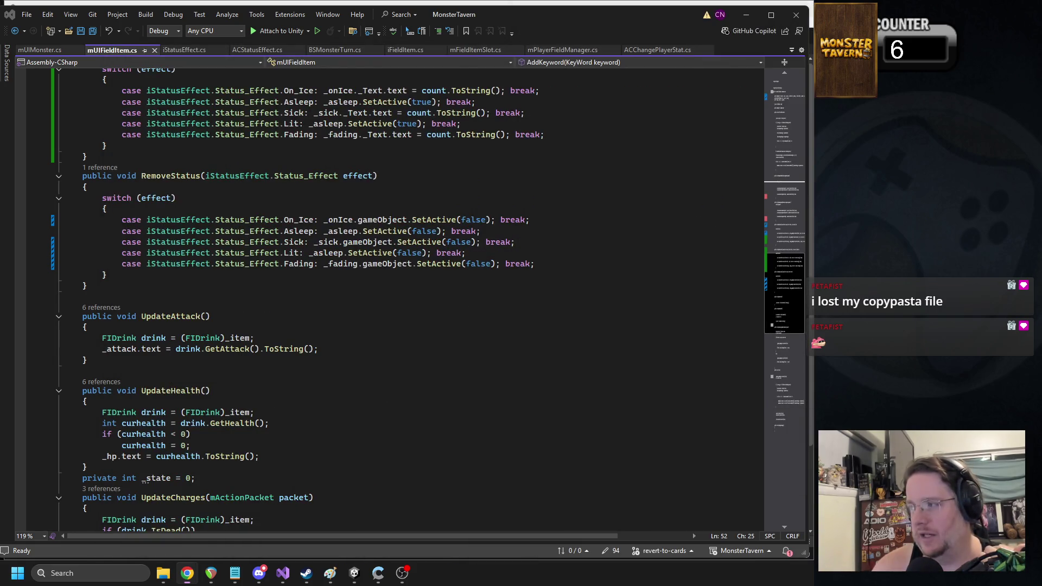
pyautogui.scroll(2, 280, 195)
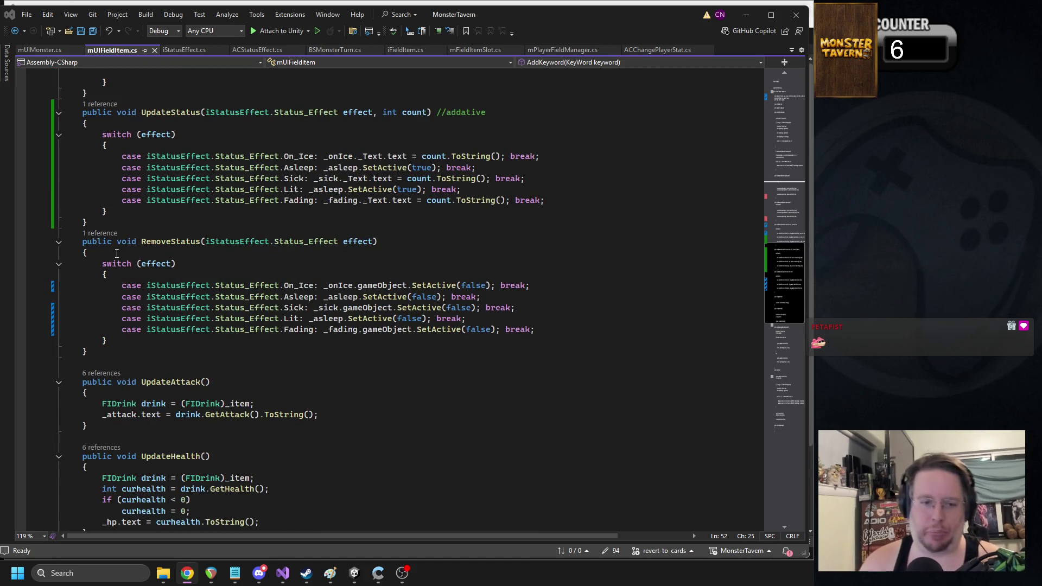
pyautogui.scroll(1, 232, 280)
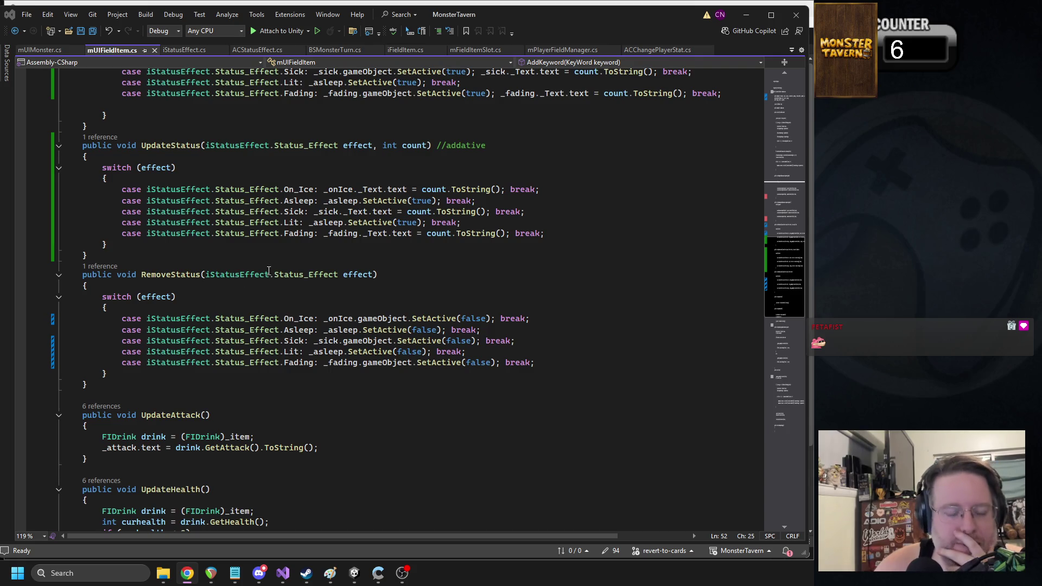
pyautogui.click(43, 49)
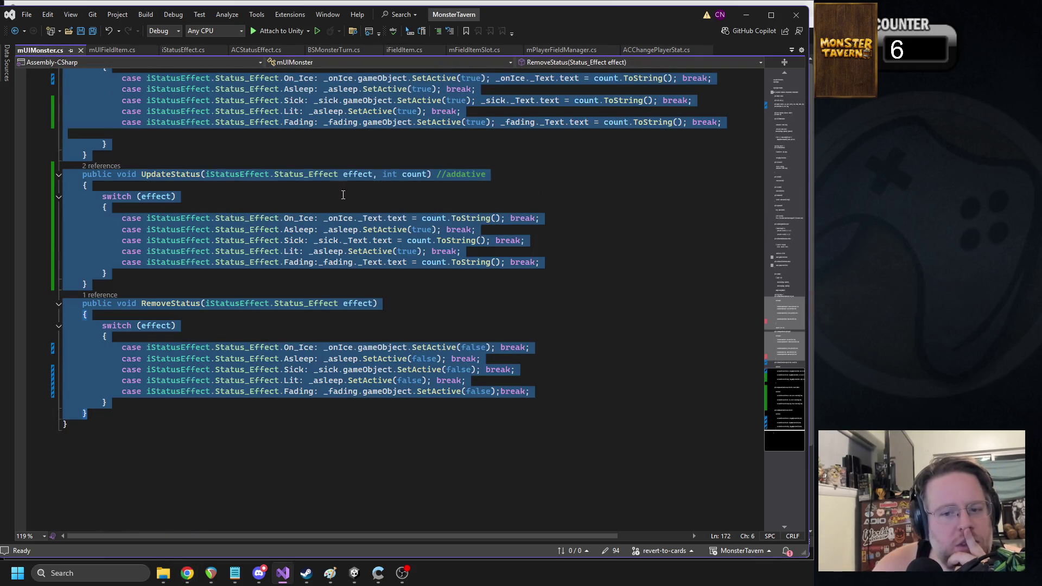
pyautogui.click(123, 51)
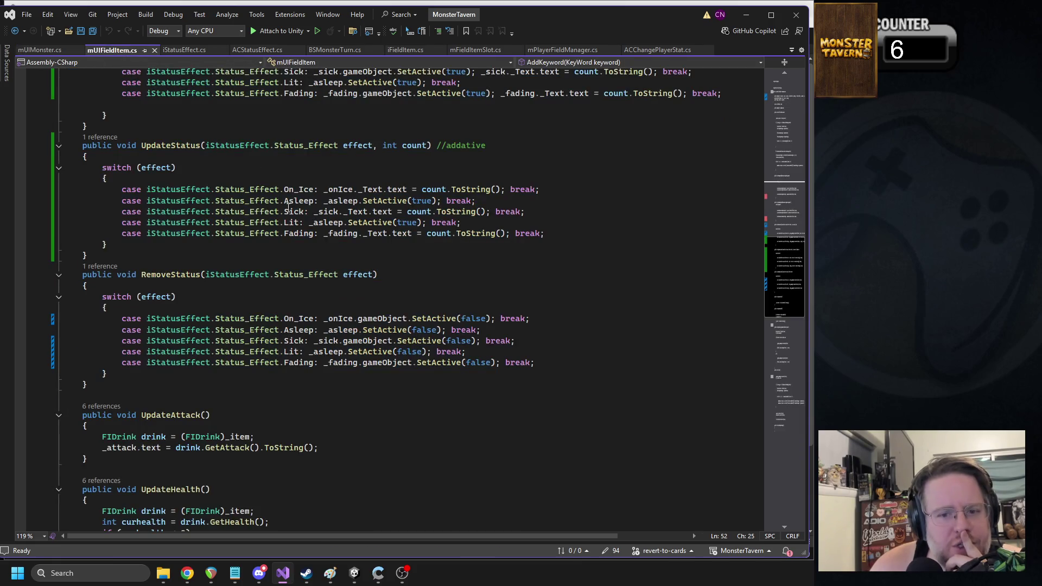
pyautogui.click(355, 574)
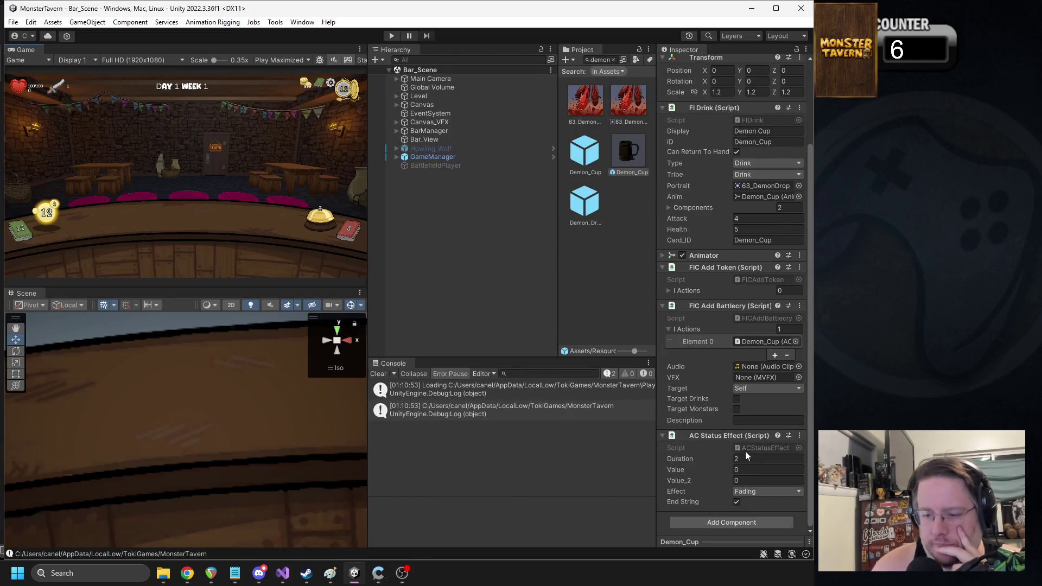
# Step: In ACStatusEffect.cs, change the first fading_effect.Build argument from _value to _duration and save
pyautogui.rightClick(725, 440)
pyautogui.click(744, 431)
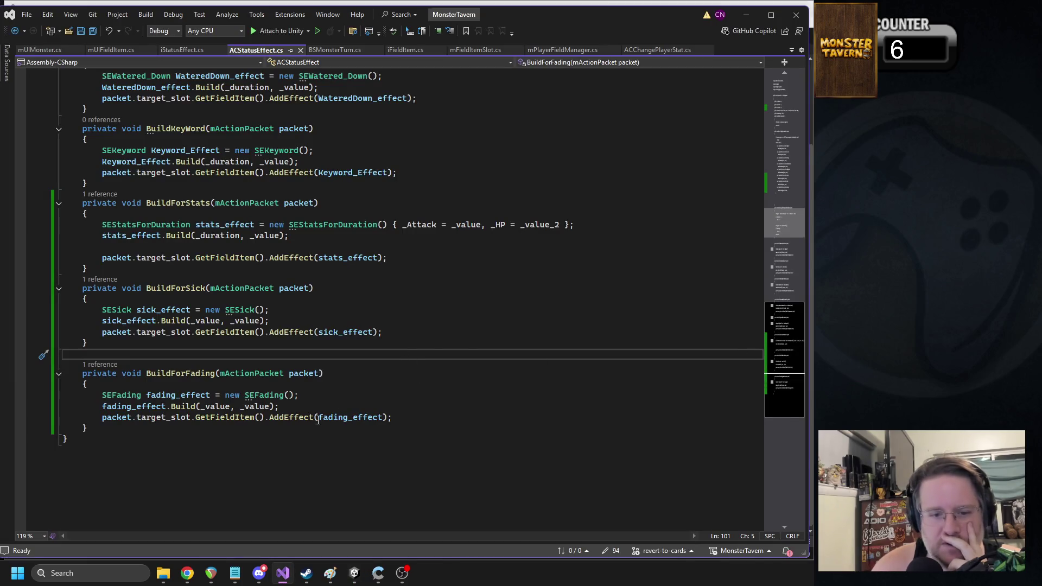
pyautogui.click(229, 406)
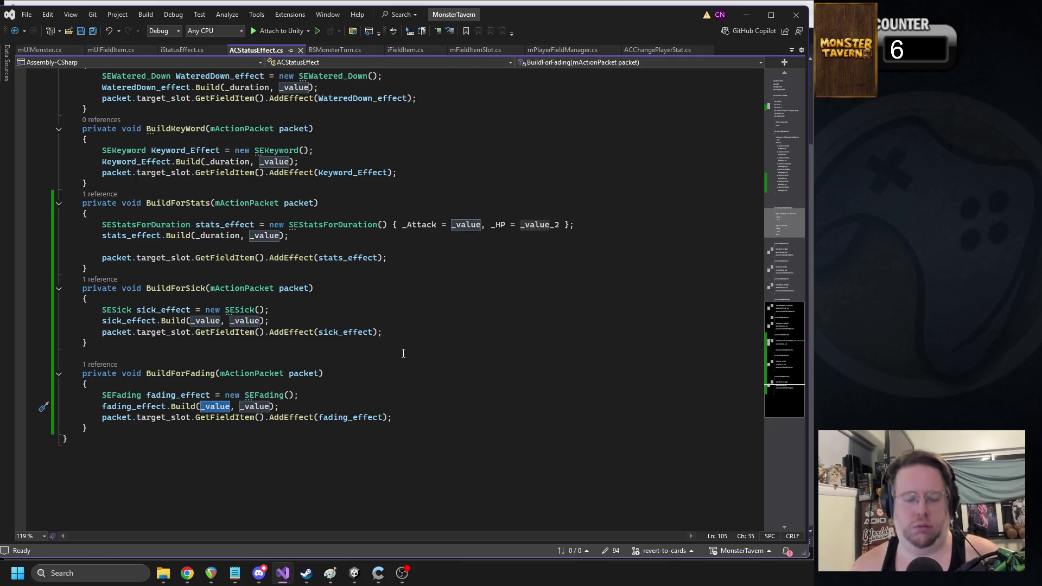
pyautogui.hotkey('ctrl', 'BackSpace')
pyautogui.write('_dur')
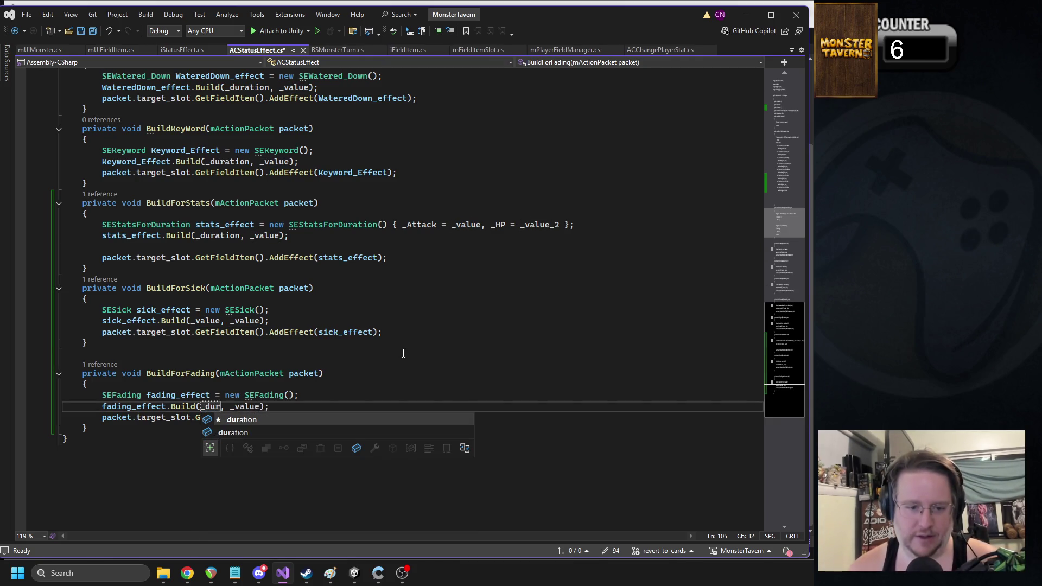
pyautogui.press('Tab')
pyautogui.hotkey('ctrl', 's')
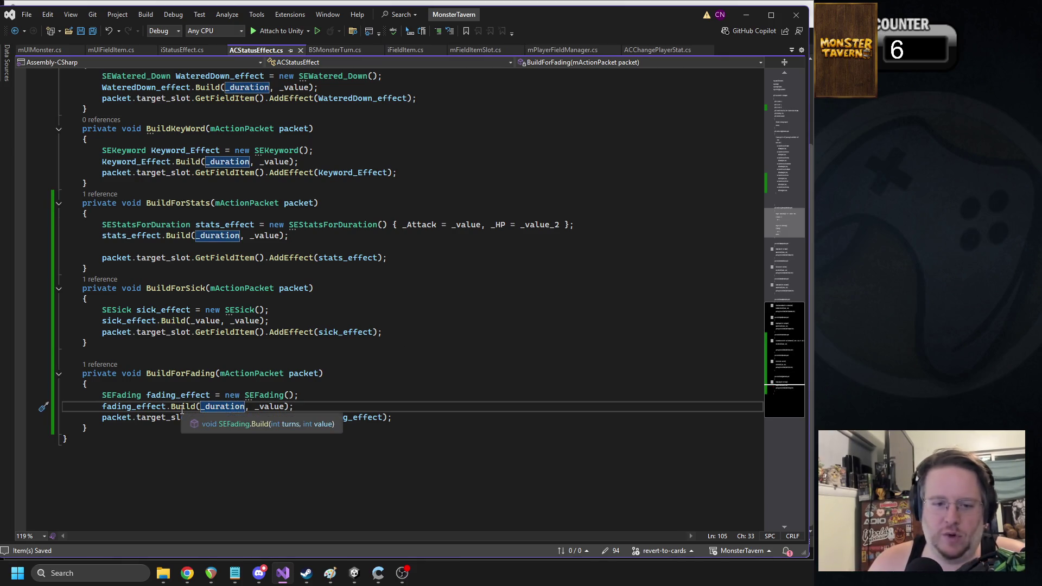
pyautogui.click(355, 573)
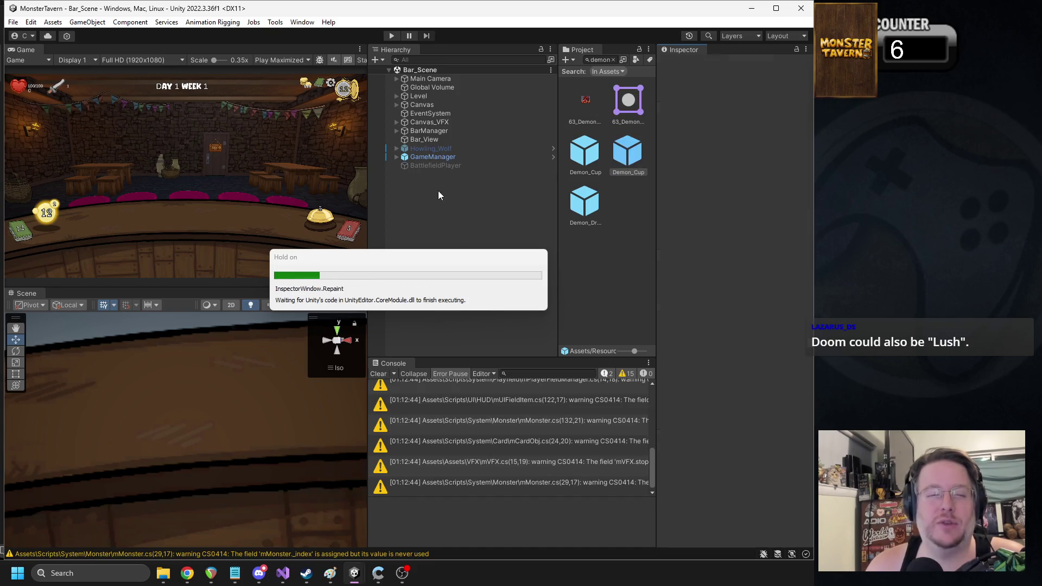
# Step: Widen the Game view, start playing, play Goblin Swill and ring the bell to open the tavern
pyautogui.moveTo(558, 229); pyautogui.dragTo(592, 233)
pyautogui.moveTo(369, 235)
pyautogui.mouseDown()
pyautogui.moveTo(449, 240)
pyautogui.moveTo(436, 239)
pyautogui.mouseUp()
pyautogui.click(391, 36)
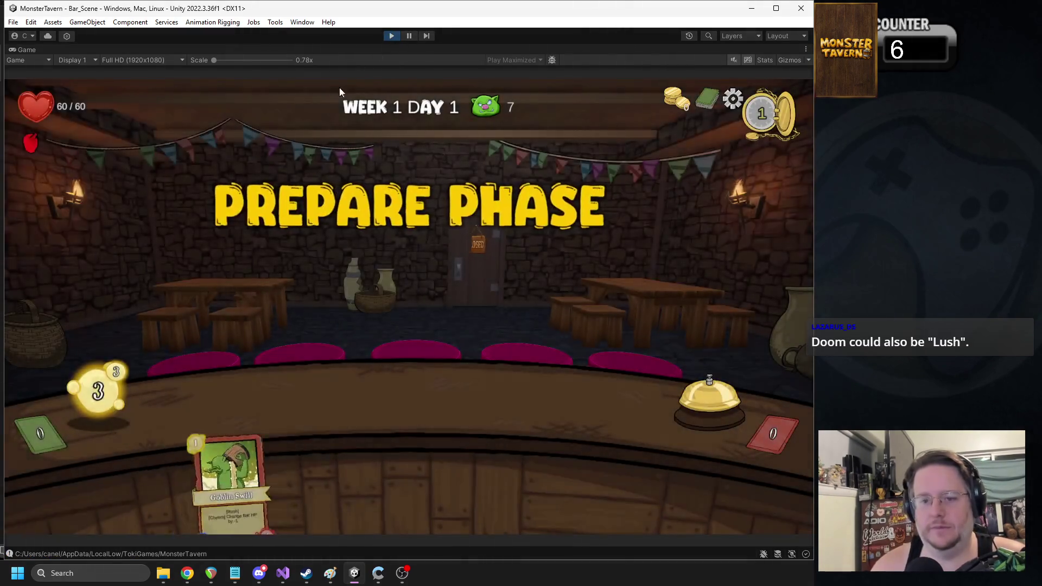
pyautogui.click(244, 478)
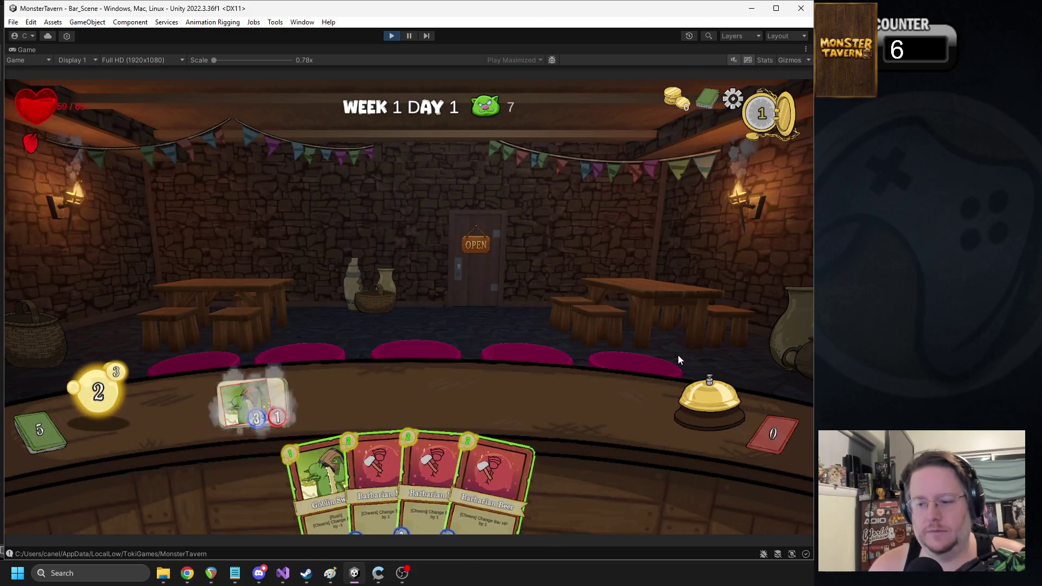
pyautogui.click(678, 360)
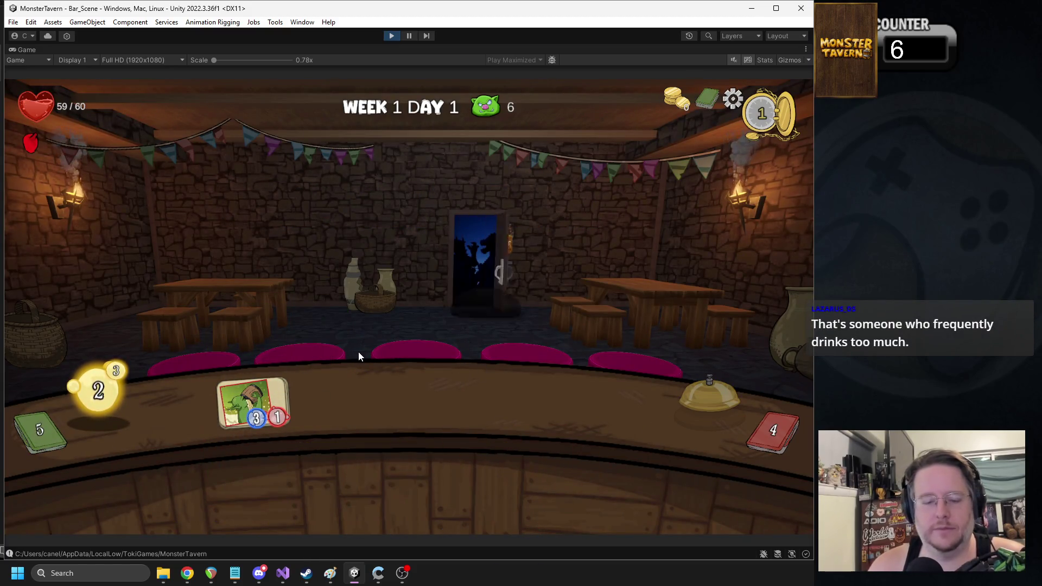
# Step: Serve Goblin Swill and Demon Drop to the pig, ring the bell twice, then stop playing
pyautogui.moveTo(268, 393)
pyautogui.mouseDown()
pyautogui.moveTo(462, 300)
pyautogui.moveTo(434, 321)
pyautogui.mouseUp()
pyautogui.moveTo(334, 456); pyautogui.dragTo(413, 316)
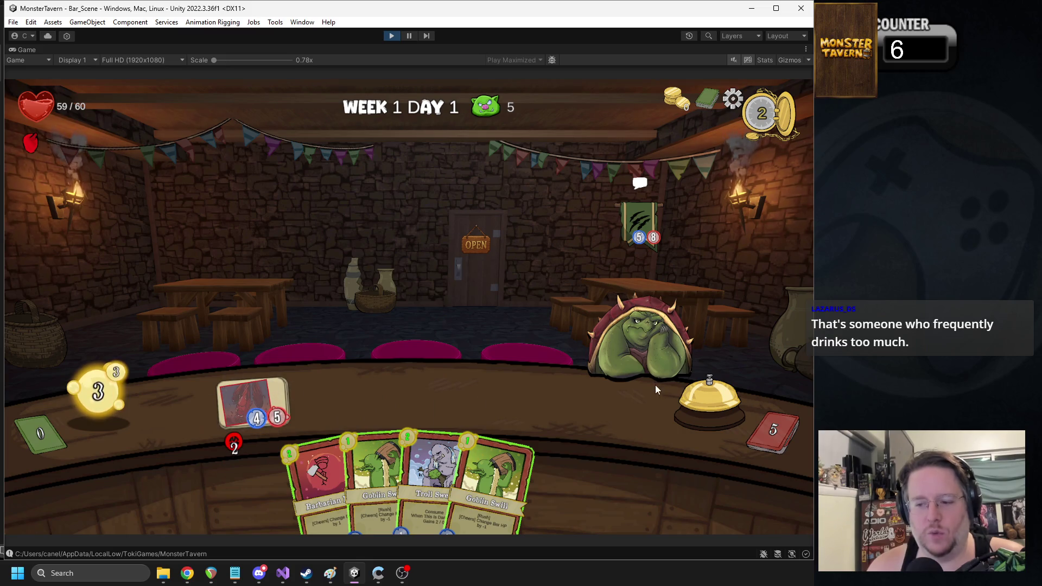
pyautogui.click(702, 399)
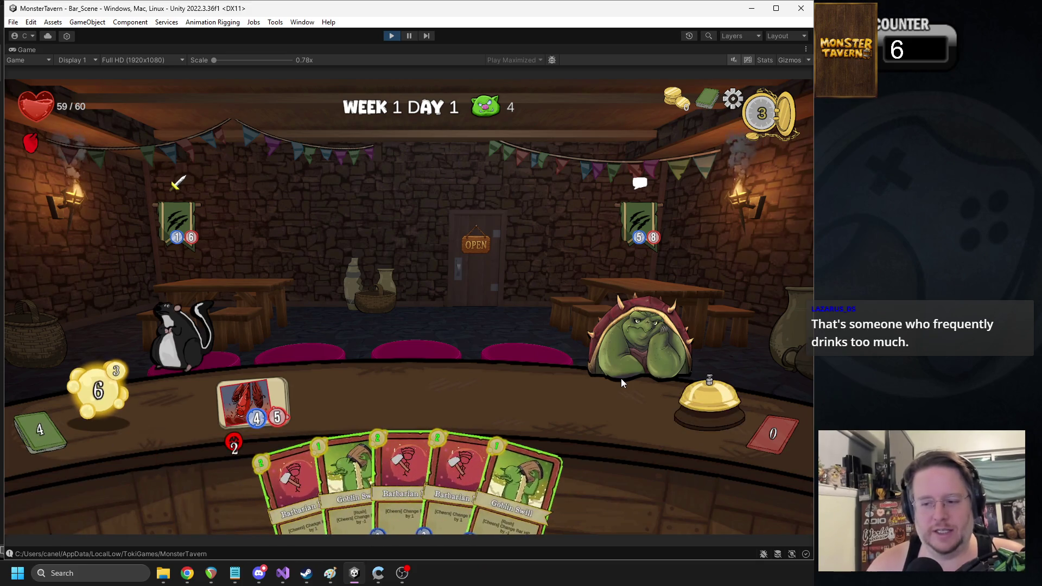
pyautogui.click(692, 416)
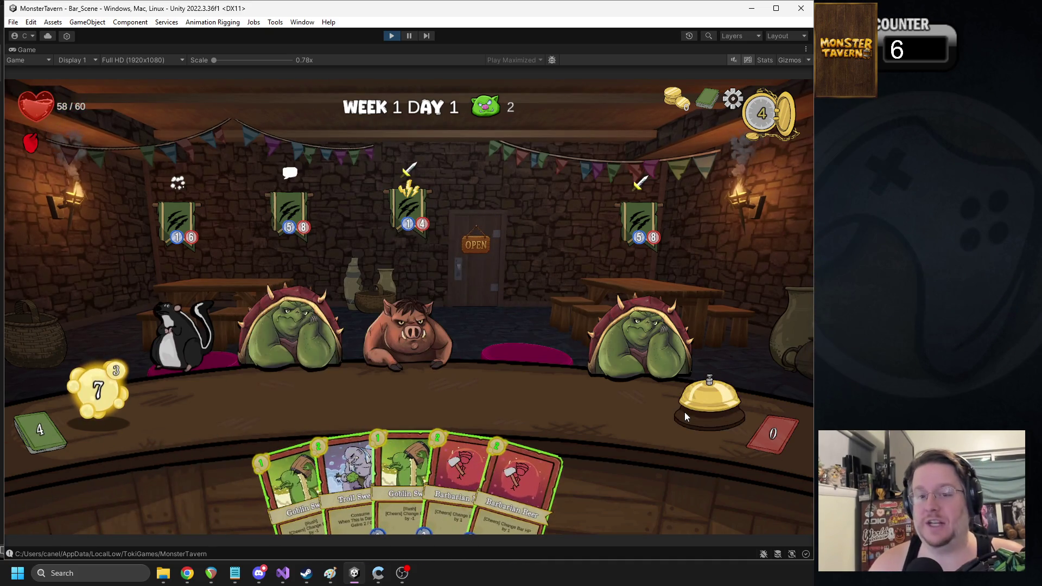
pyautogui.click(391, 35)
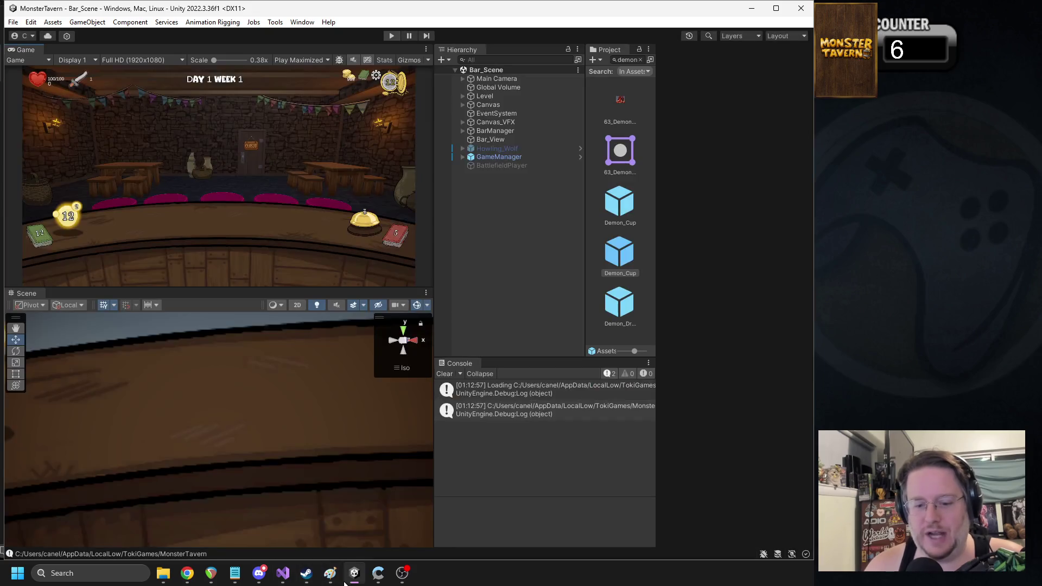
# Step: Jump to SEFading's Build and copy the monster status-update lines from SESick
pyautogui.click(283, 574)
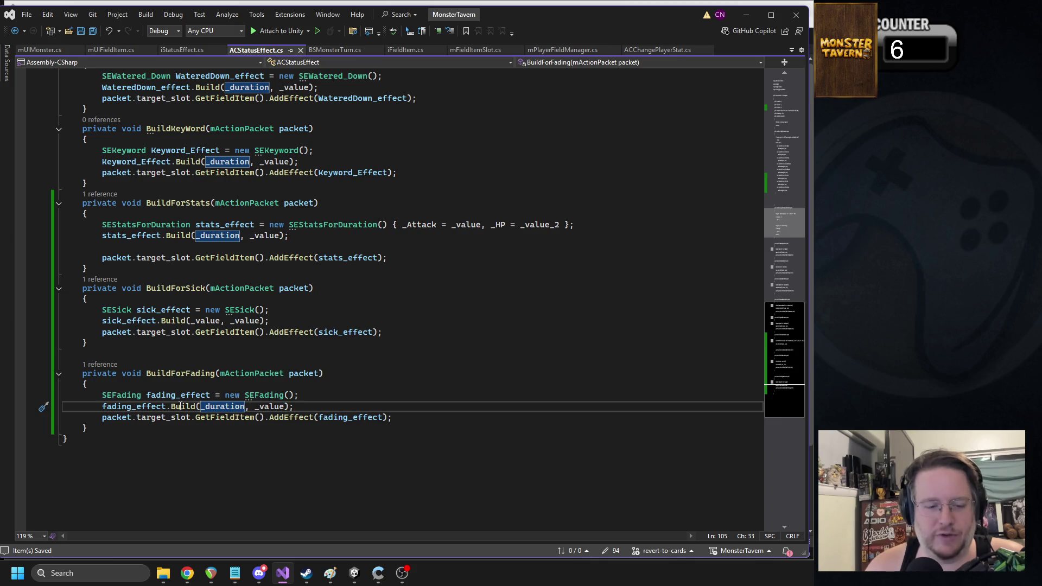
pyautogui.moveTo(180, 407)
pyautogui.click(259, 425)
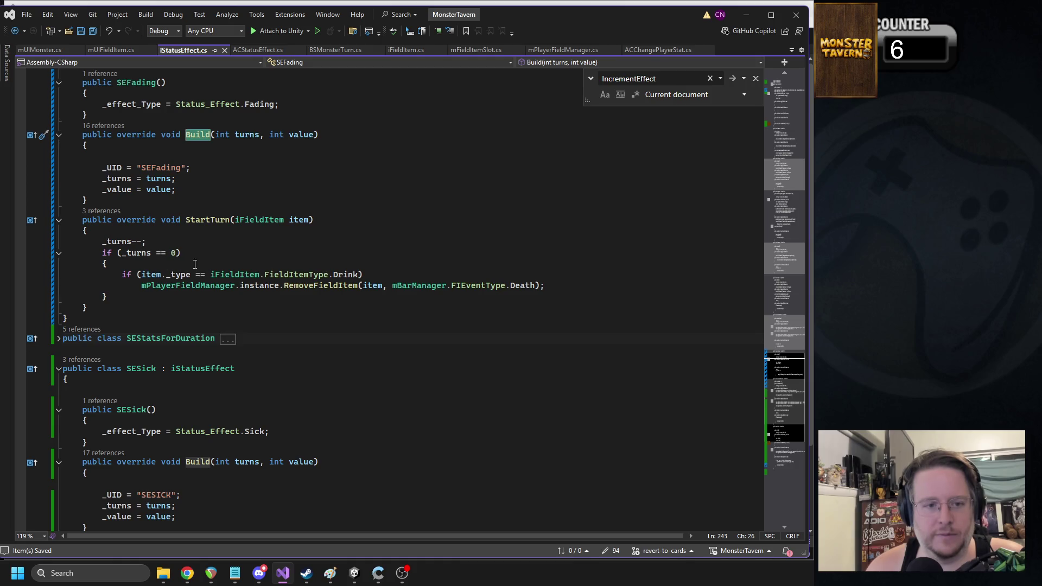
pyautogui.click(166, 246)
pyautogui.scroll(1, 339, 266)
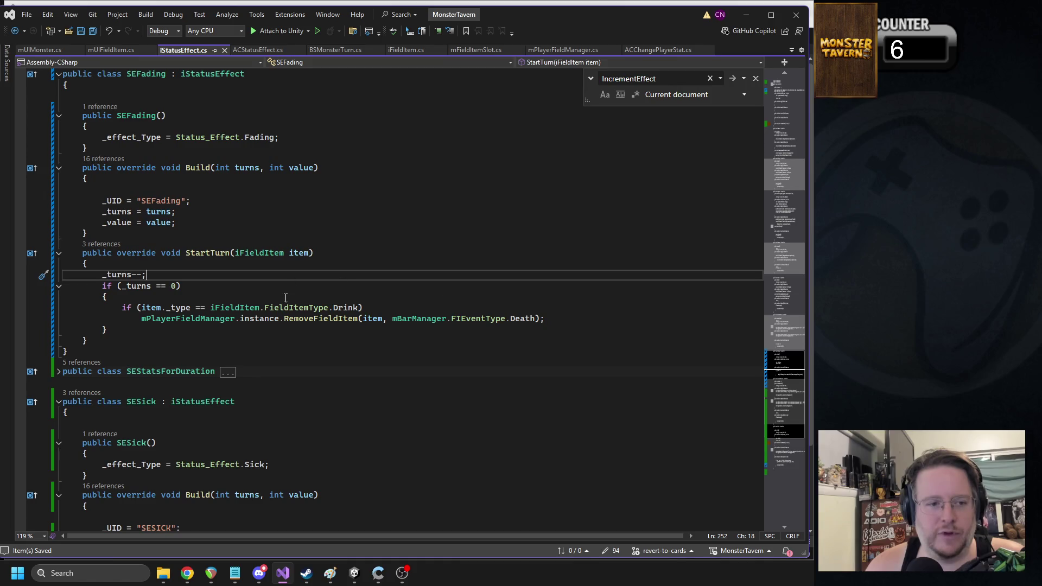
pyautogui.scroll(-12, 305, 281)
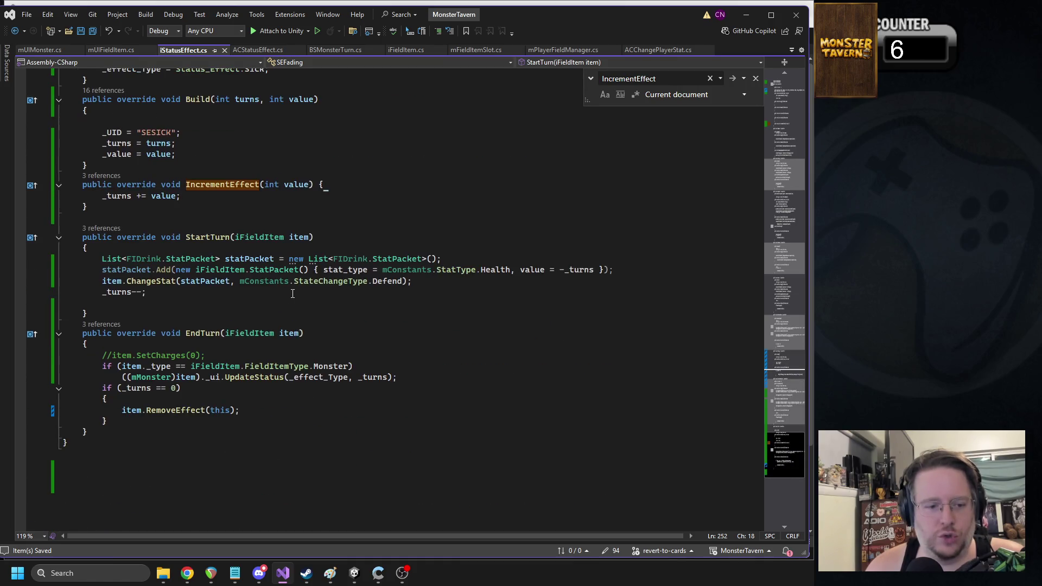
pyautogui.moveTo(422, 375); pyautogui.dragTo(50, 368)
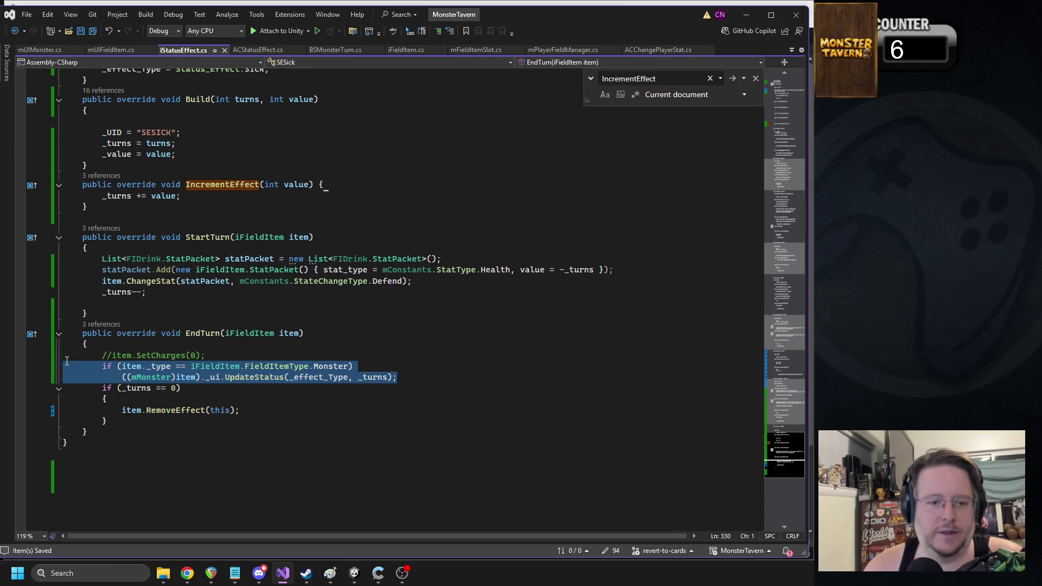
pyautogui.scroll(9, 221, 261)
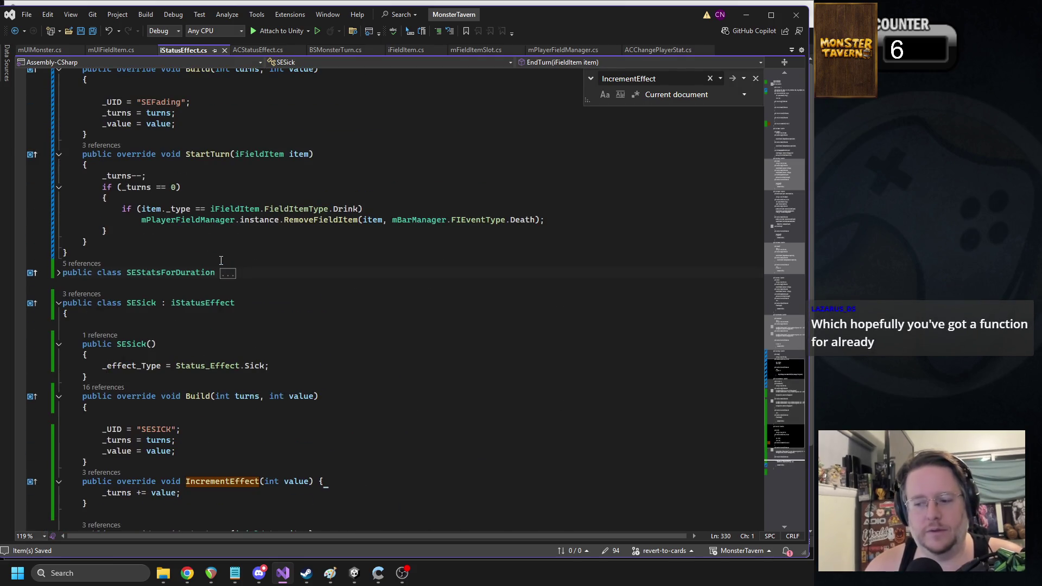
pyautogui.scroll(-1, 221, 260)
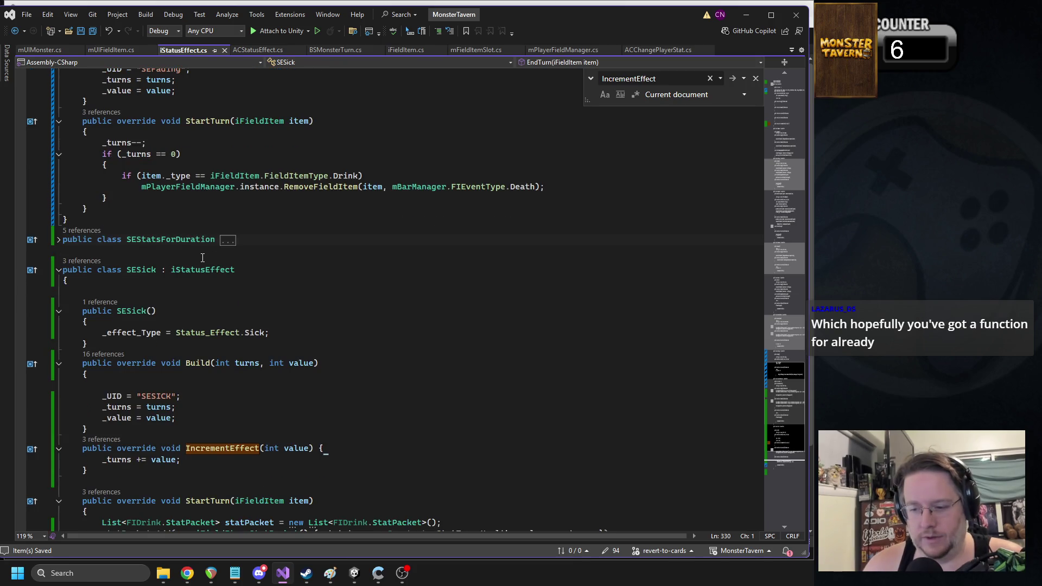
pyautogui.scroll(3, 224, 288)
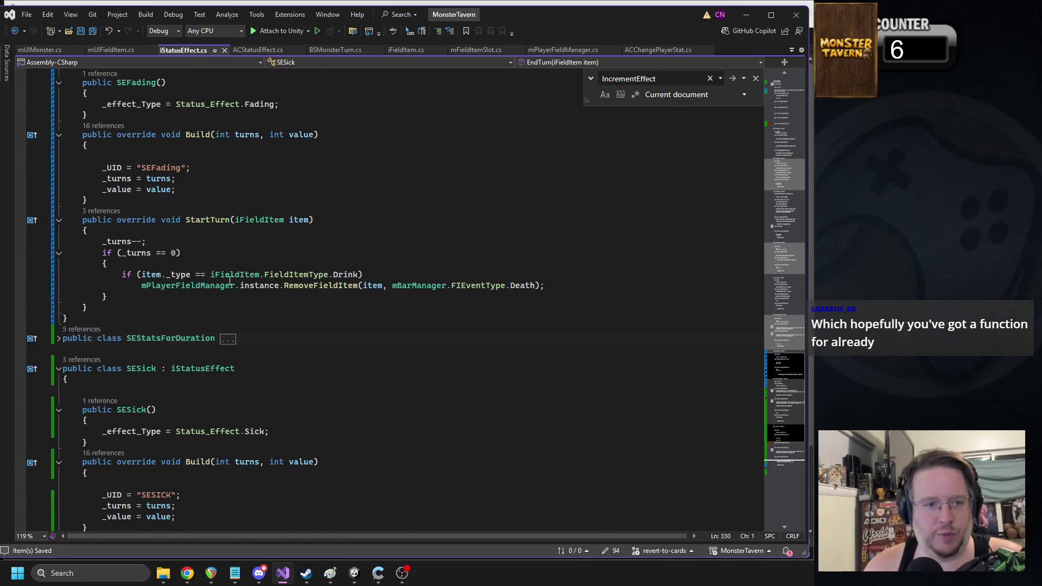
# Step: Insert the monster status update after the Fading turn decrement, with an else branch repeating UpdateStatus
pyautogui.click(184, 253)
pyautogui.click(170, 244)
pyautogui.press('Return')
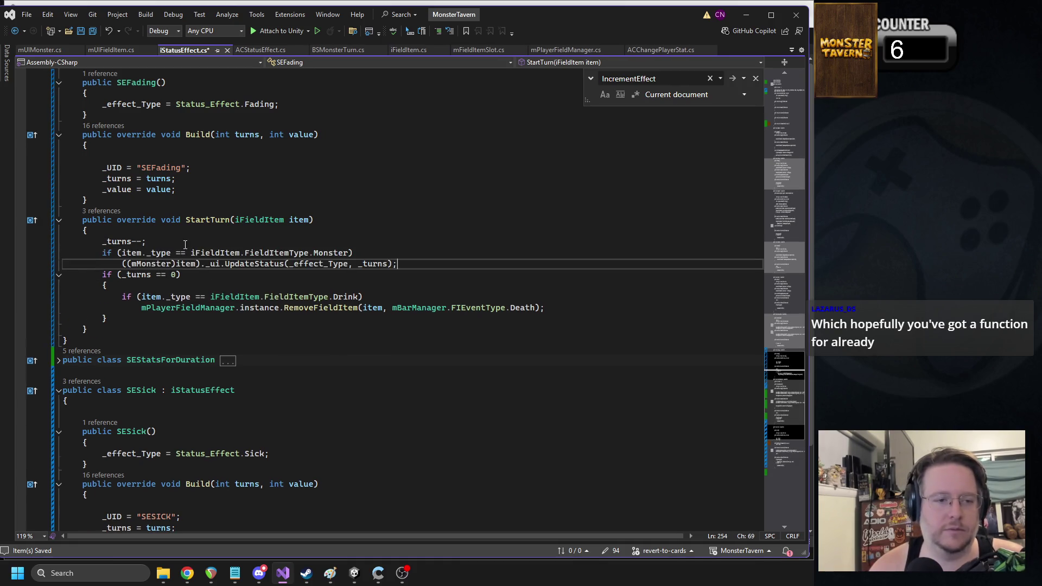
pyautogui.press('Tab')
pyautogui.write('else')
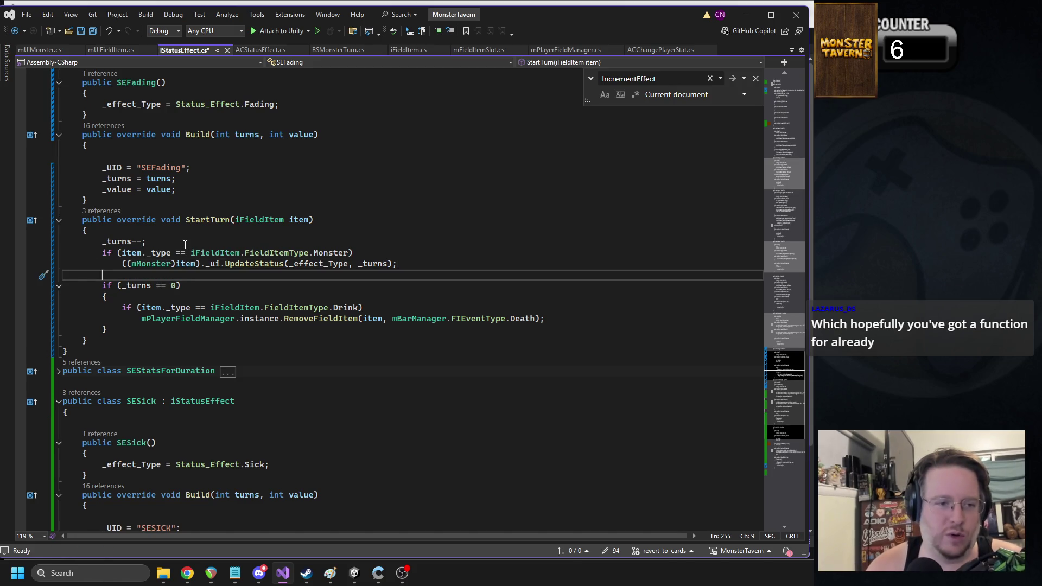
pyautogui.press('Return')
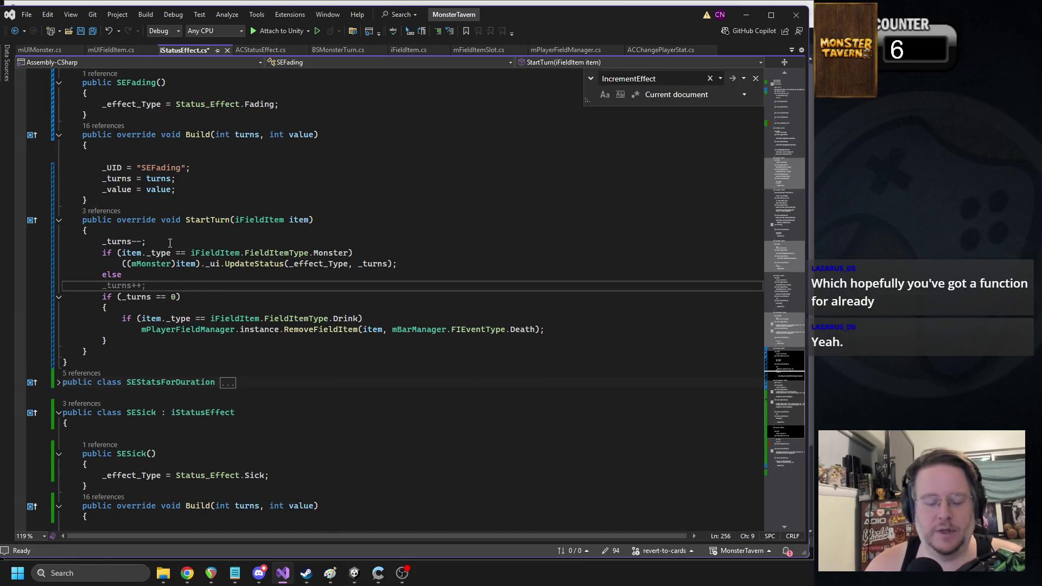
pyautogui.moveTo(398, 264); pyautogui.dragTo(118, 266)
pyautogui.hotkey('ctrl', 'c')
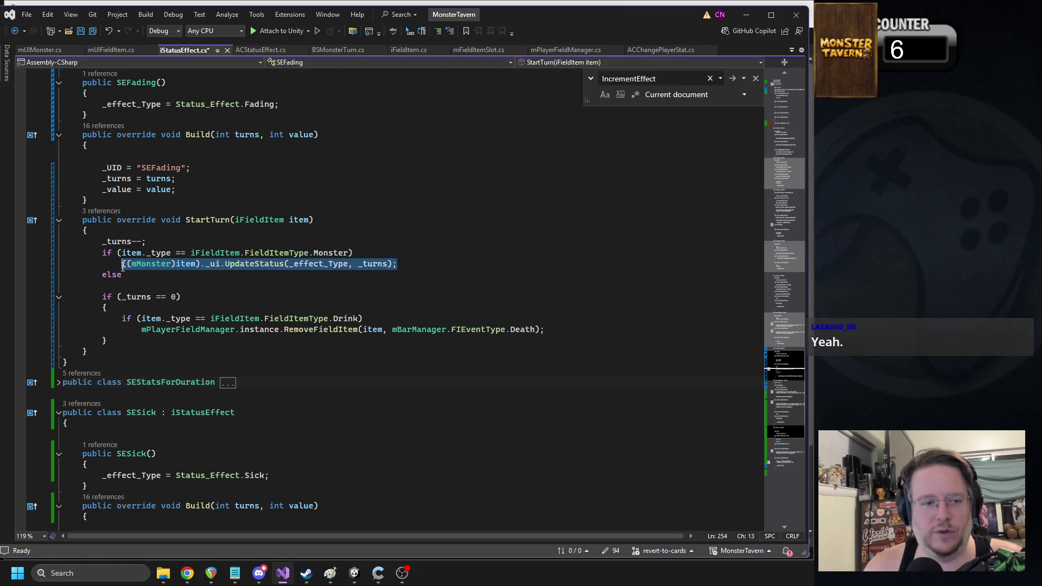
pyautogui.click(139, 284)
pyautogui.hotkey('ctrl', 'v')
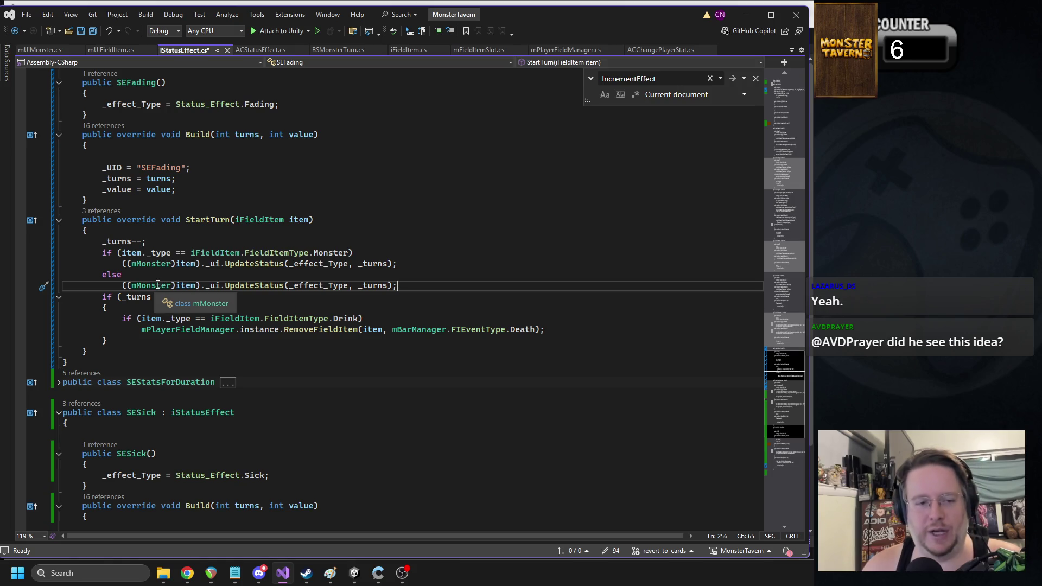
# Step: Change the else-branch cast from mMonster to FIDrink and open the iFieldItem definition
pyautogui.doubleClick(158, 284)
pyautogui.press('BackSpace')
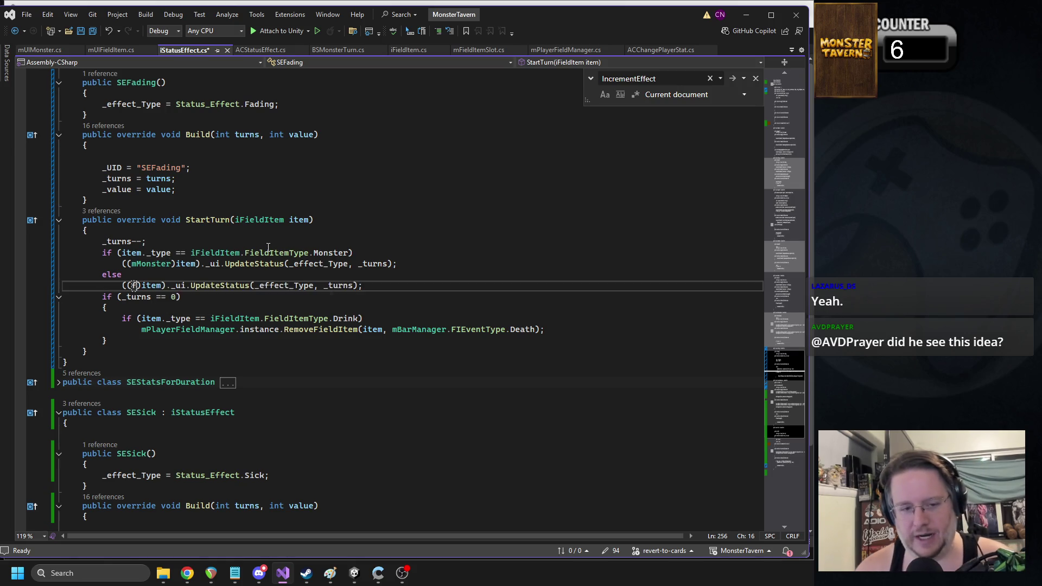
pyautogui.write('fIDrink')
pyautogui.press('Tab')
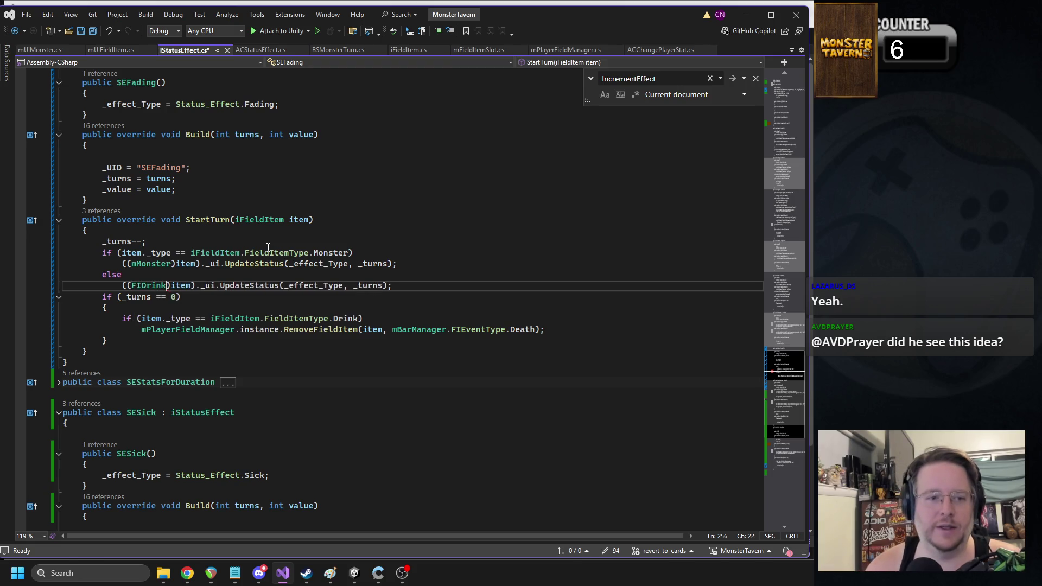
pyautogui.click(215, 286)
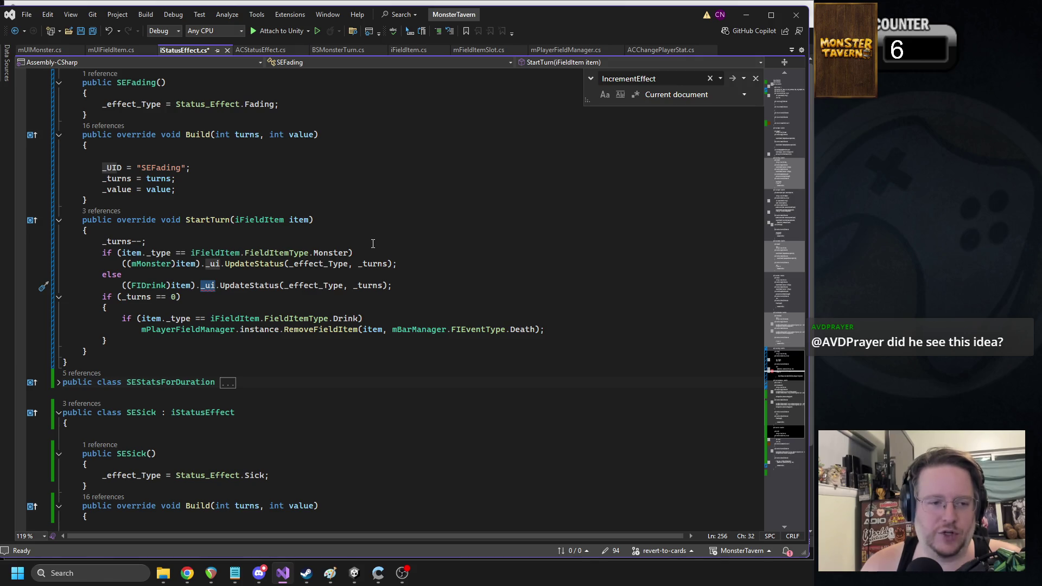
pyautogui.click(232, 232)
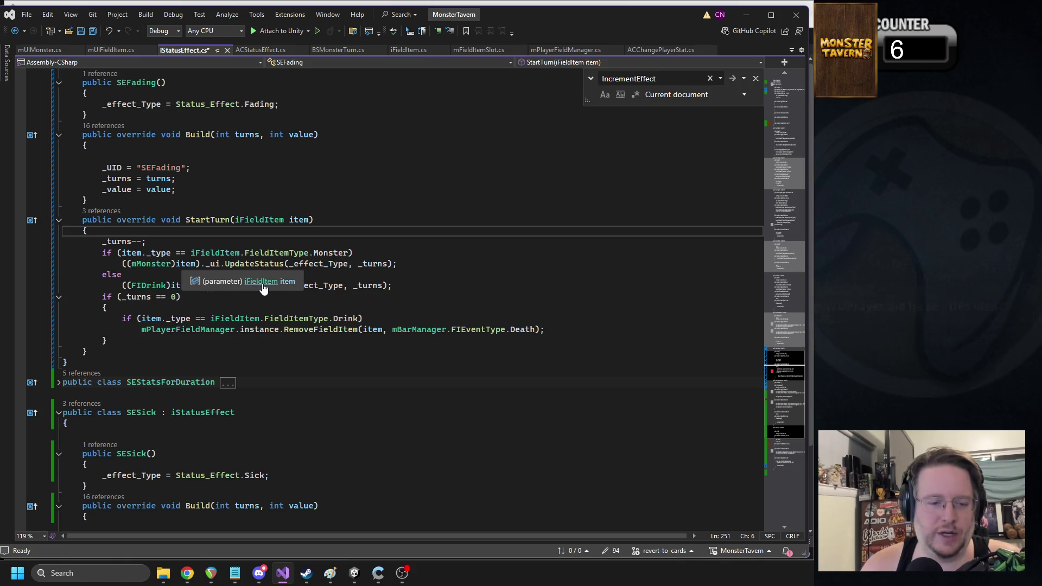
pyautogui.click(261, 281)
pyautogui.click(780, 445)
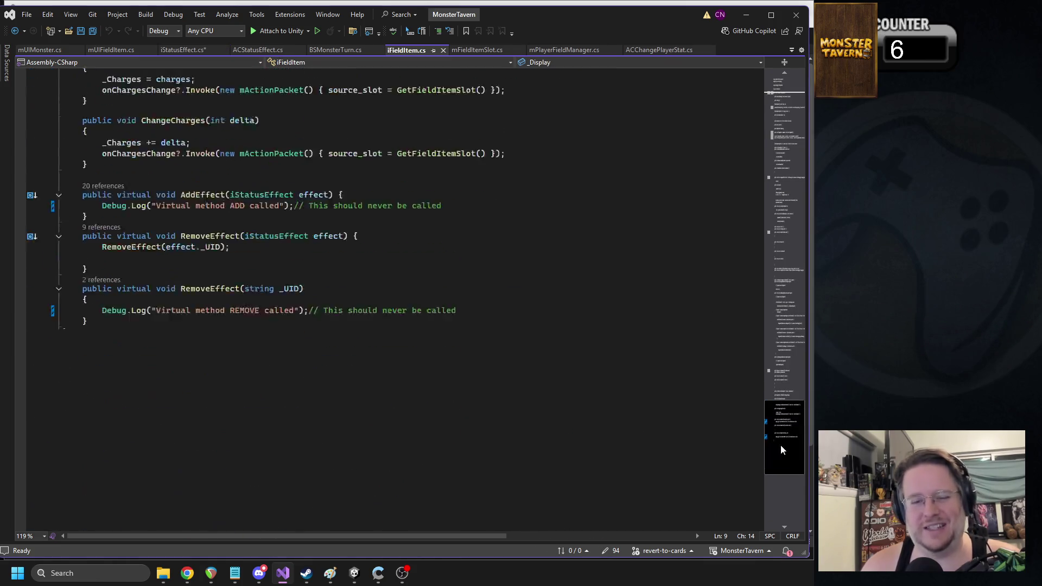
# Step: Review iFieldItem's RemoveEffect methods, then return to the status effect code
pyautogui.moveTo(781, 445); pyautogui.dragTo(780, 437)
pyautogui.click(111, 469)
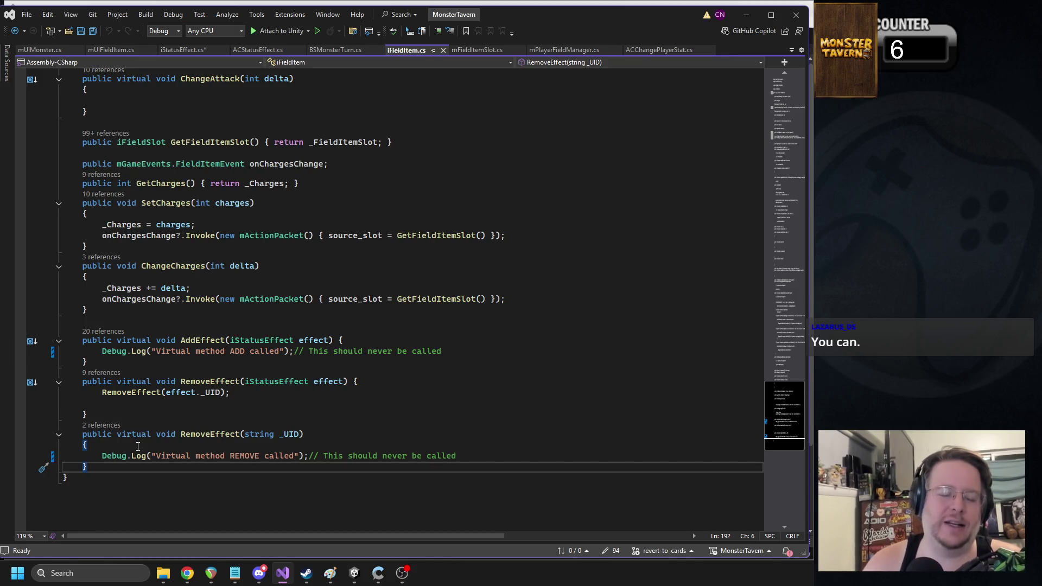
pyautogui.click(197, 53)
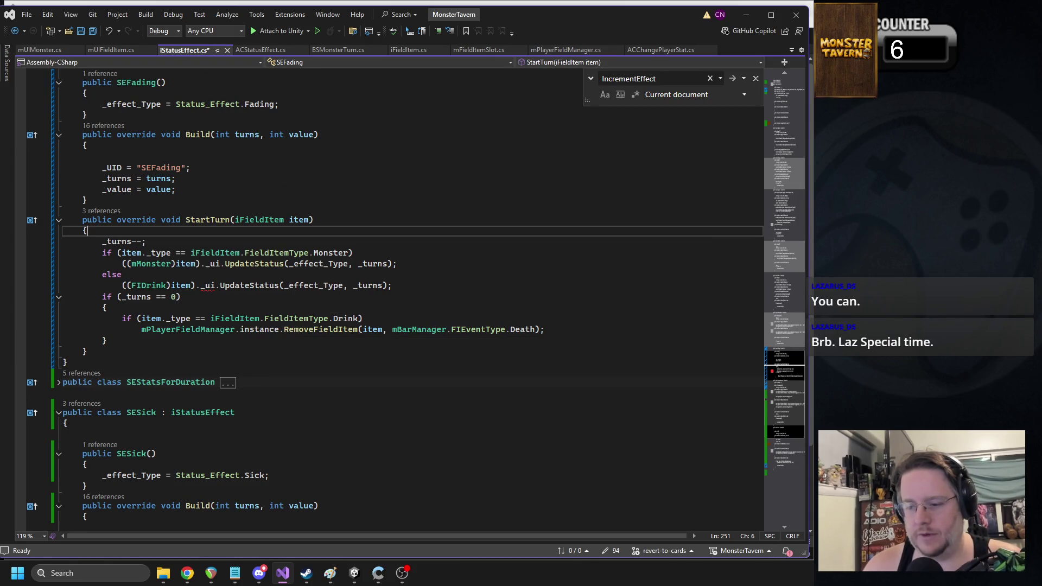
pyautogui.hotkey('alt', 'Tab')
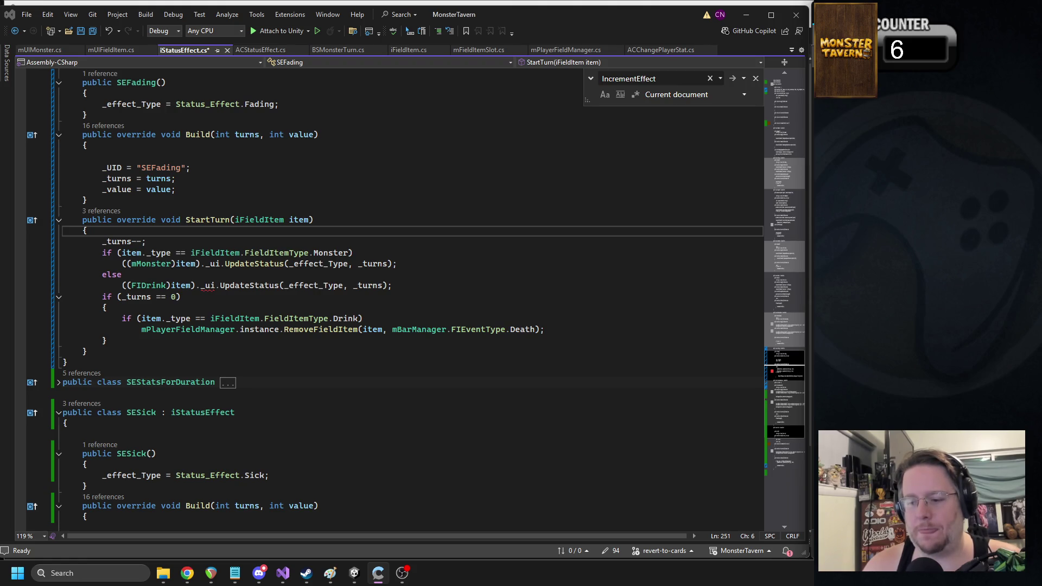
# Step: Delete the _ui reference from the FIDrink status line and open the FIDrink class definition
pyautogui.click(209, 288)
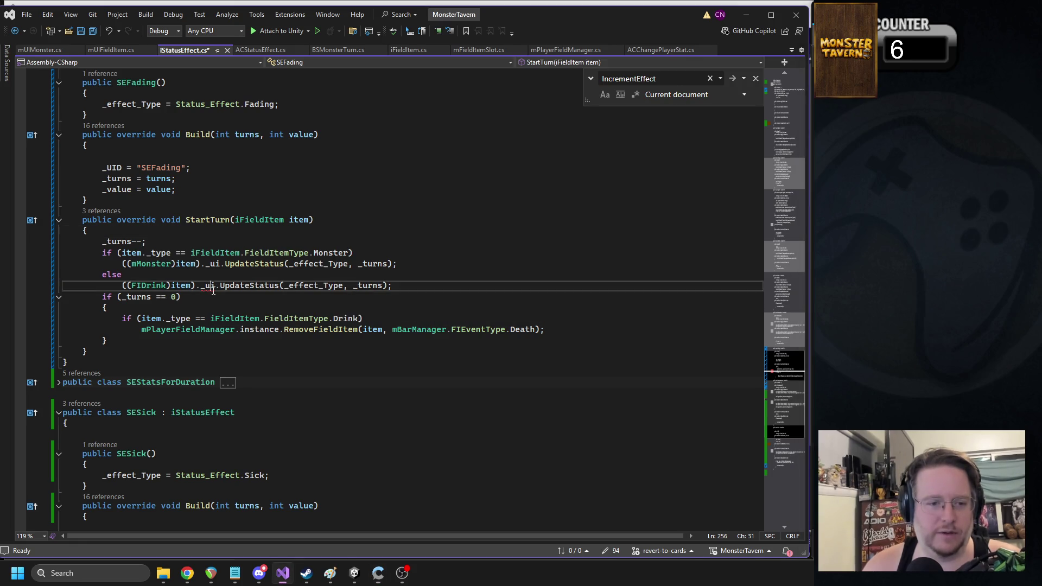
pyautogui.press('BackSpace')
pyautogui.press('BackSpace')
pyautogui.write('u')
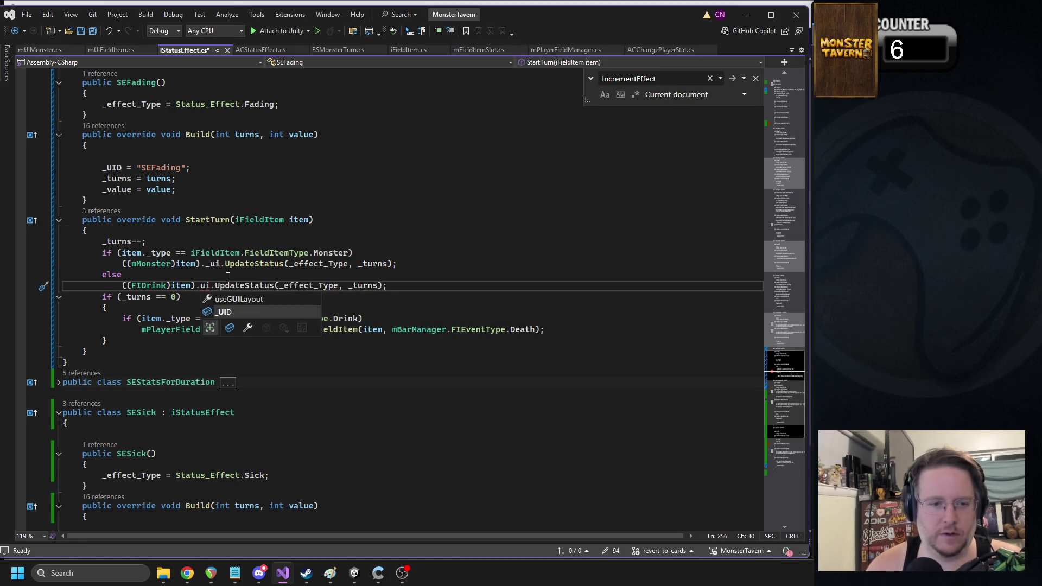
pyautogui.press('BackSpace')
pyautogui.press('Delete')
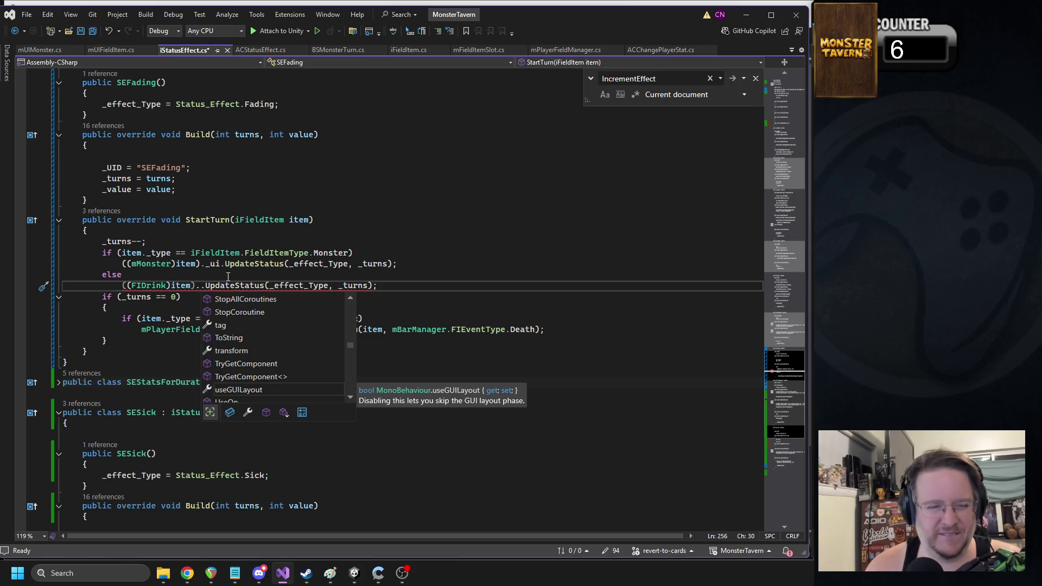
pyautogui.click(131, 264)
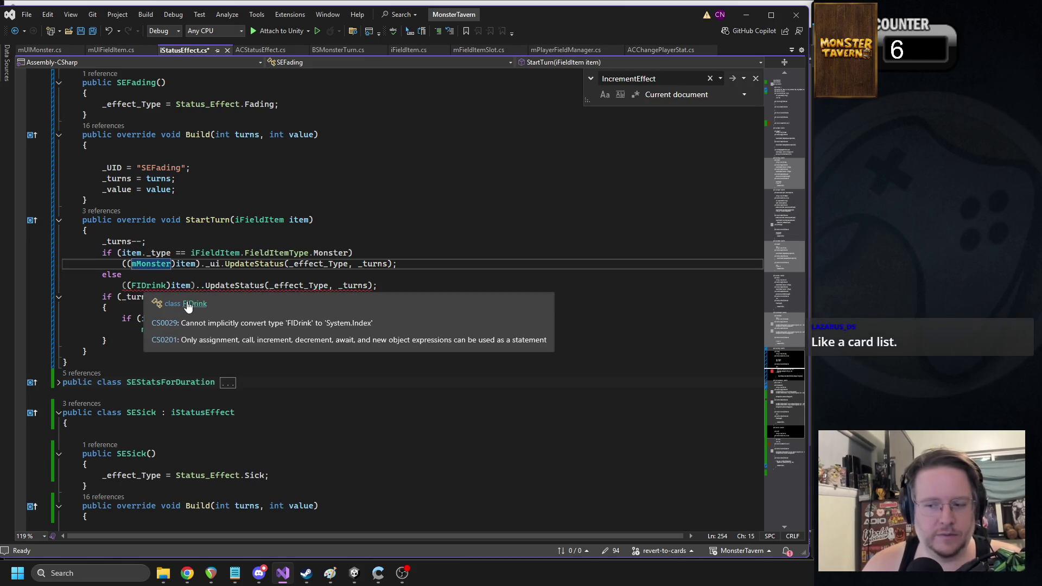
pyautogui.click(191, 304)
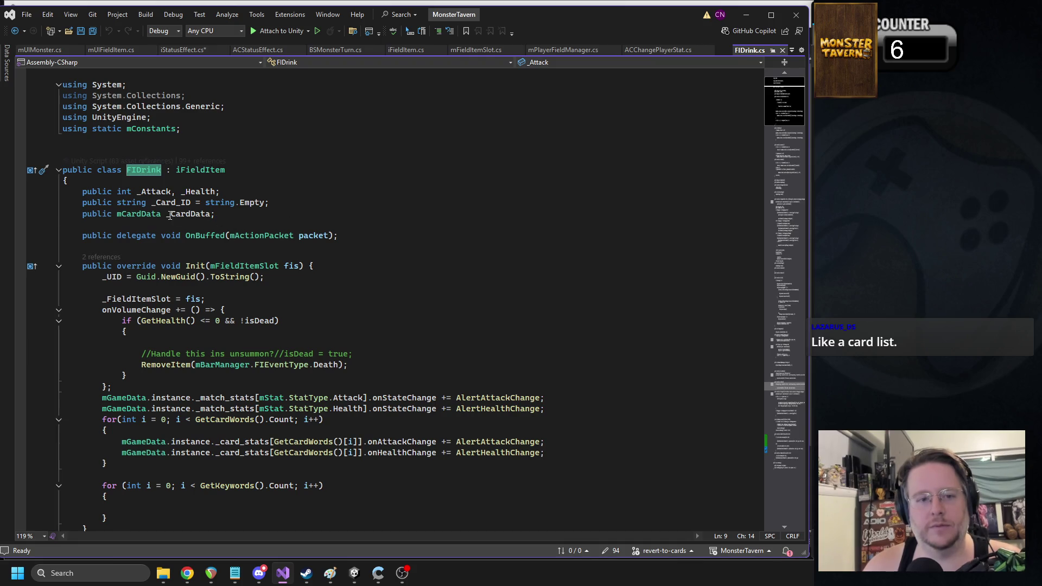
# Step: Search FIDrink.cs for 'ui' usages such as ChangeHealth, then go back to StartTurn
pyautogui.click(264, 226)
pyautogui.hotkey('ctrl', 'f')
pyautogui.write('ui')
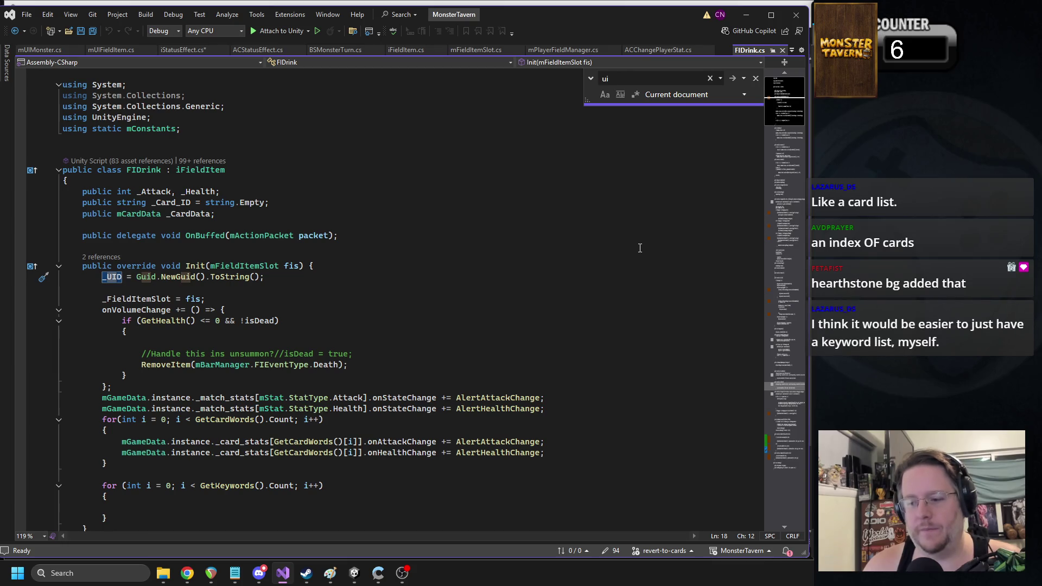
pyautogui.click(784, 216)
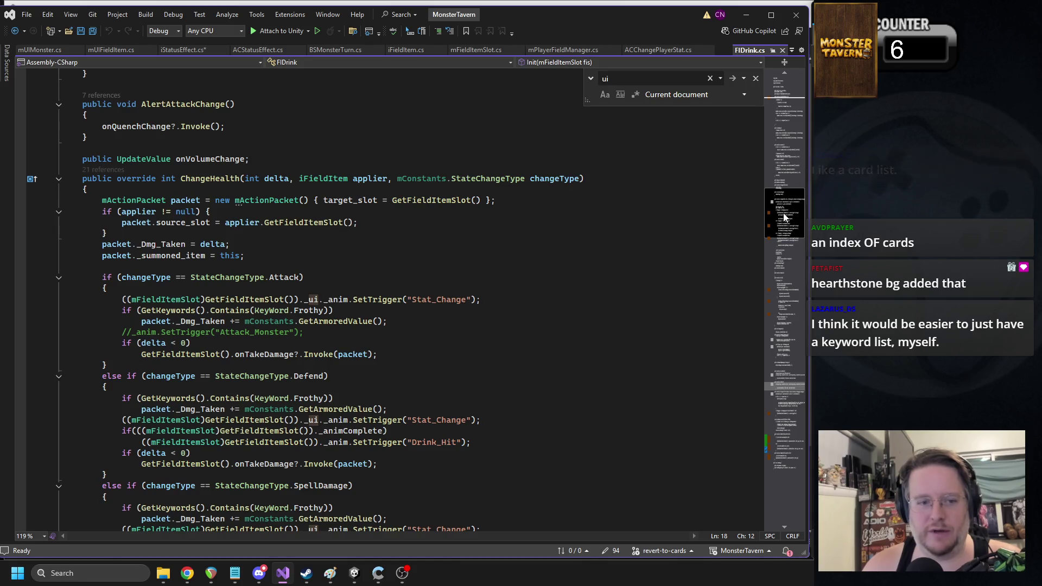
pyautogui.click(14, 30)
# Step: Start retyping the FIDrink cast on the drink line as mFieldItemSlot
pyautogui.click(199, 286)
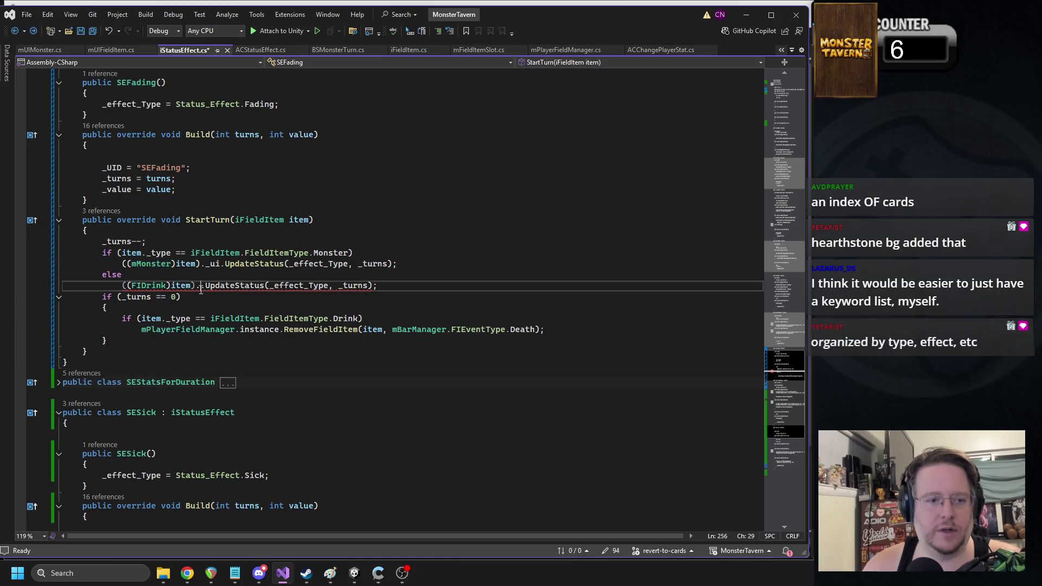
pyautogui.doubleClick(150, 287)
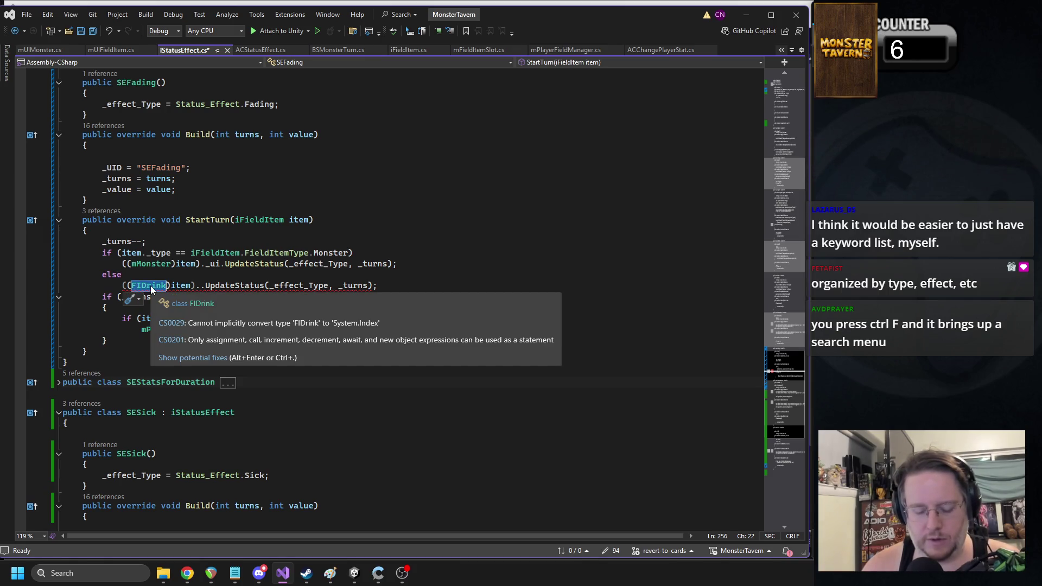
pyautogui.write('mfieldslo')
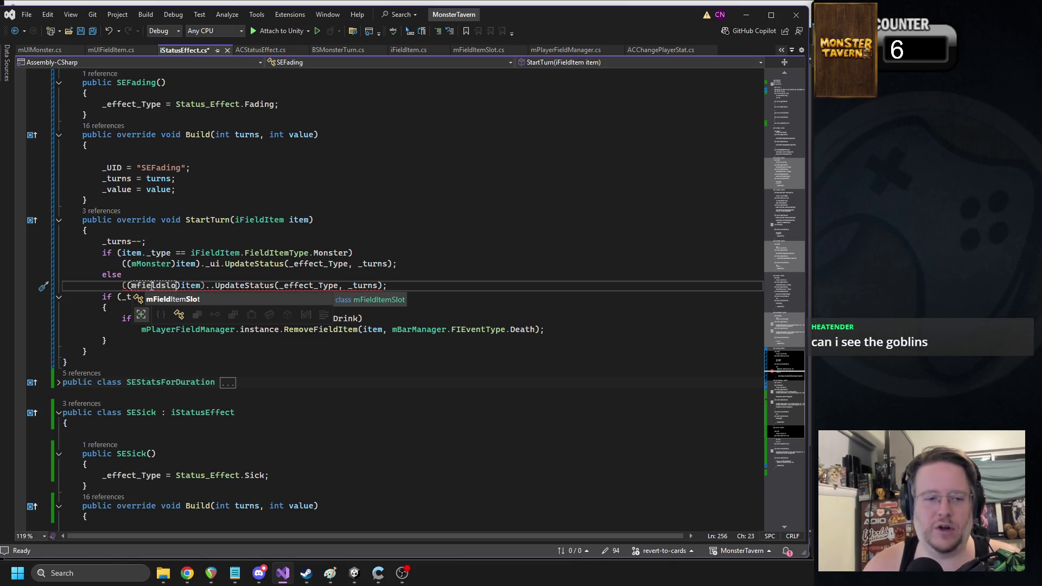
# Step: Rewrite the drink line's cast expression around item.GetFieldItemSlot()
pyautogui.press('Right')
pyautogui.press('Right')
pyautogui.press('Right')
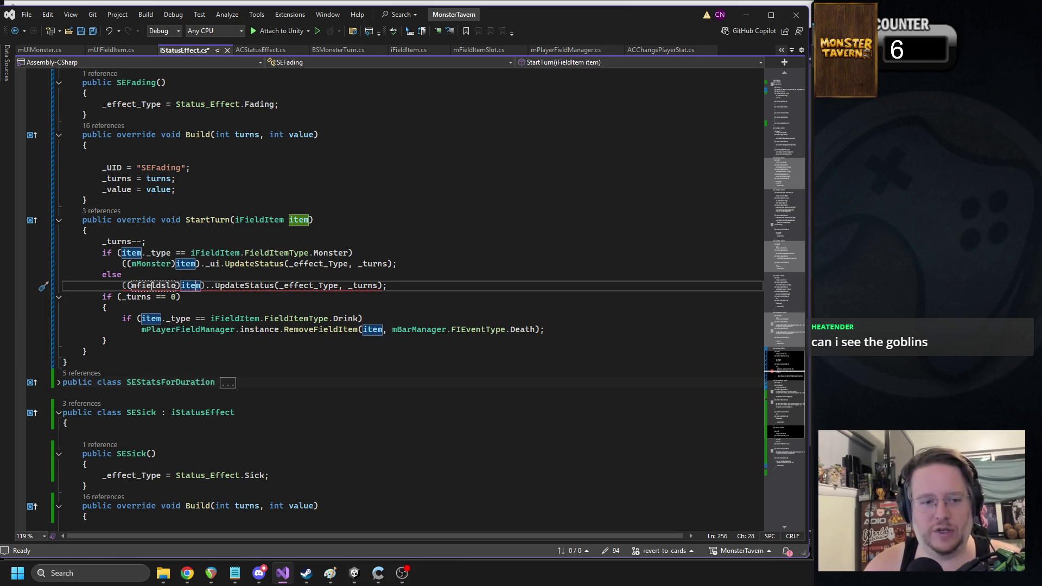
pyautogui.press('BackSpace')
pyautogui.press('BackSpace')
pyautogui.press('BackSpace')
pyautogui.press('BackSpace')
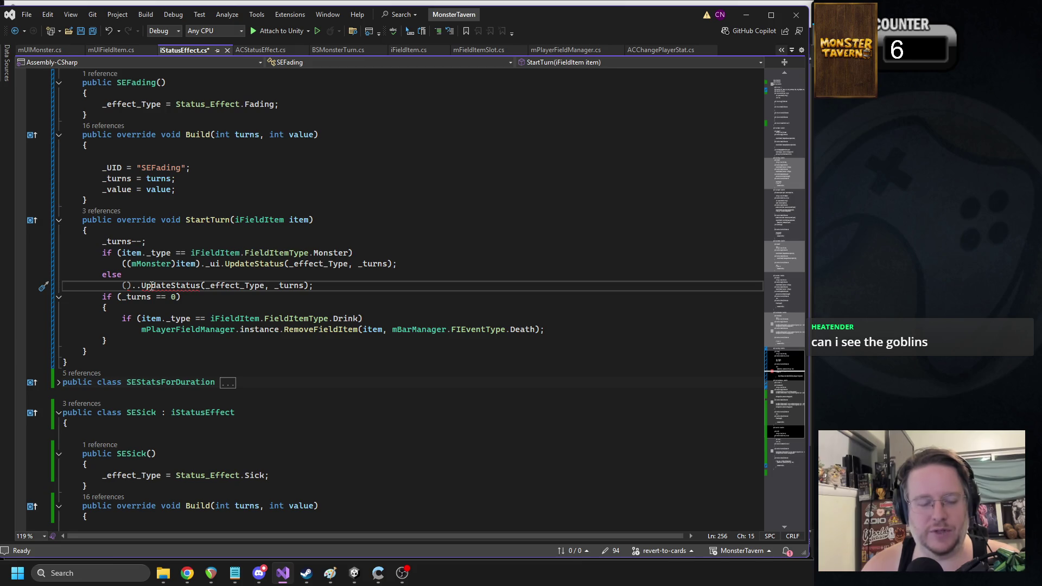
pyautogui.write('item.getif')
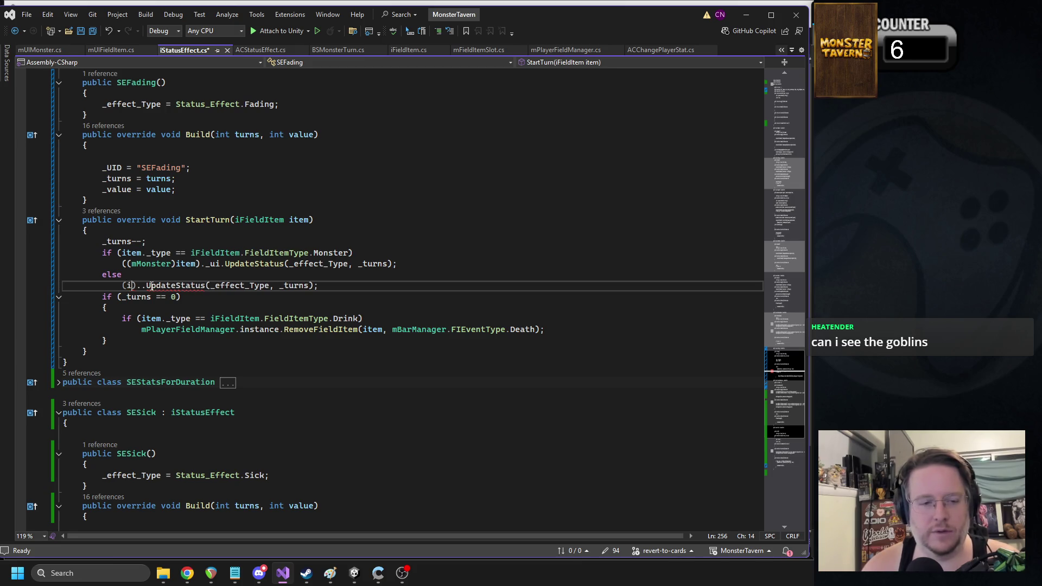
pyautogui.press('BackSpace')
pyautogui.press('BackSpace')
pyautogui.write('field')
pyautogui.press('Tab')
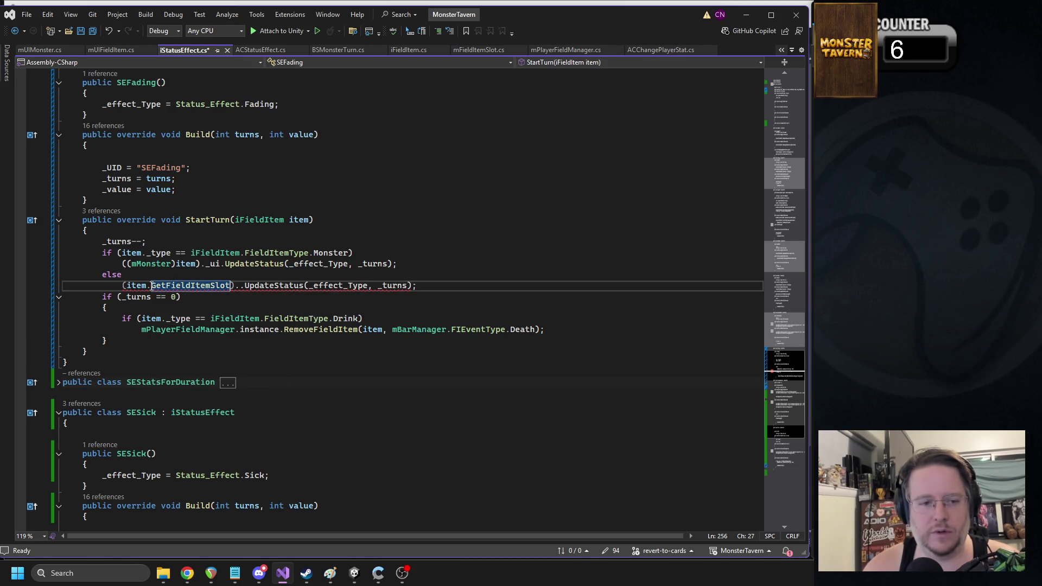
pyautogui.write('()')
pyautogui.hotkey('ctrl', 'Left')
pyautogui.write('(mfie')
pyautogui.press('BackSpace')
pyautogui.press('BackSpace')
pyautogui.press('BackSpace')
pyautogui.write('pl')
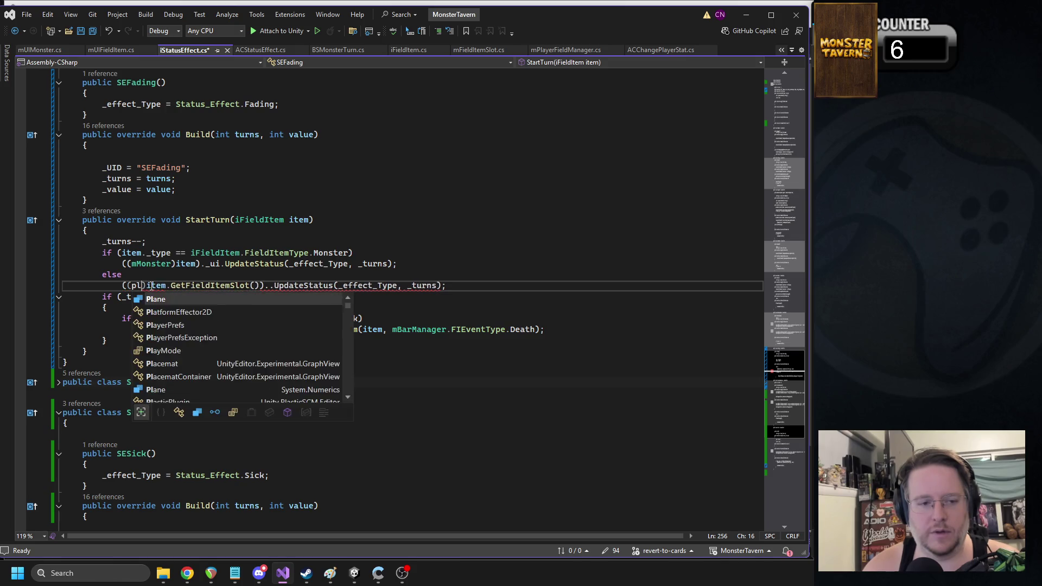
pyautogui.write('ayerfield')
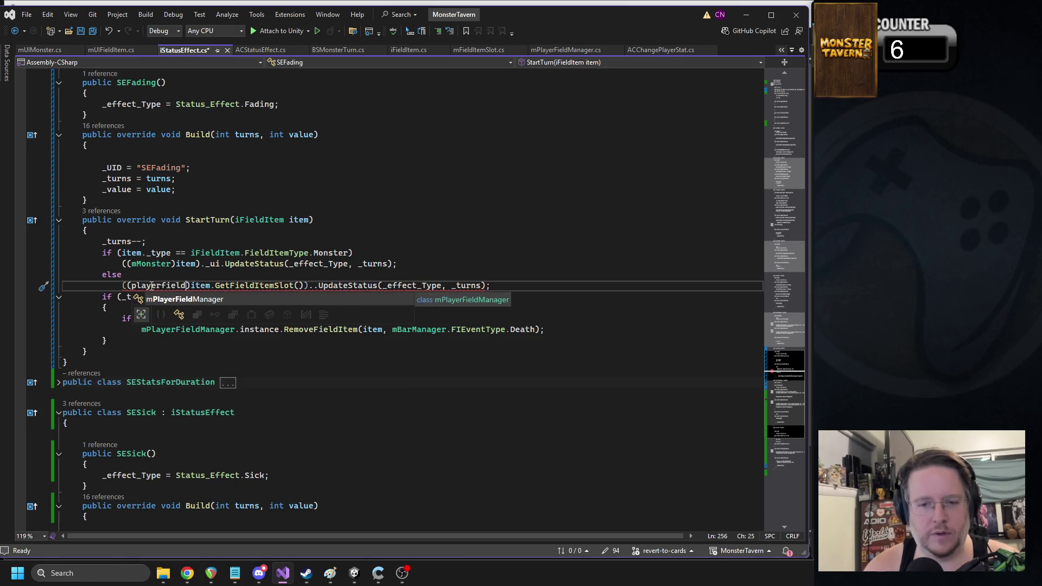
pyautogui.press('Tab')
# Step: Copy mFieldItemSlot from mPlayerFieldManager and paste it in as the cast type
pyautogui.moveTo(152, 286)
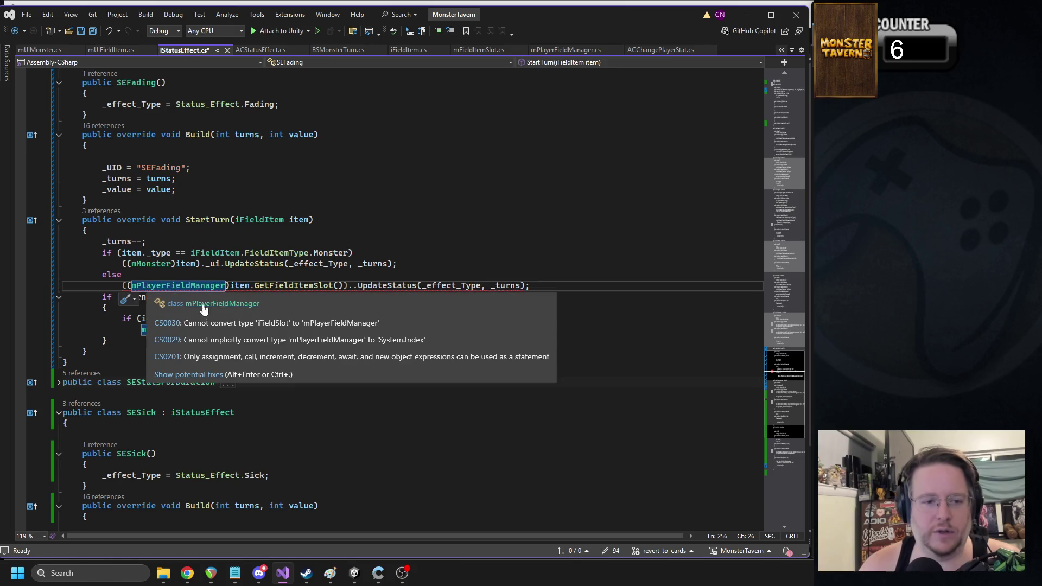
pyautogui.click(235, 307)
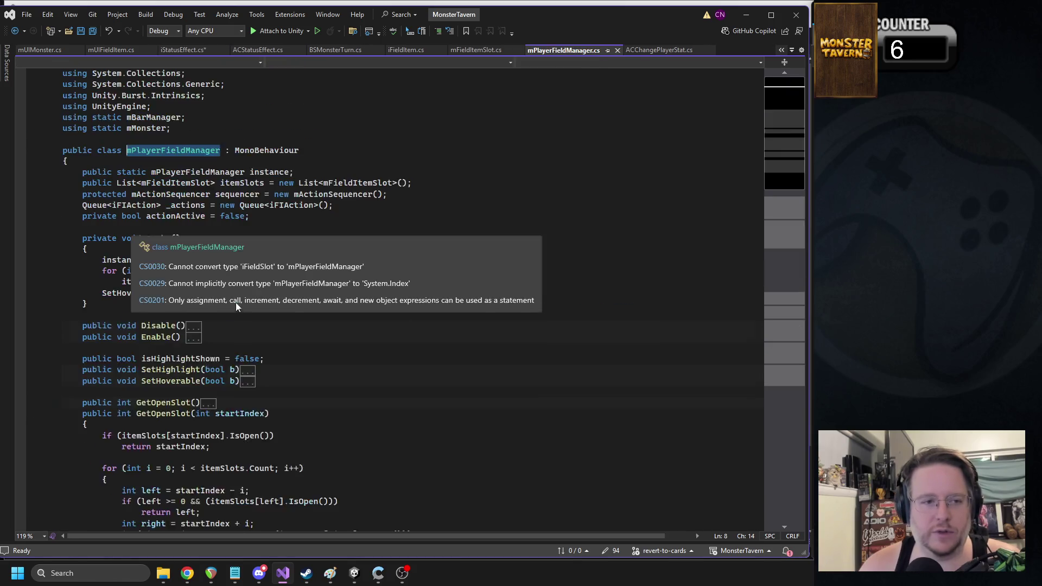
pyautogui.doubleClick(156, 193)
pyautogui.hotkey('ctrl', 'c')
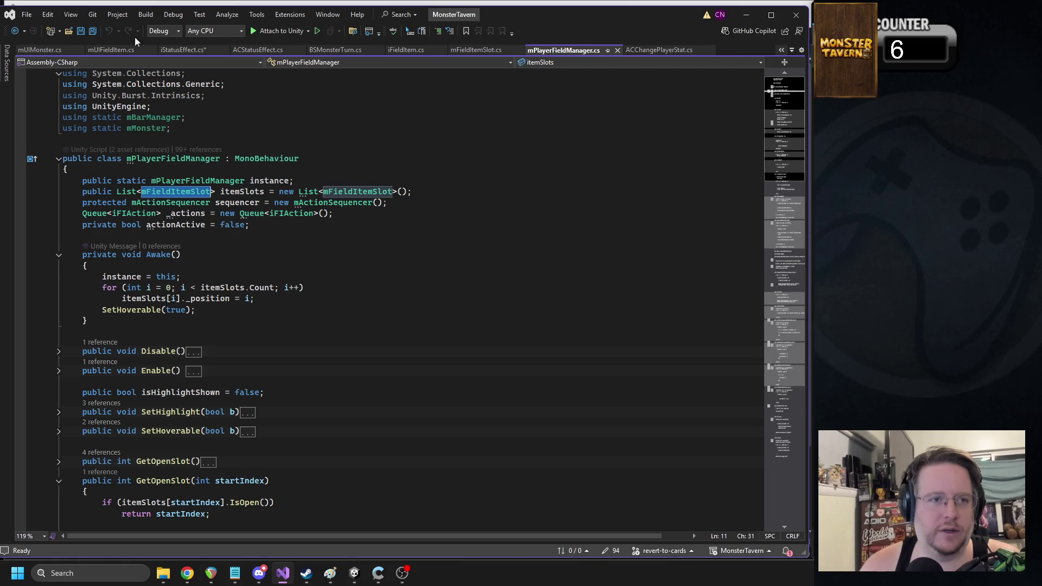
pyautogui.click(191, 51)
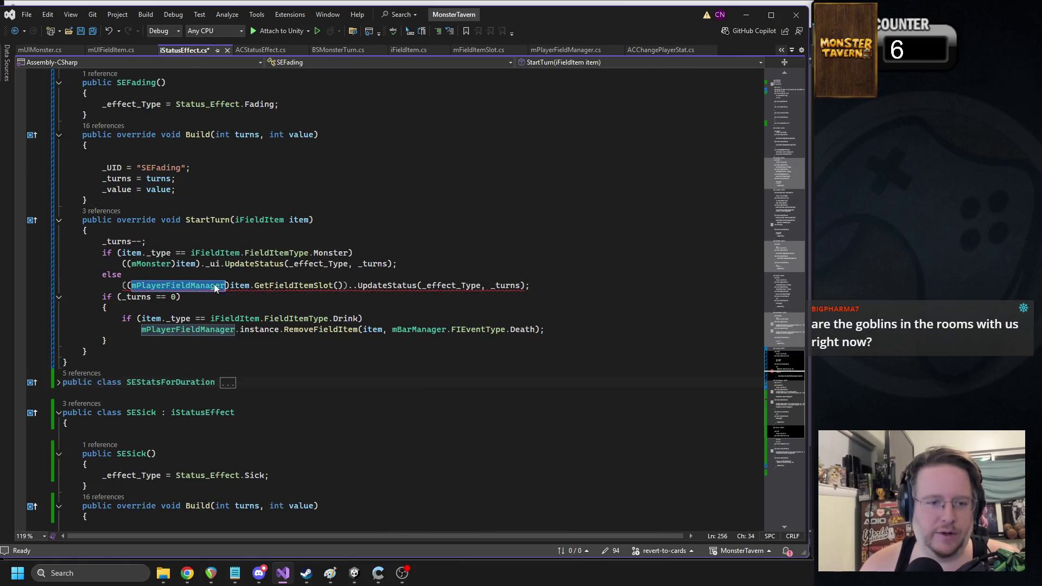
pyautogui.hotkey('ctrl', 'v')
pyautogui.hotkey('ctrl', 's')
# Step: Add _ui before UpdateStatus on the drink line and save iStatusEffect.cs
pyautogui.click(341, 284)
pyautogui.write('_ui')
pyautogui.click(460, 224)
pyautogui.hotkey('ctrl', 's')
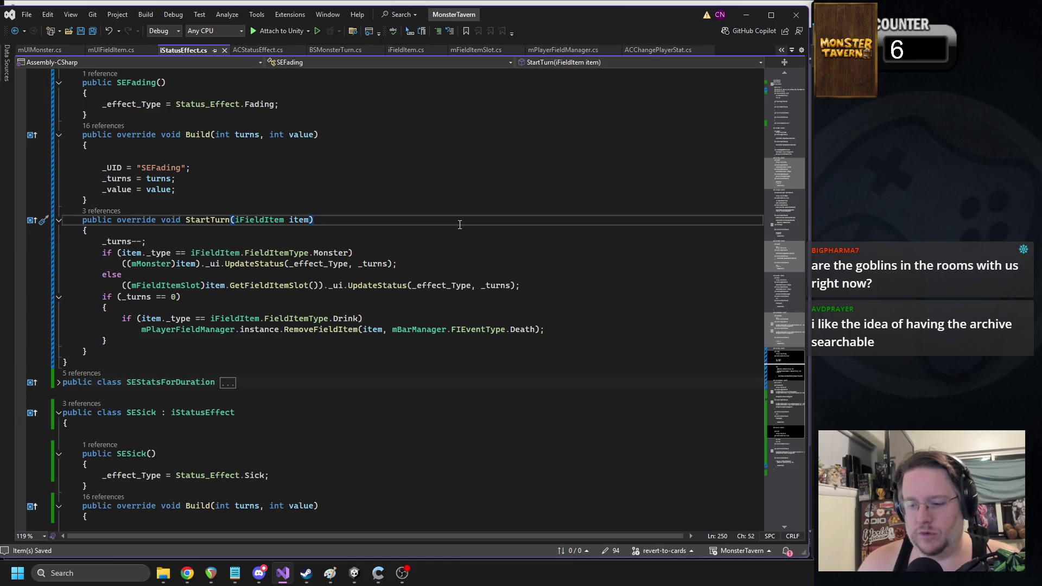
pyautogui.click(233, 297)
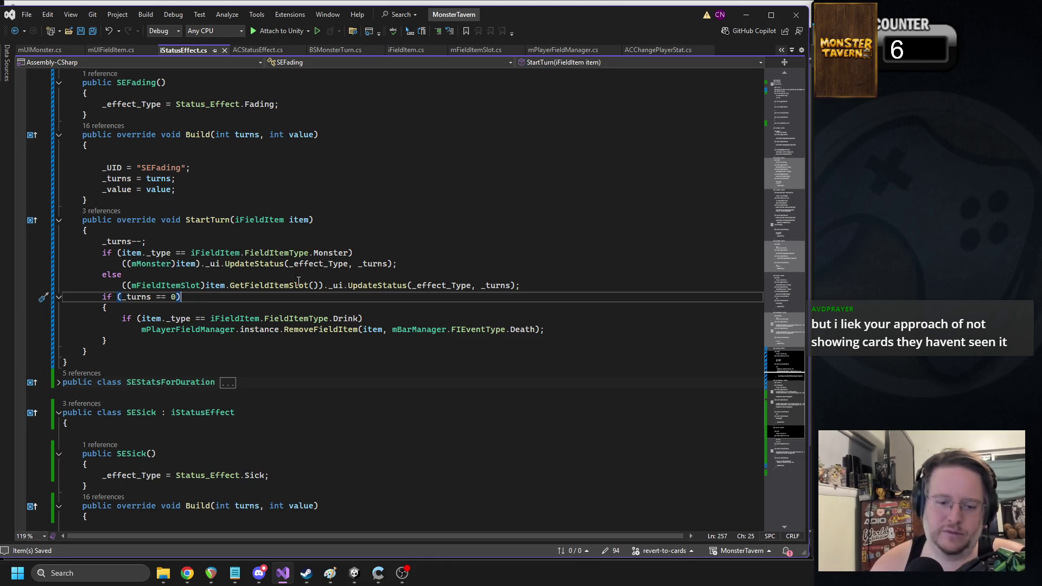
# Step: Switch to the Unity editor so it recompiles the saved iStatusEffect.cs
pyautogui.click(355, 573)
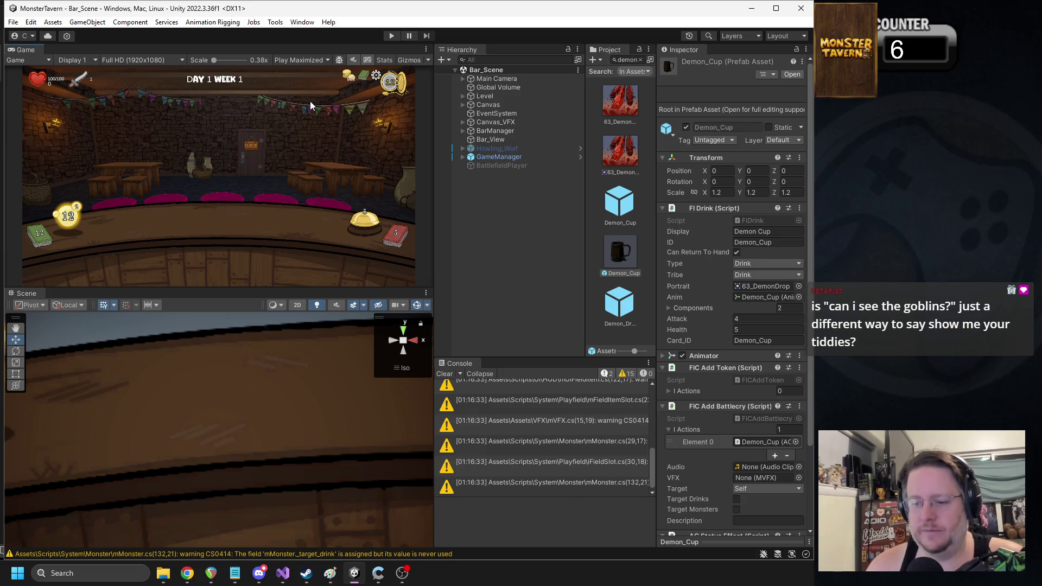
# Step: Enter Play mode, put Goblin Swig on the bar, and check the UpdateStatus call in Visual Studio
pyautogui.click(391, 35)
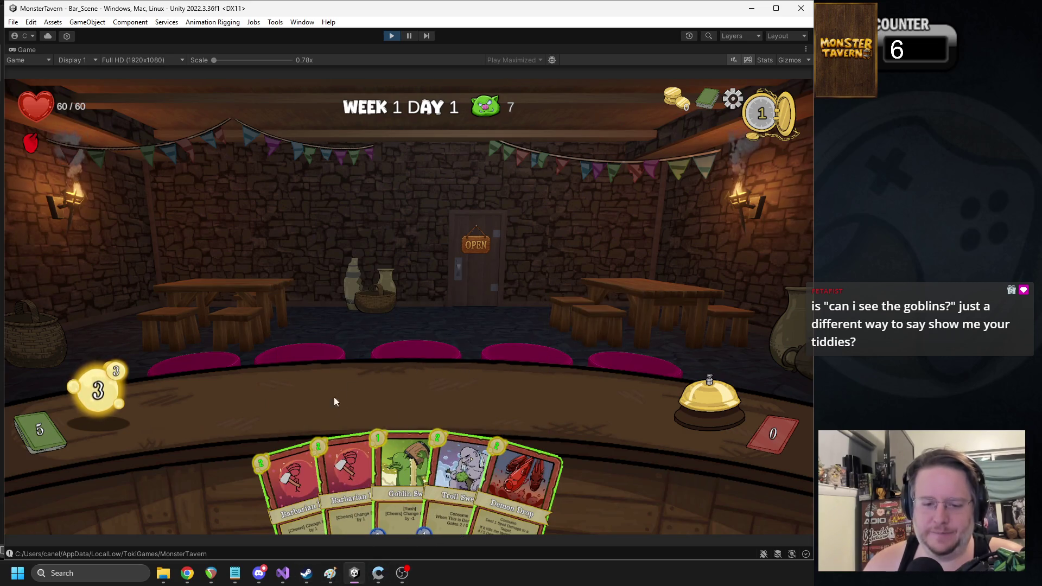
pyautogui.moveTo(405, 489); pyautogui.dragTo(264, 402)
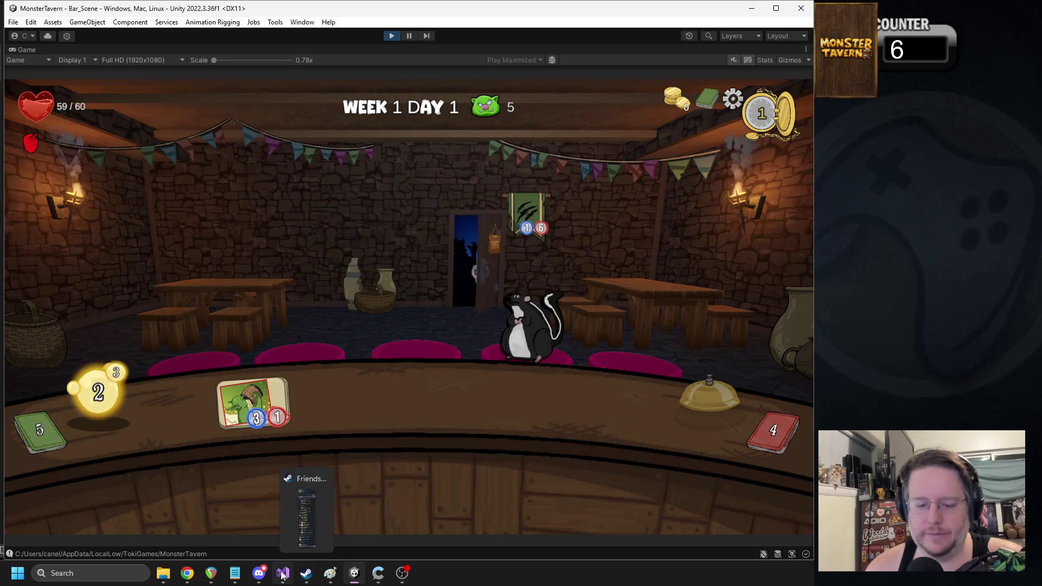
pyautogui.moveTo(283, 574); pyautogui.dragTo(360, 573)
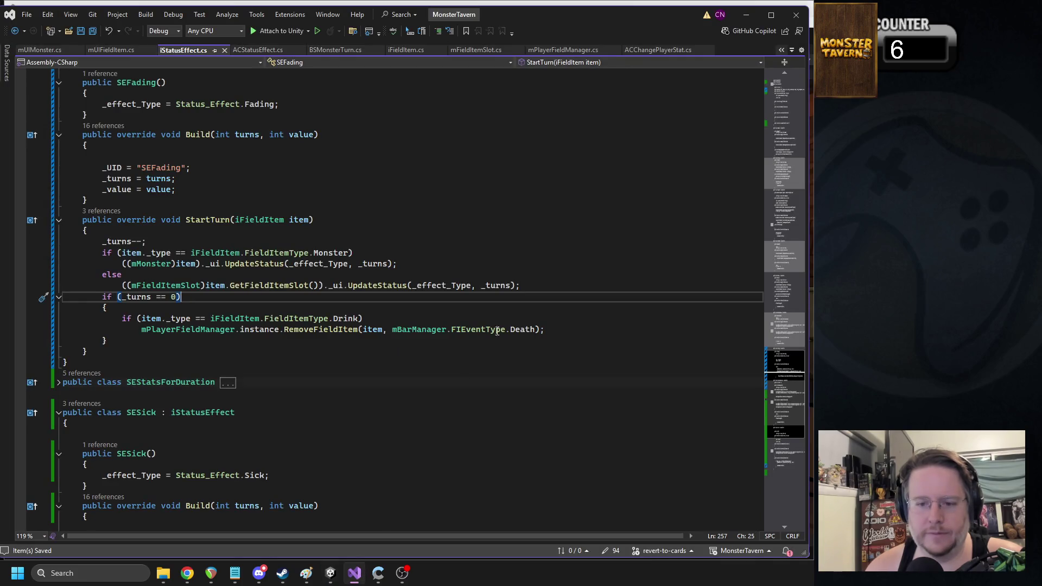
pyautogui.doubleClick(376, 285)
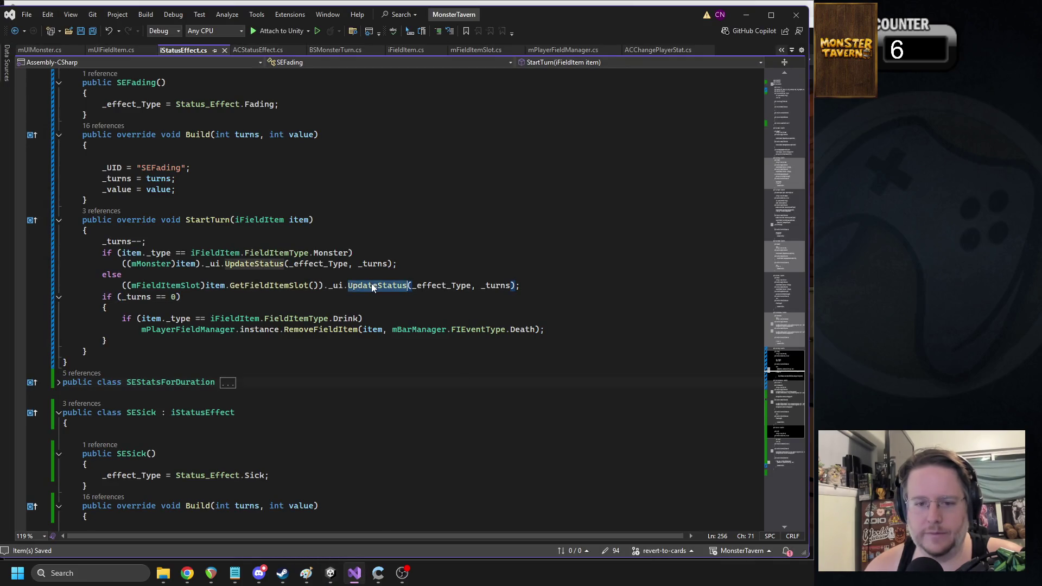
pyautogui.moveTo(330, 573)
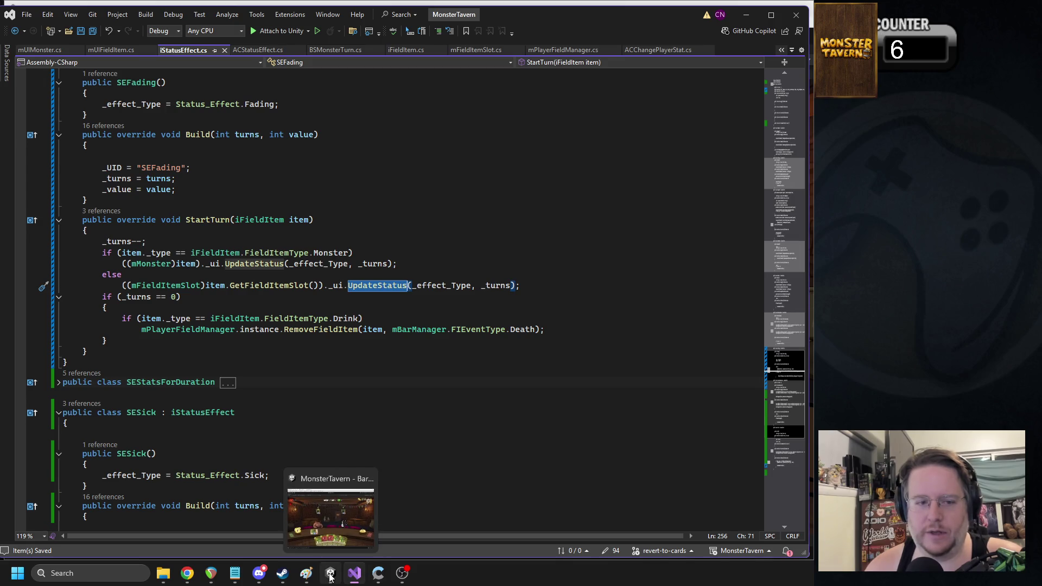
pyautogui.click(356, 540)
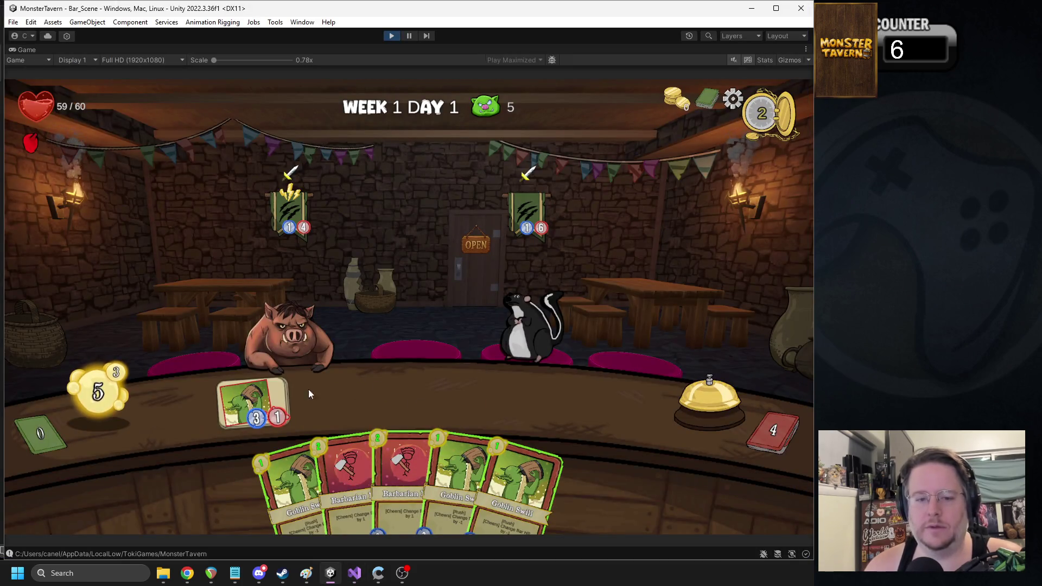
# Step: Serve drinks to the boar and orc, placing Goblin Swills and a Barbarian Beer on the bar
pyautogui.click(255, 402)
pyautogui.moveTo(461, 445)
pyautogui.mouseDown()
pyautogui.moveTo(455, 421)
pyautogui.moveTo(502, 401)
pyautogui.mouseUp()
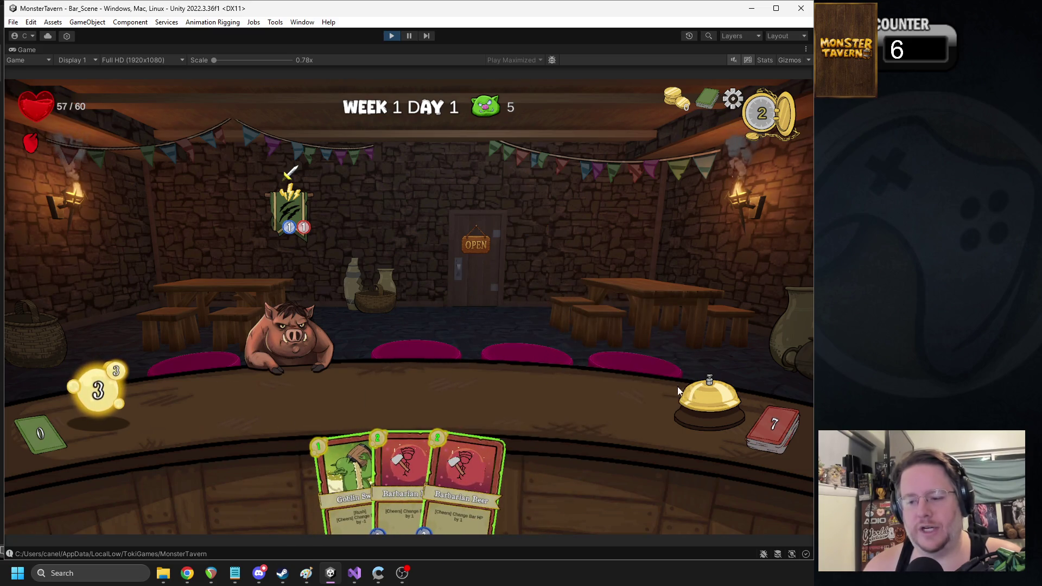
pyautogui.click(679, 388)
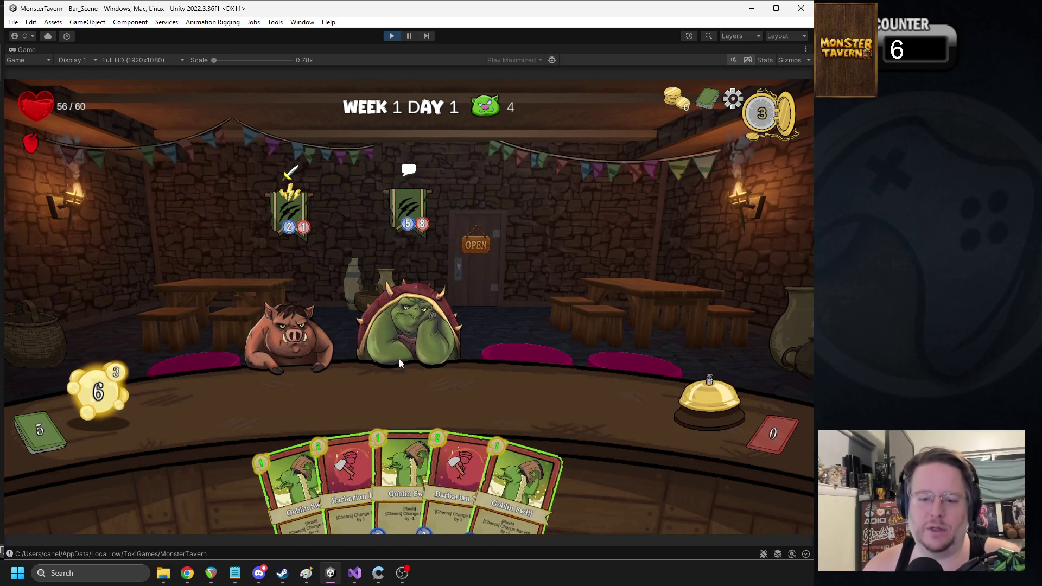
pyautogui.moveTo(540, 474); pyautogui.dragTo(372, 397)
pyautogui.moveTo(292, 447); pyautogui.dragTo(465, 336)
pyautogui.moveTo(400, 444); pyautogui.dragTo(344, 387)
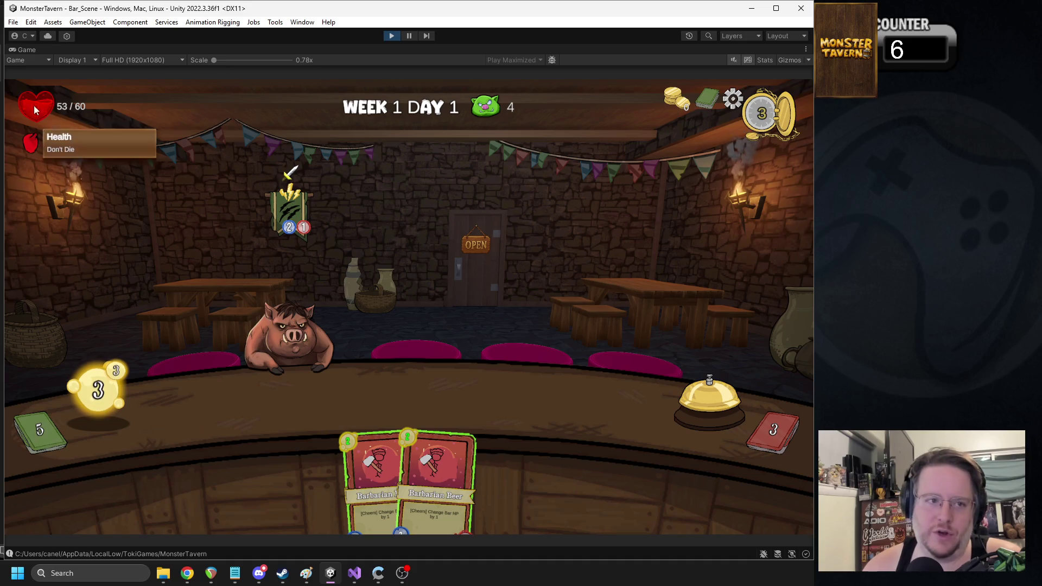
pyautogui.moveTo(377, 445); pyautogui.dragTo(323, 397)
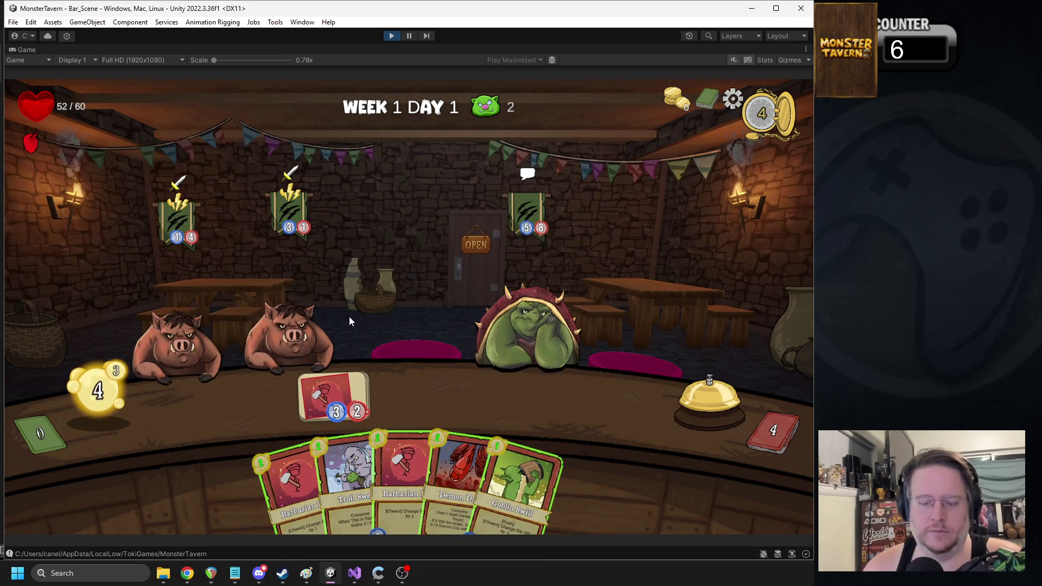
# Step: Play Demon Drop and a 4/5 drink on the boars, end the remaining turns, and stop playing
pyautogui.moveTo(532, 484)
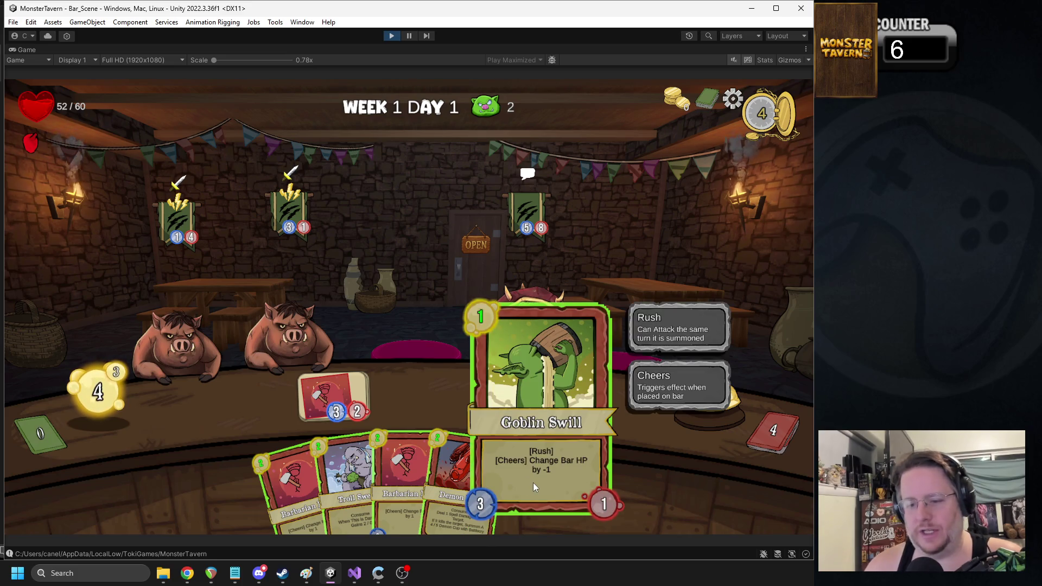
pyautogui.moveTo(33, 157)
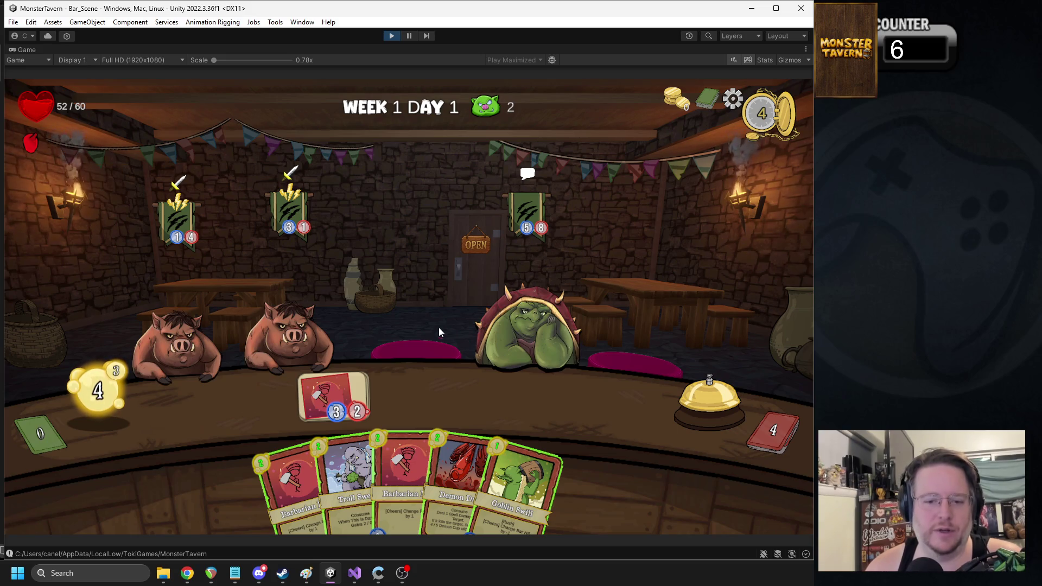
pyautogui.moveTo(540, 470)
pyautogui.mouseDown()
pyautogui.moveTo(523, 396)
pyautogui.moveTo(493, 360)
pyautogui.mouseUp()
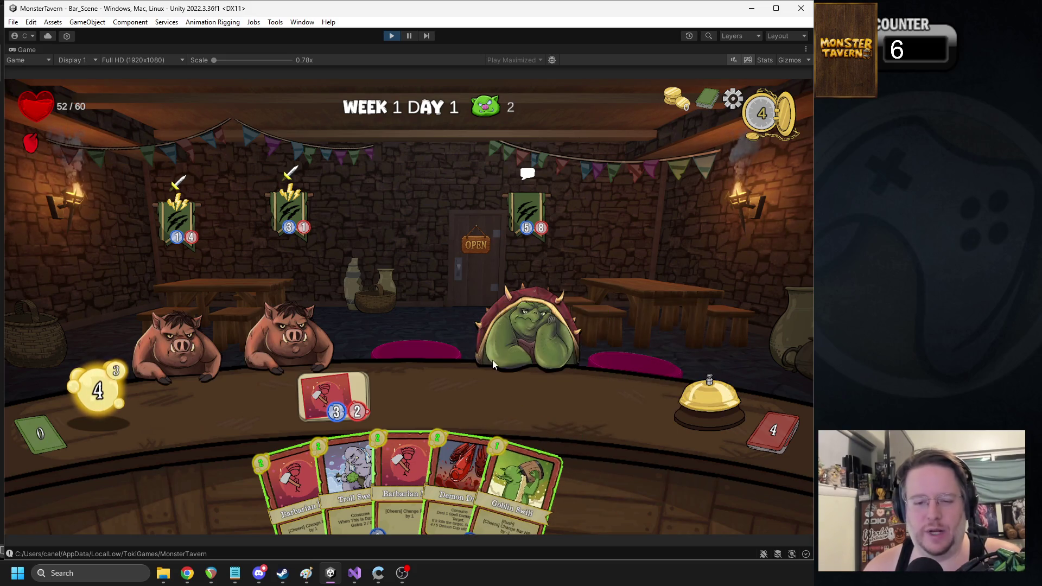
pyautogui.moveTo(459, 462); pyautogui.dragTo(297, 332)
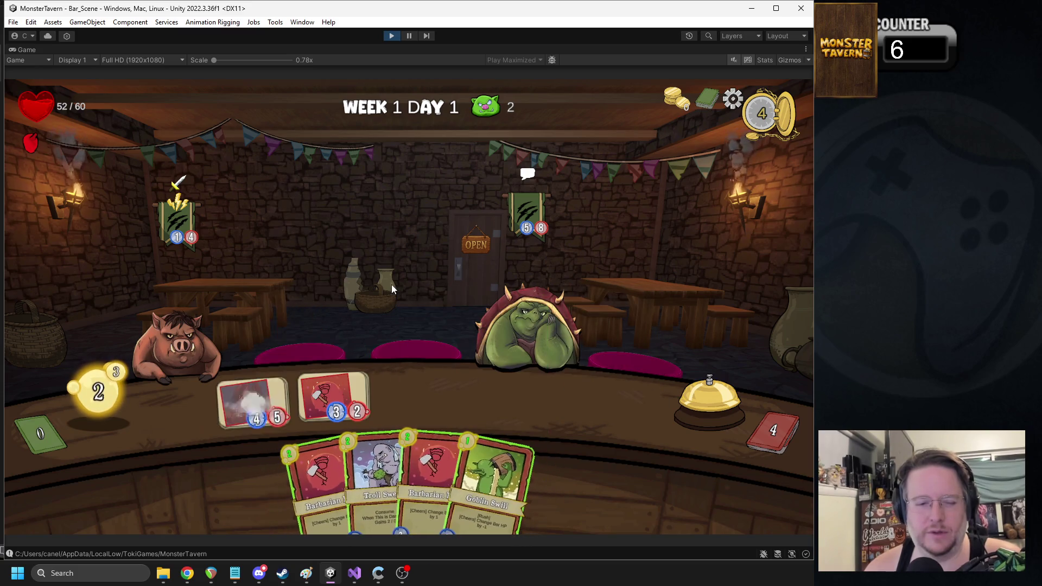
pyautogui.moveTo(231, 447)
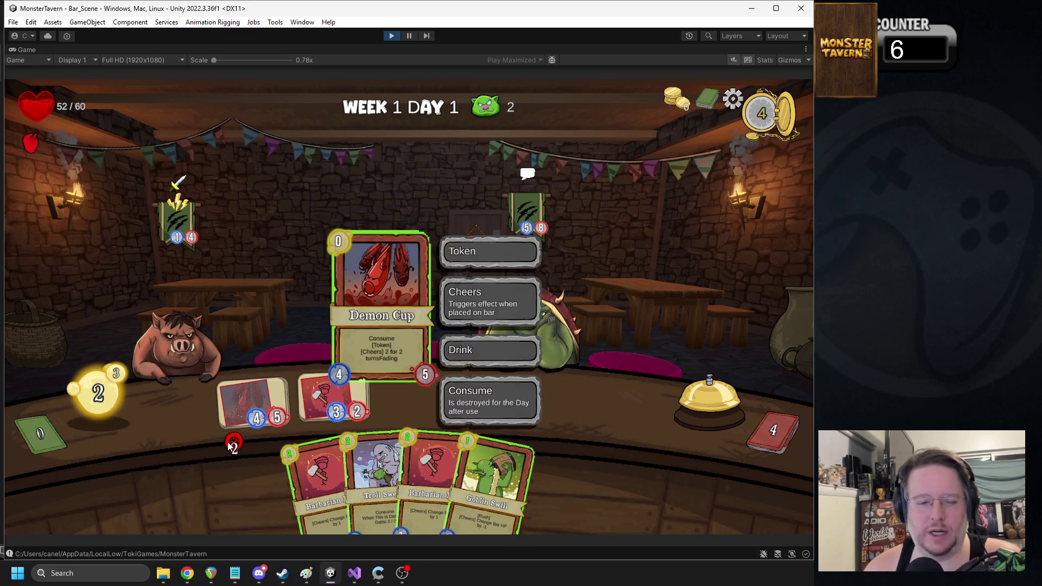
pyautogui.click(685, 386)
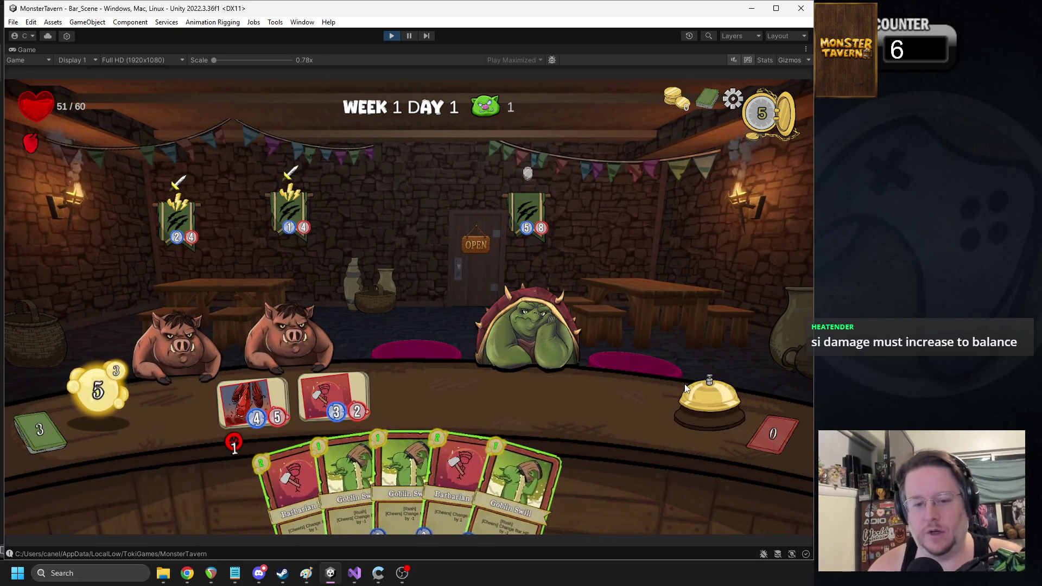
pyautogui.moveTo(252, 404)
pyautogui.mouseDown()
pyautogui.moveTo(325, 317)
pyautogui.moveTo(310, 310)
pyautogui.moveTo(496, 298)
pyautogui.moveTo(513, 306)
pyautogui.mouseUp()
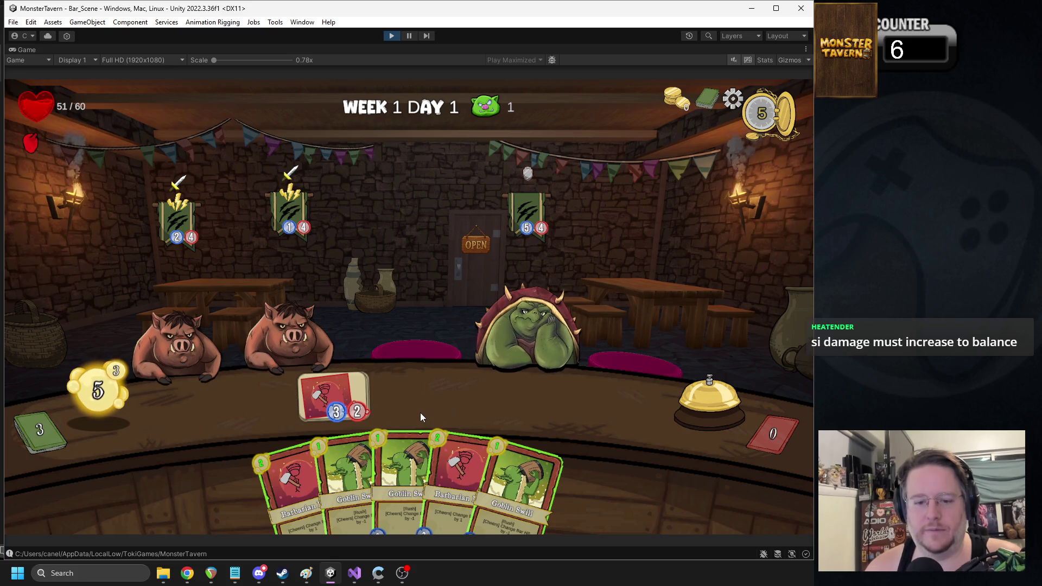
pyautogui.click(709, 415)
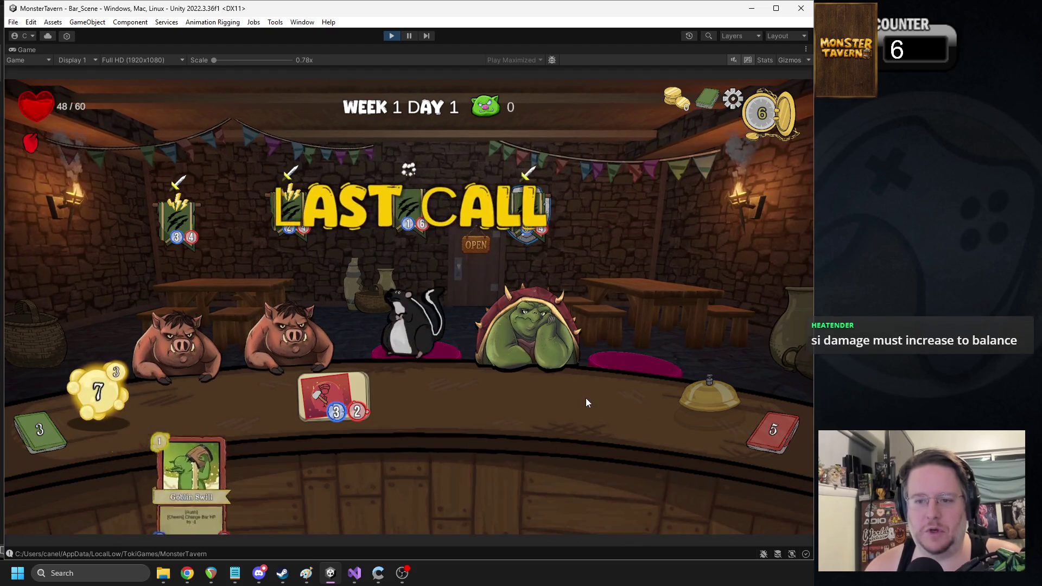
pyautogui.moveTo(418, 460)
pyautogui.mouseDown()
pyautogui.moveTo(422, 424)
pyautogui.moveTo(676, 412)
pyautogui.mouseUp()
pyautogui.click(675, 411)
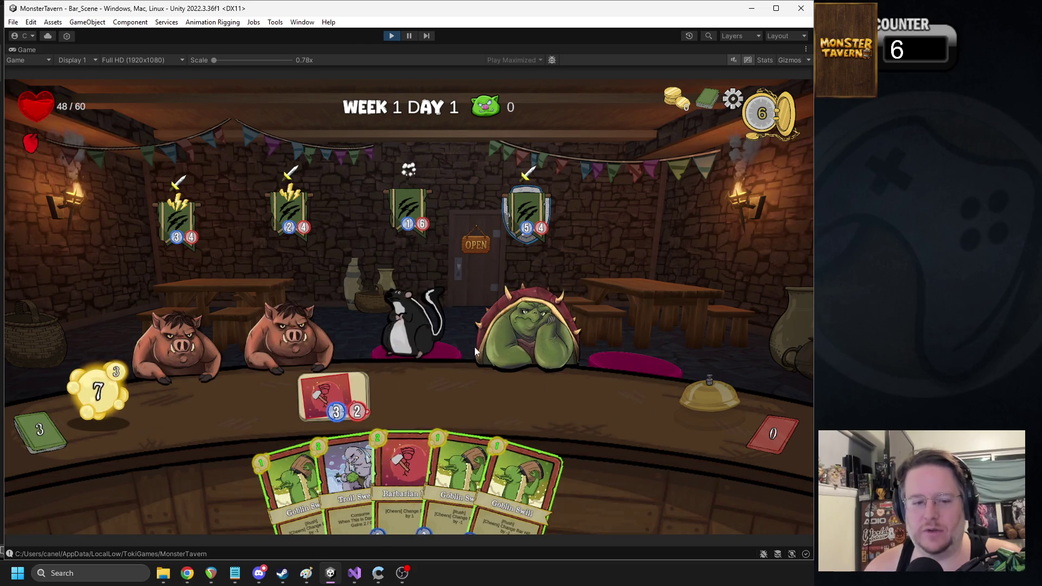
pyautogui.click(393, 36)
# Step: Restart Play mode and set Troll Sweat and Goblin Swill on the bar before opening
pyautogui.click(393, 35)
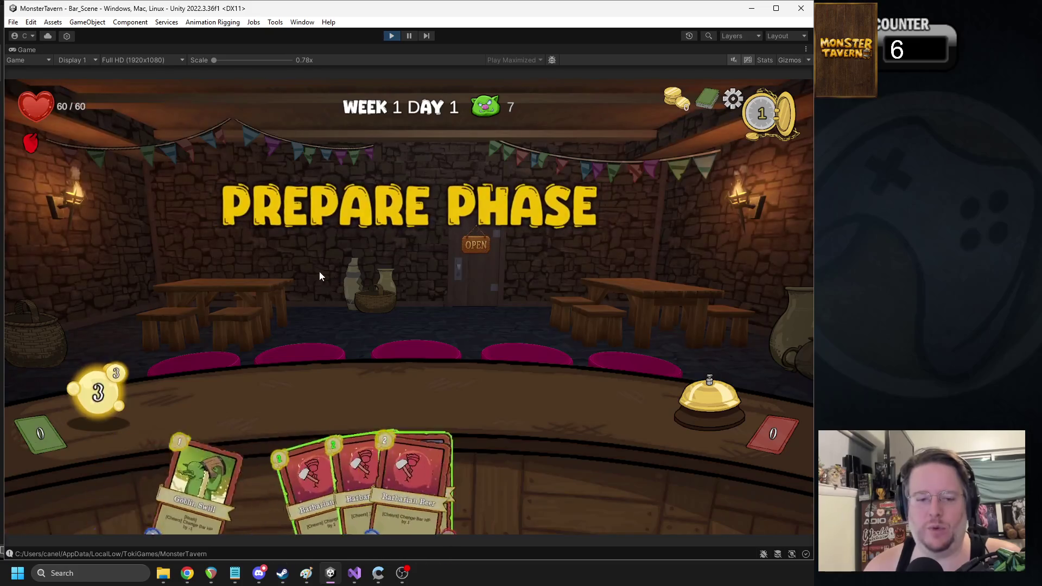
pyautogui.moveTo(393, 445); pyautogui.dragTo(274, 388)
pyautogui.moveTo(505, 467); pyautogui.dragTo(348, 403)
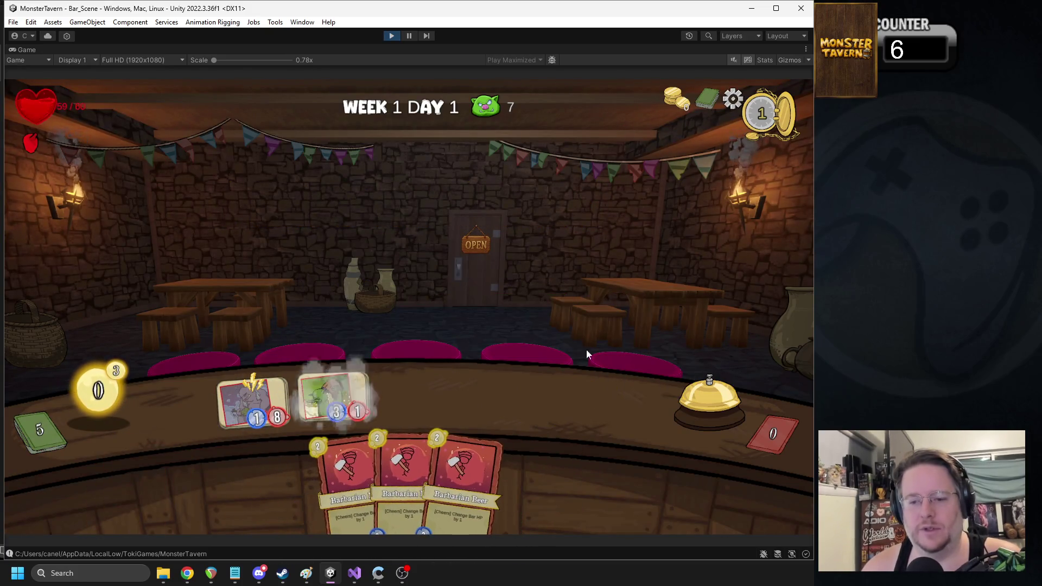
pyautogui.click(705, 389)
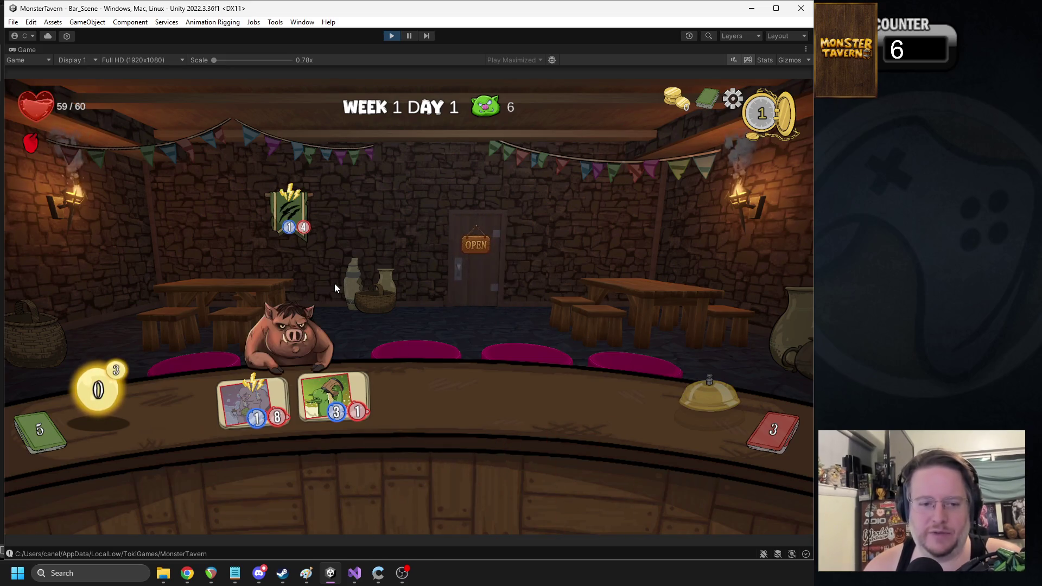
# Step: Serve Goblin Swill and the Demon drink to the boar, end two turns, and stop playing
pyautogui.moveTo(329, 399); pyautogui.dragTo(285, 319)
pyautogui.moveTo(278, 443); pyautogui.dragTo(283, 331)
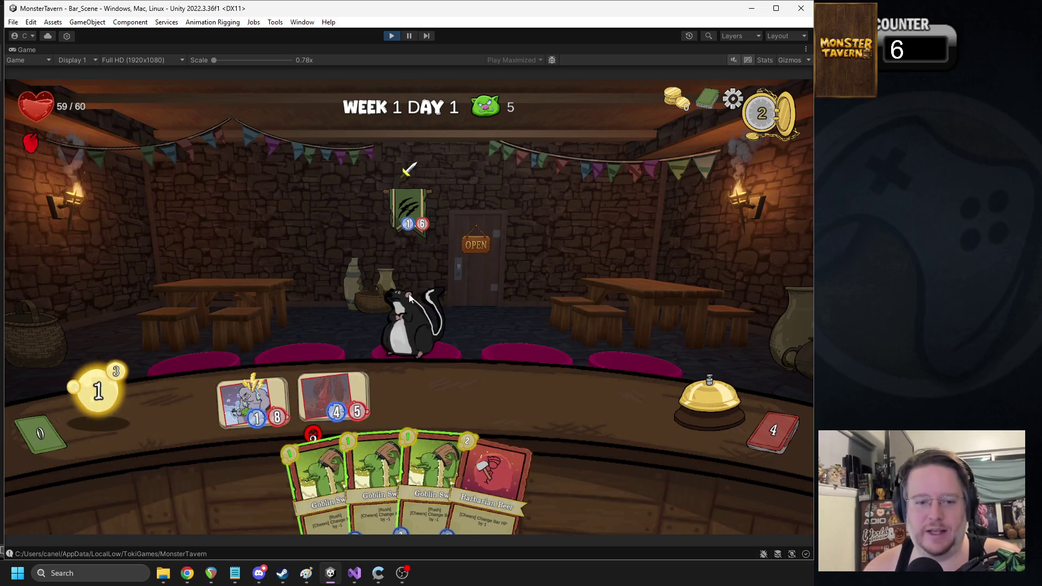
pyautogui.click(700, 410)
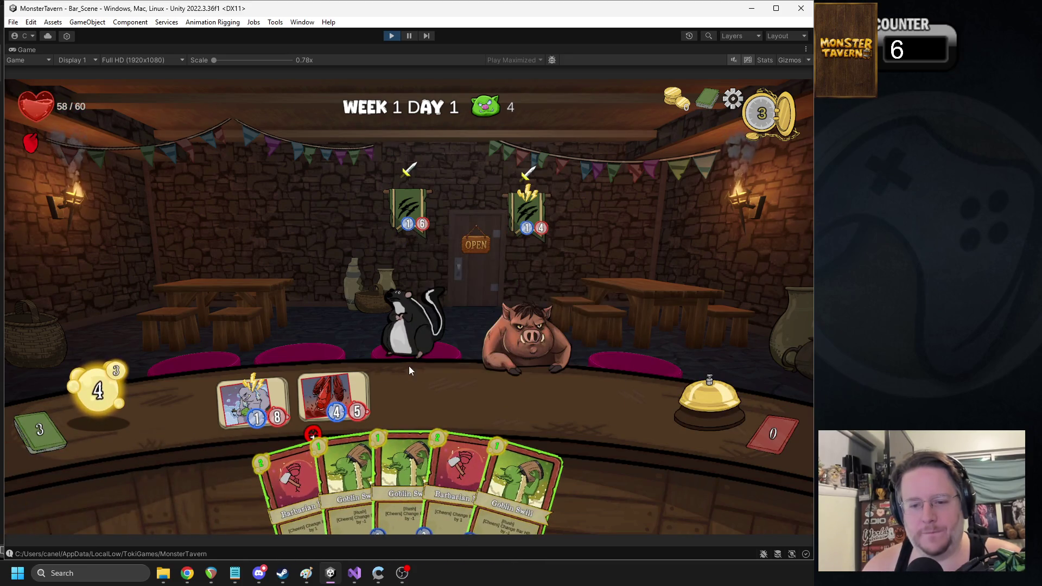
pyautogui.moveTo(350, 377)
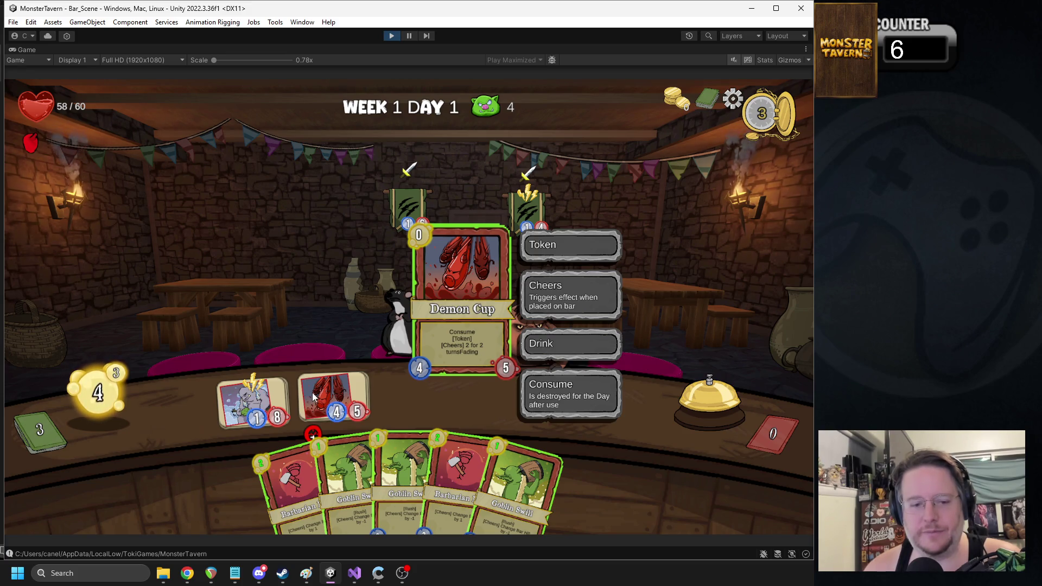
pyautogui.click(702, 407)
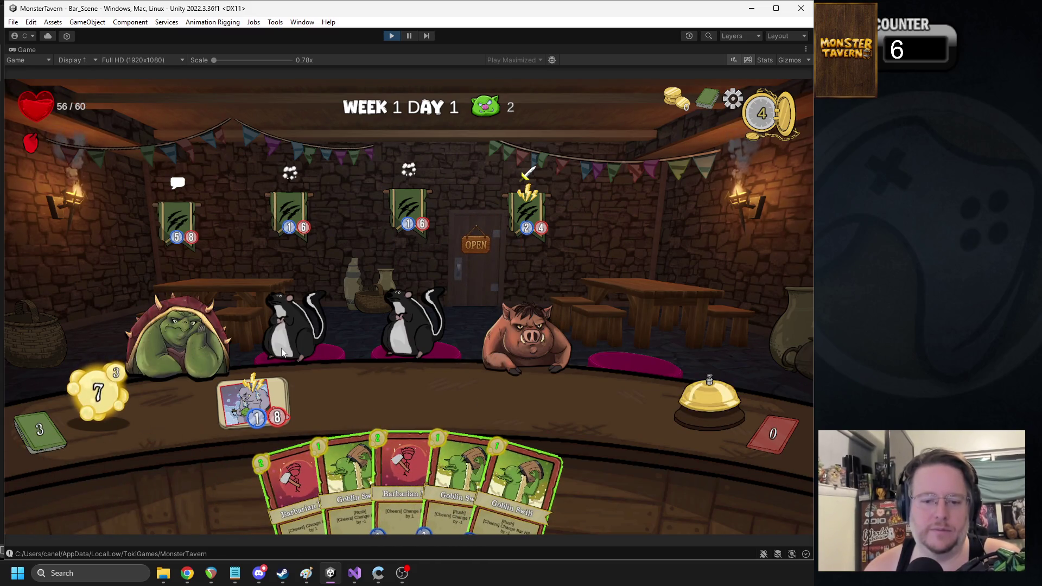
pyautogui.click(392, 37)
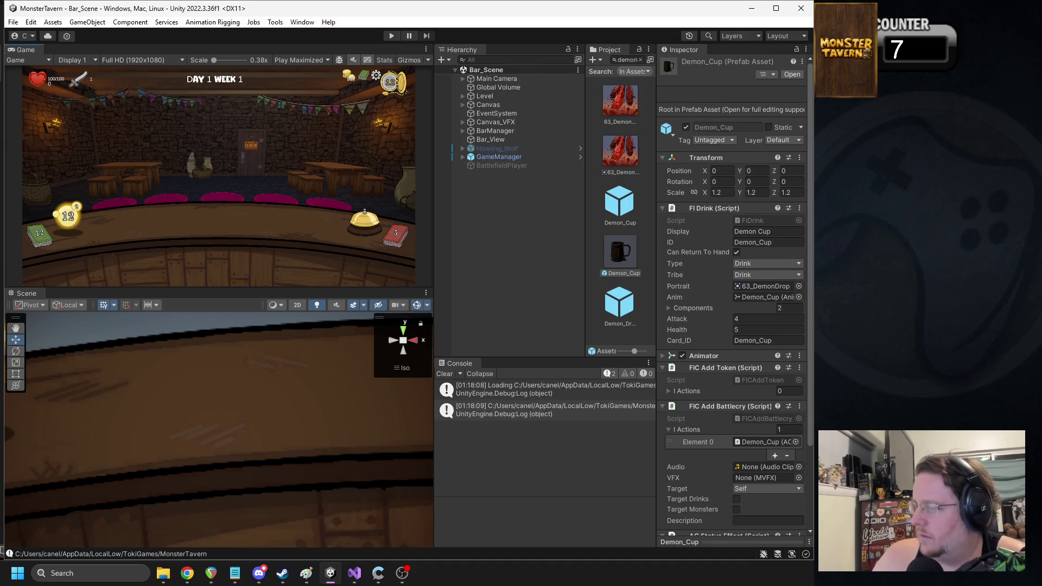
pyautogui.hotkey('alt', 'Tab')
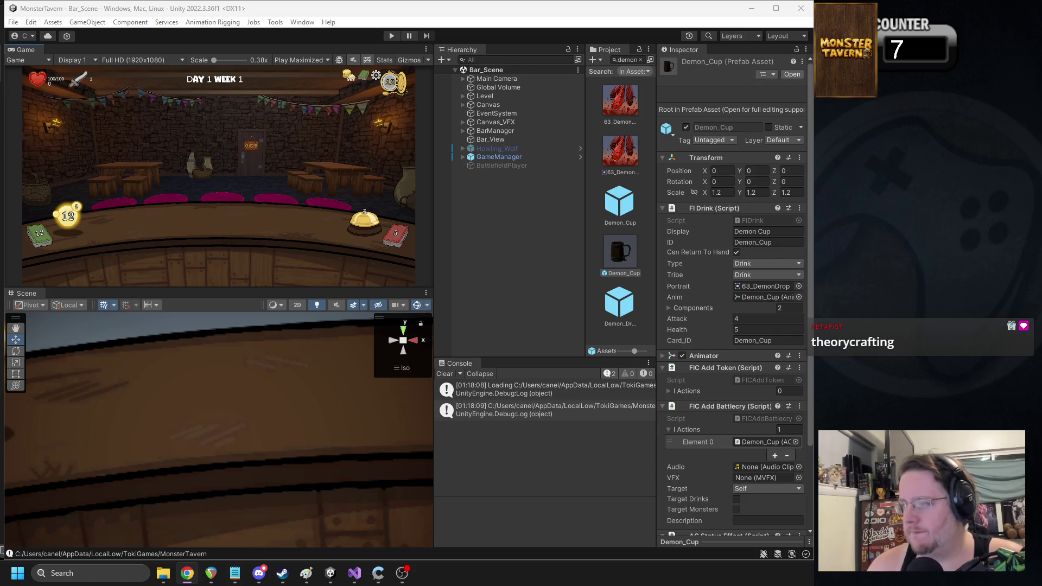
pyautogui.click(390, 36)
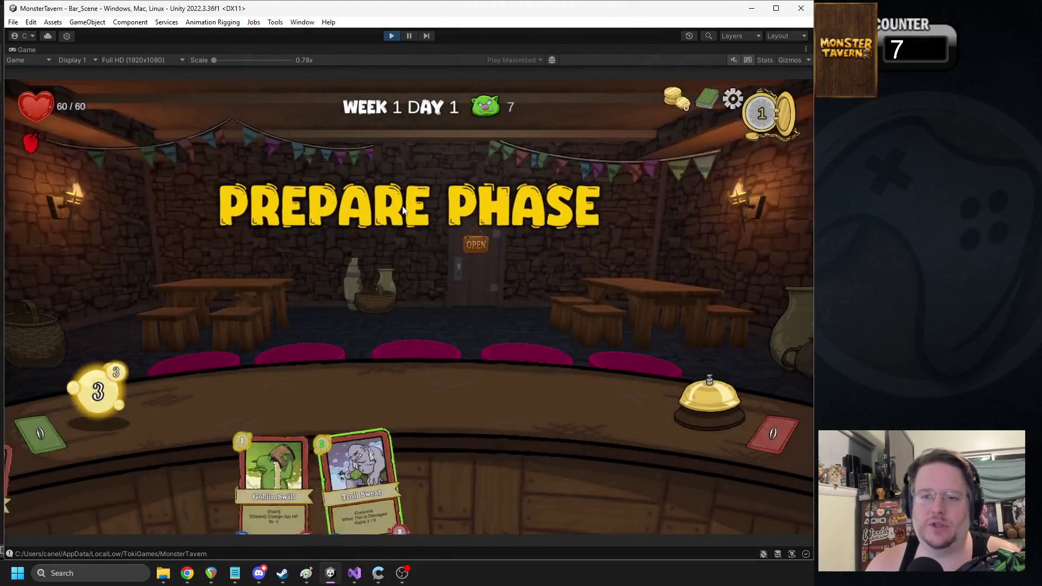
# Step: Abandon the saved run from the main menu and begin a new Gutterpunk run
pyautogui.press('Escape')
pyautogui.click(373, 245)
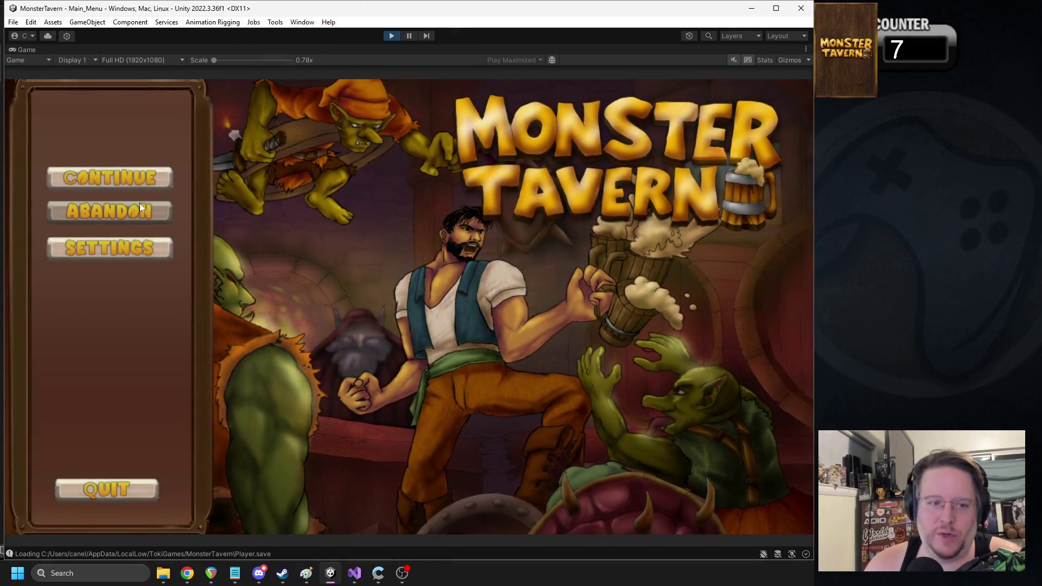
pyautogui.click(134, 209)
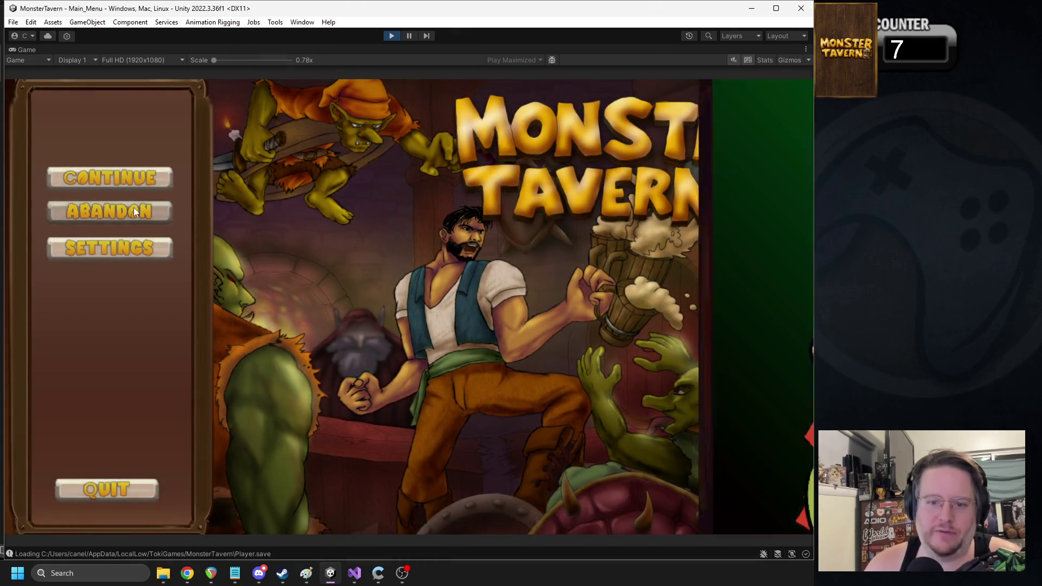
pyautogui.click(449, 485)
pyautogui.click(712, 486)
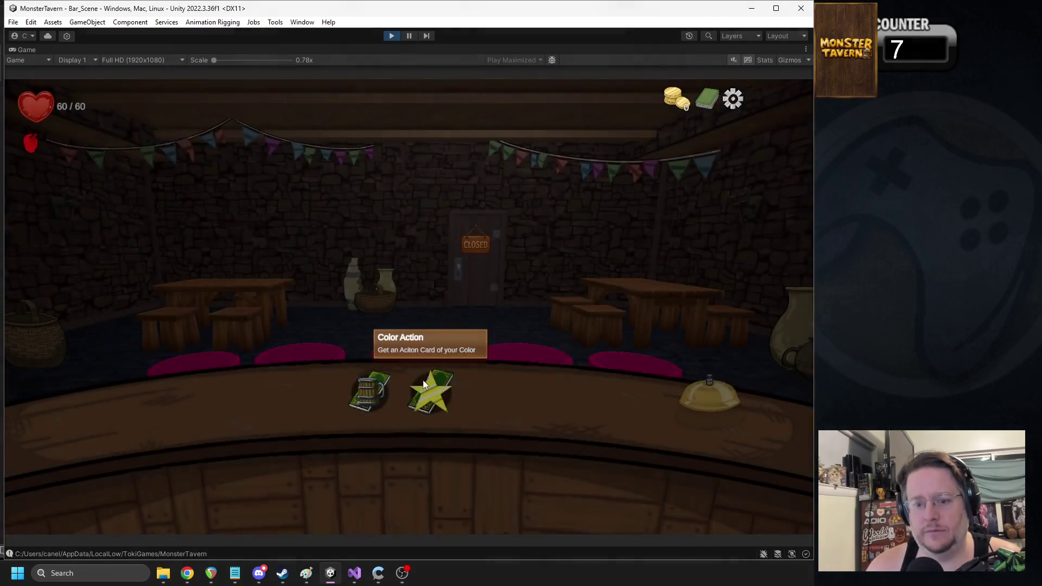
pyautogui.click(424, 384)
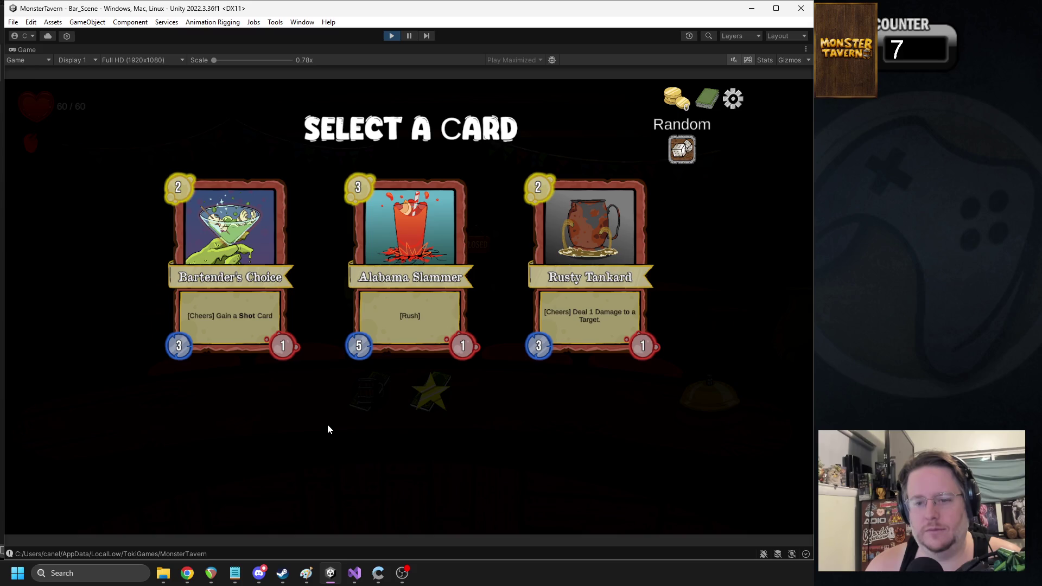
# Step: Draft Rusty Tankard and the B-Back-52 spell card, then open the tavern for Day 1
pyautogui.moveTo(593, 265)
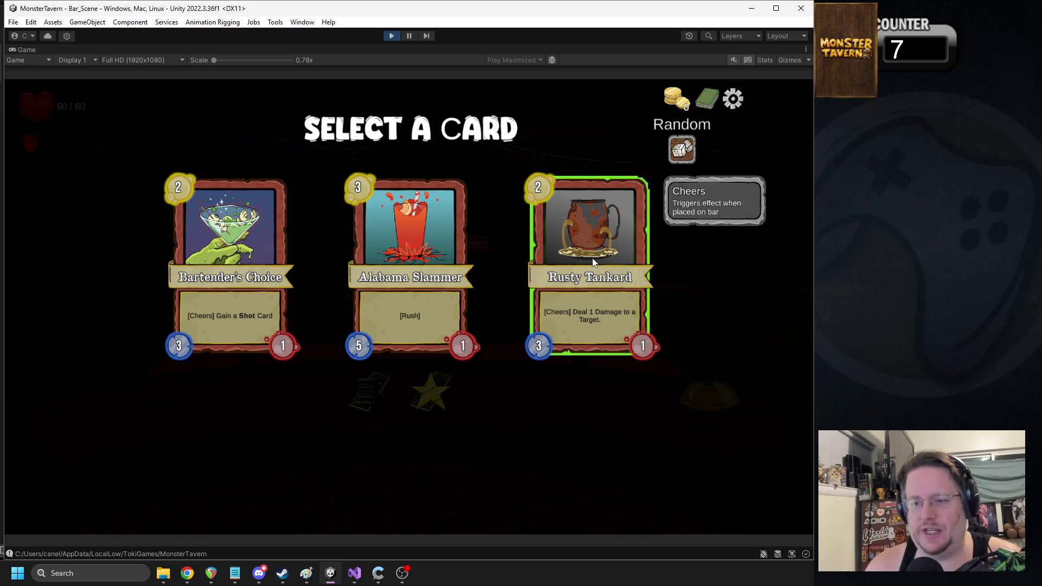
pyautogui.click(593, 263)
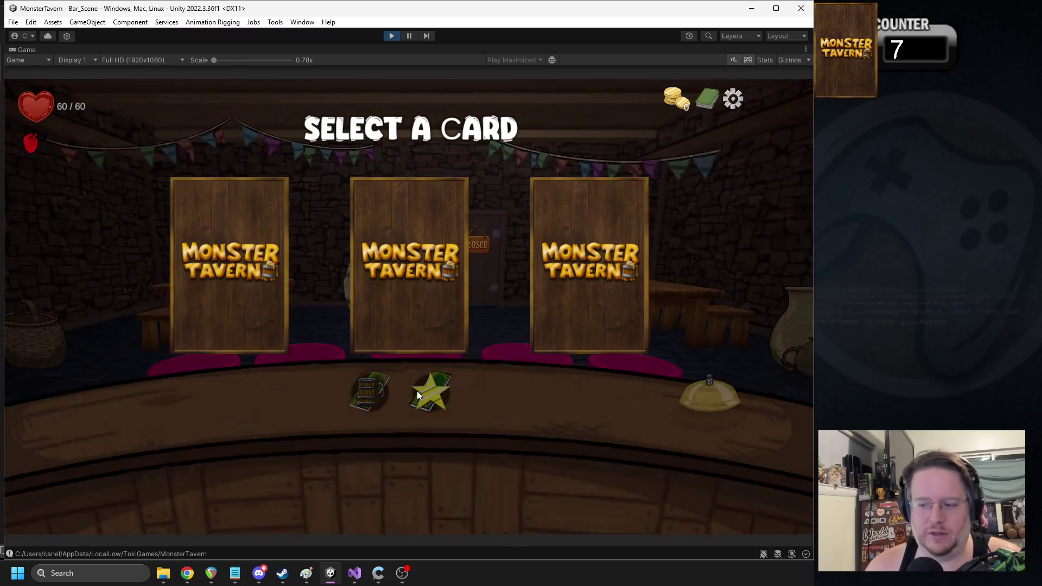
pyautogui.click(417, 391)
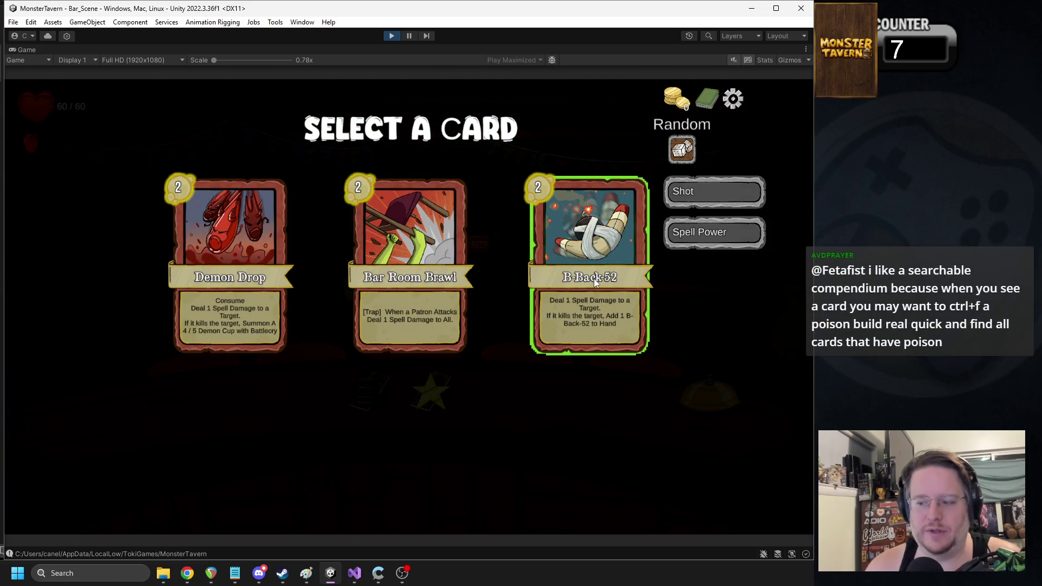
pyautogui.click(593, 278)
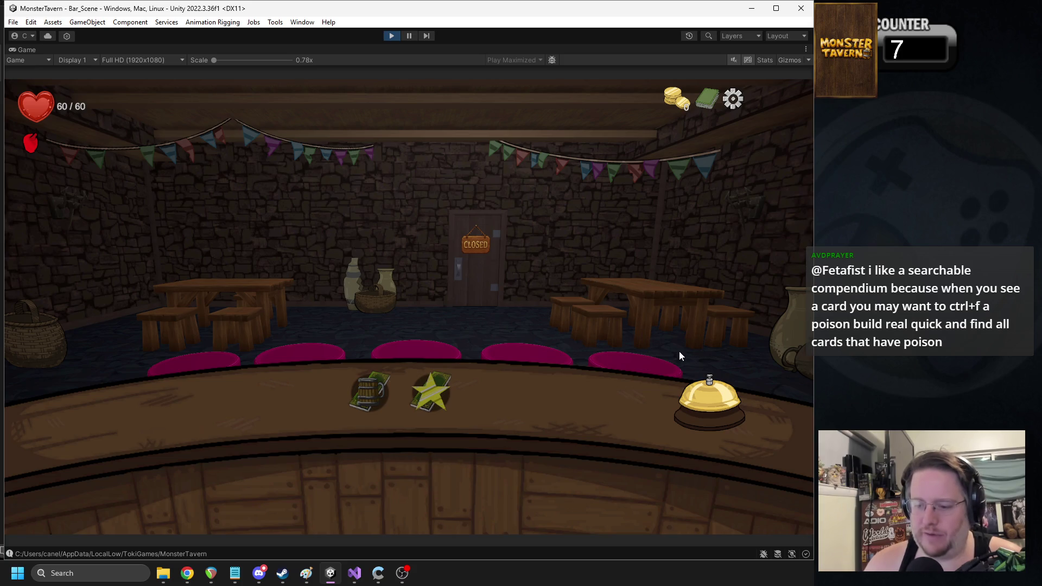
pyautogui.click(697, 389)
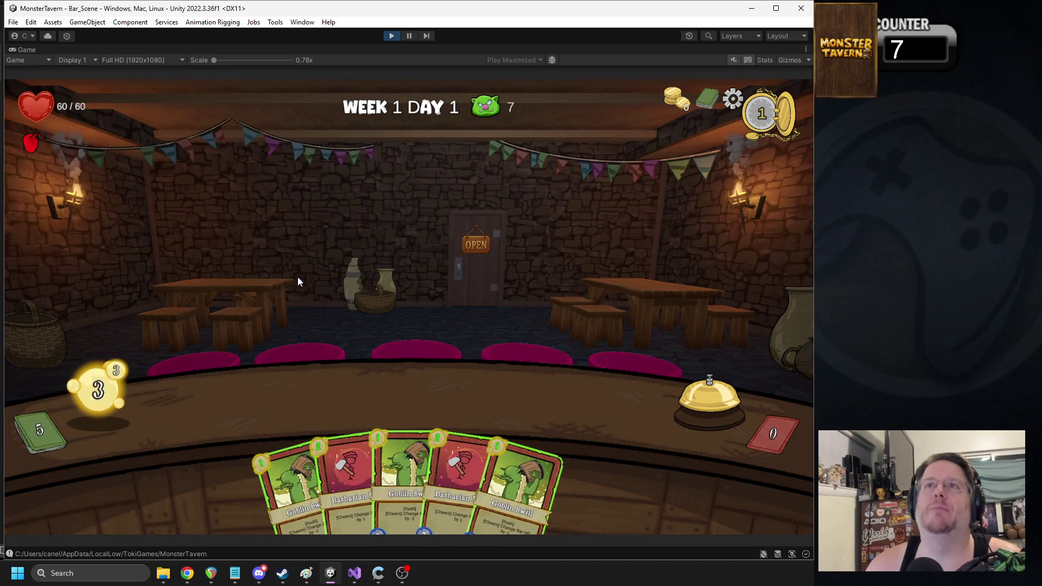
# Step: Start serving, place Rusty Tankard on the bar aimed at the skunk for 1 damage, then stop playing
pyautogui.click(704, 389)
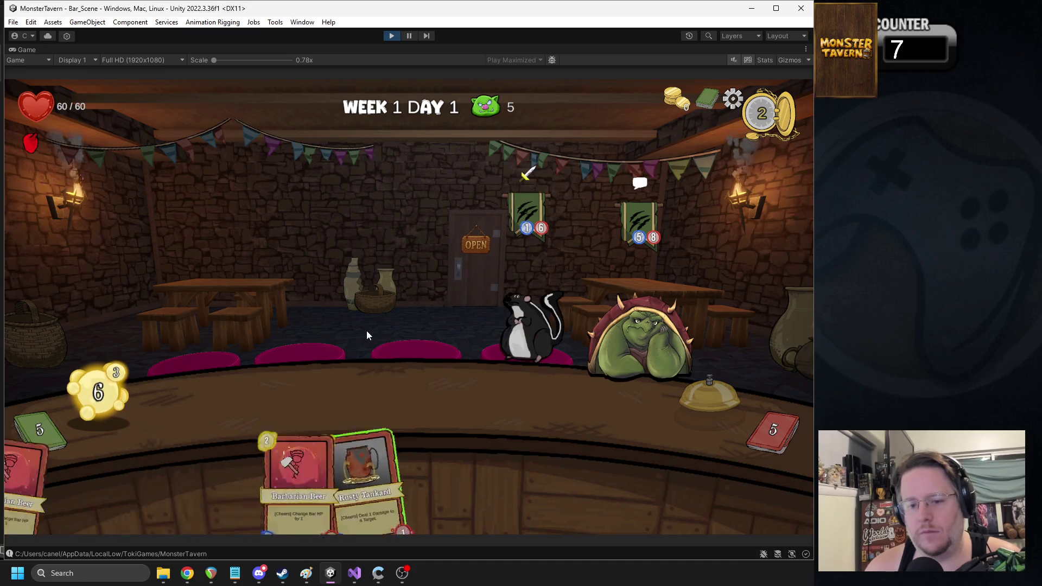
pyautogui.moveTo(278, 474)
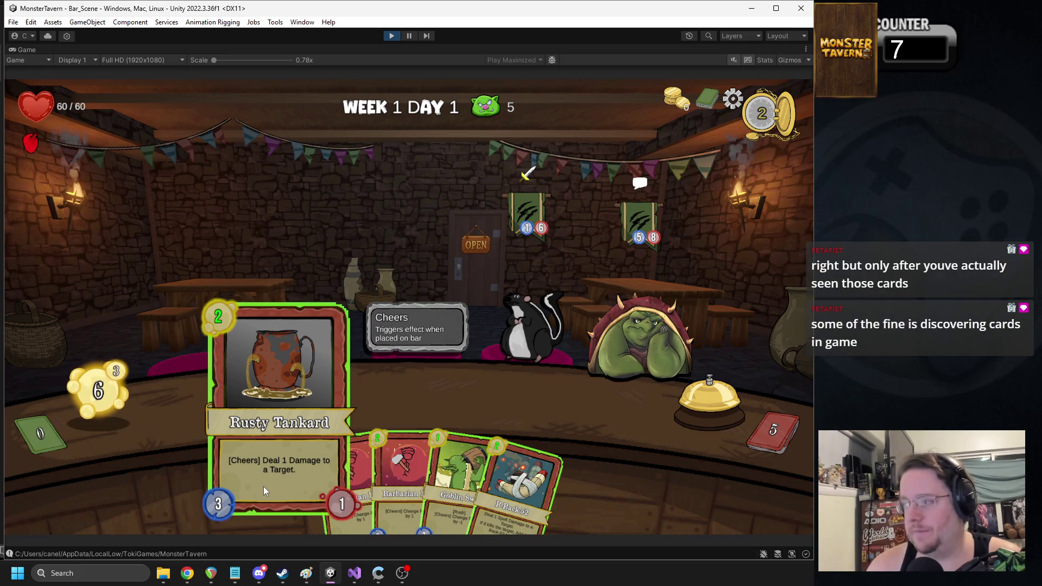
pyautogui.moveTo(262, 486)
pyautogui.mouseDown()
pyautogui.moveTo(237, 312)
pyautogui.moveTo(250, 390)
pyautogui.mouseUp()
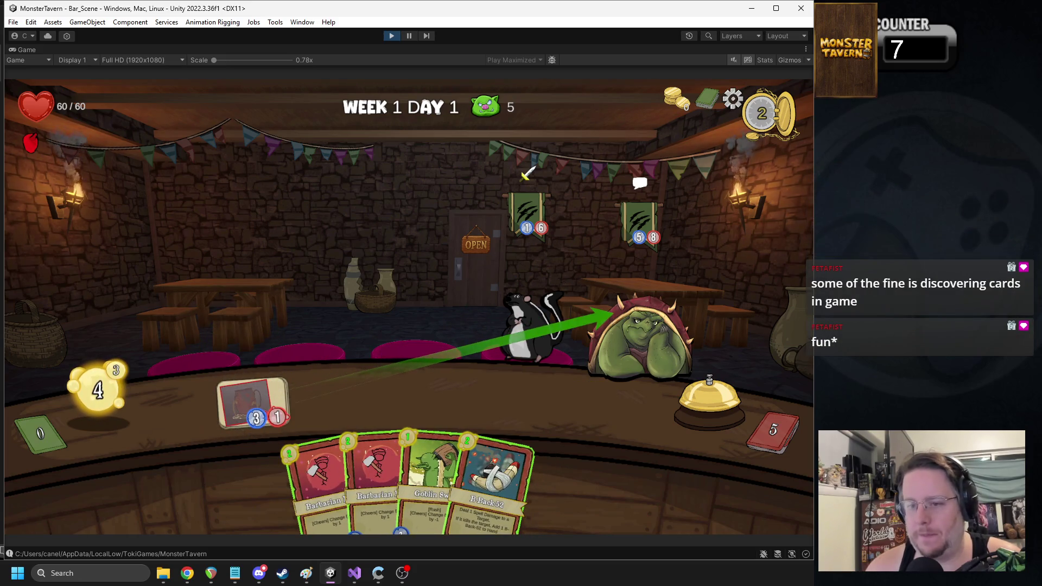
pyautogui.moveTo(558, 308); pyautogui.dragTo(554, 315)
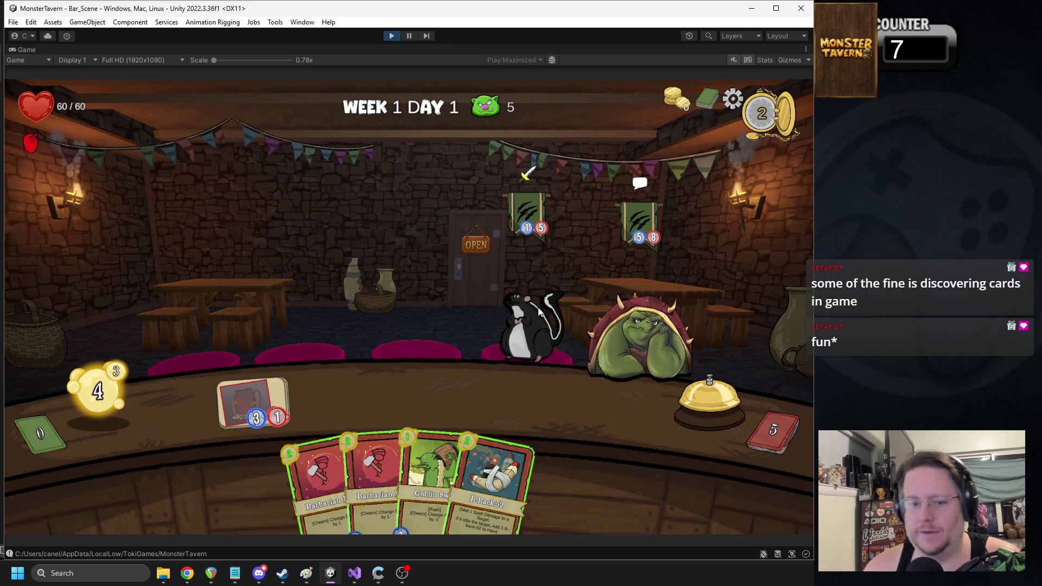
pyautogui.moveTo(275, 408)
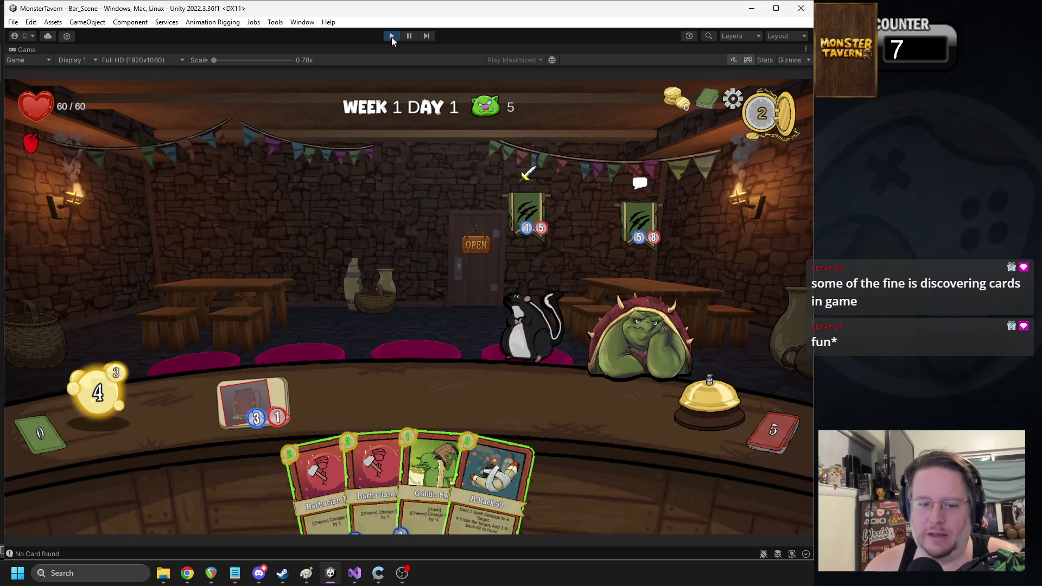
pyautogui.click(392, 36)
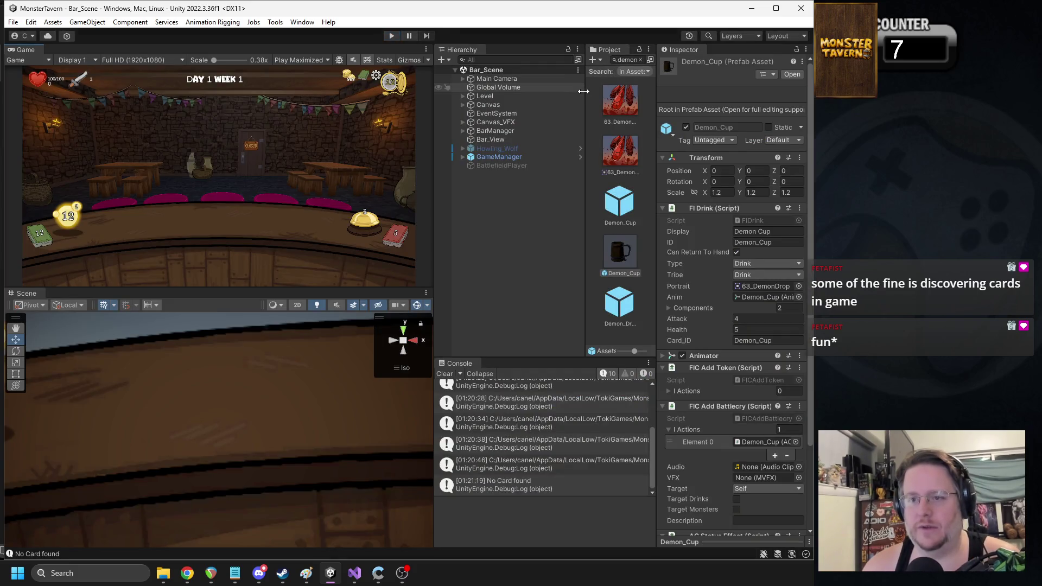
# Step: Find the Rusty Tankard drink asset, paste Rusty_Tankard into its Card_ID, and select its card prefab
pyautogui.doubleClick(618, 61)
pyautogui.write('t_tank')
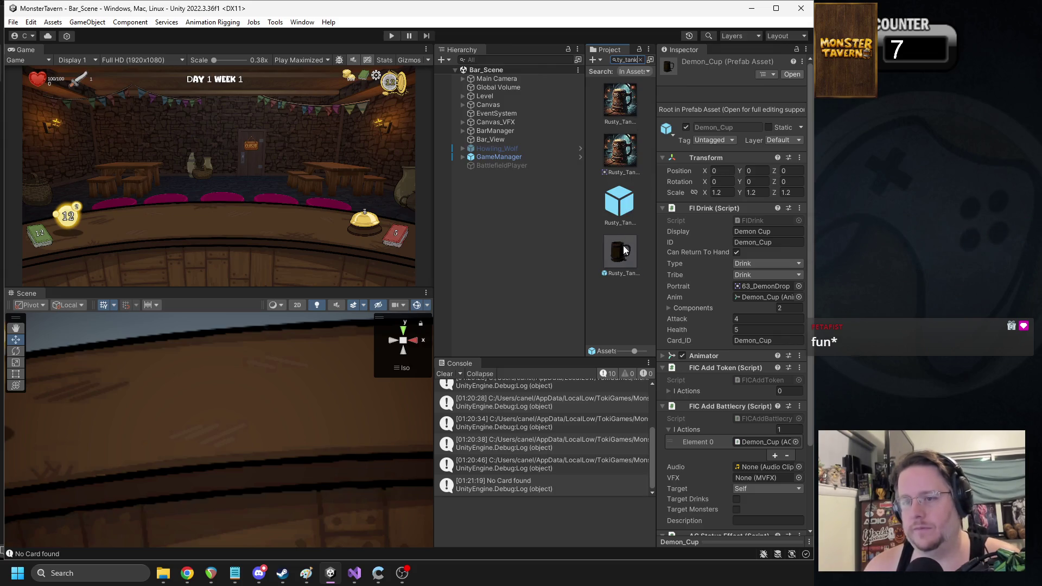
pyautogui.click(626, 251)
pyautogui.scroll(-3, 729, 292)
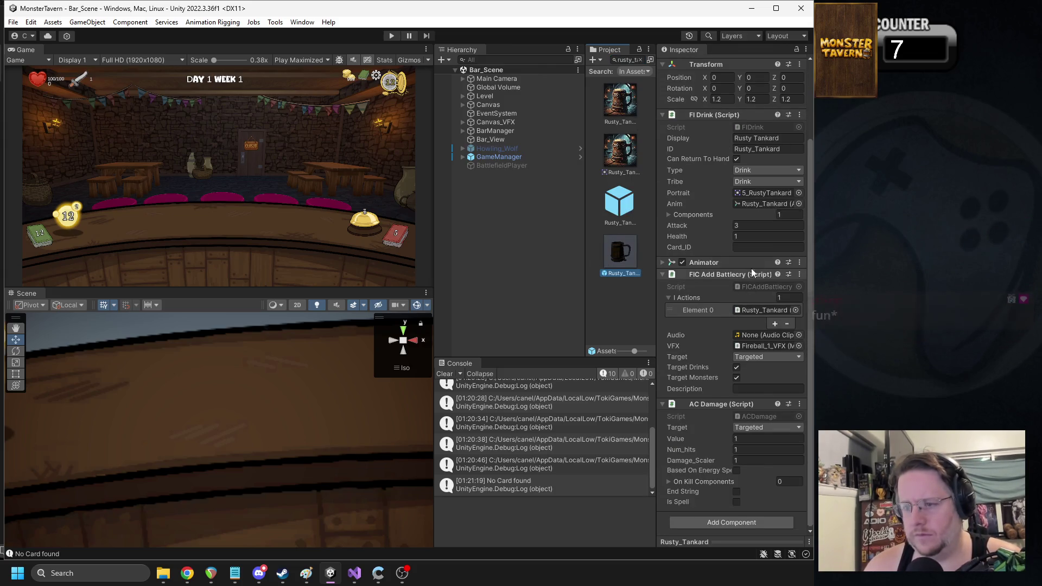
pyautogui.click(760, 139)
pyautogui.click(749, 149)
pyautogui.click(757, 249)
pyautogui.write('Rusty_Tankard')
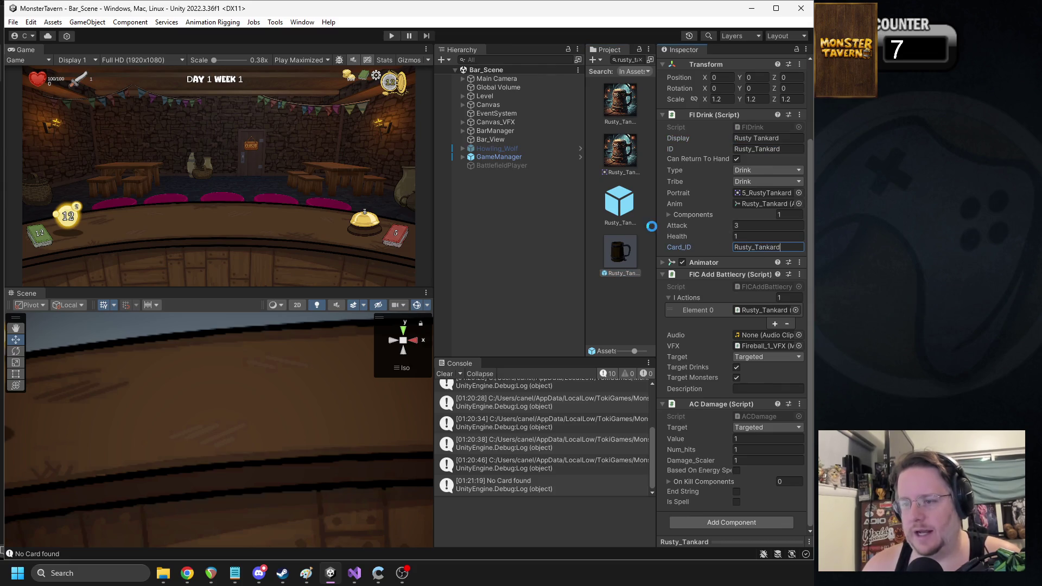
pyautogui.click(626, 209)
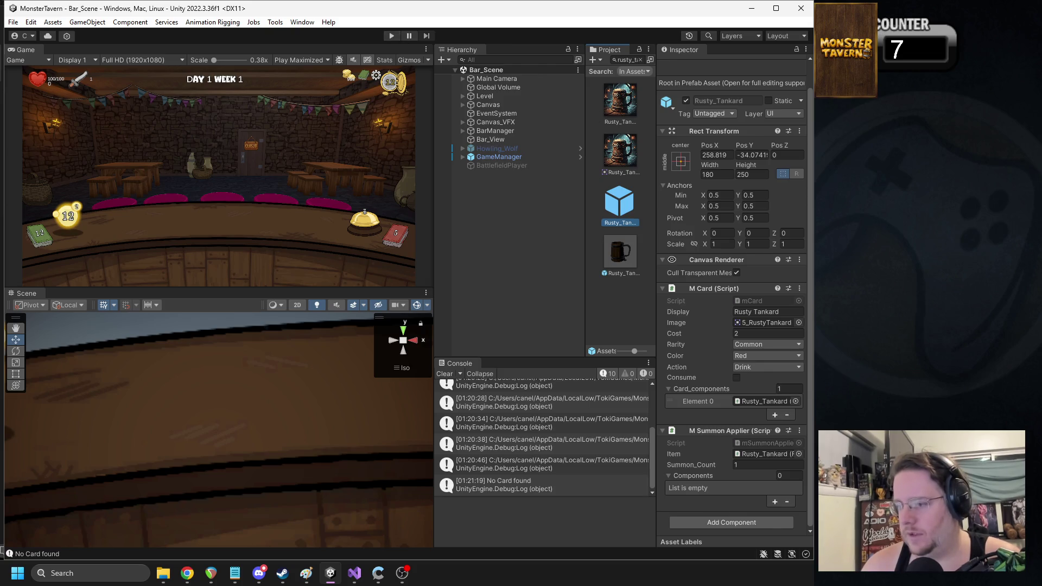
# Step: Search the Project for b-back and select the B-Back-52 card prefab
pyautogui.click(625, 61)
pyautogui.write('bathtub_b')
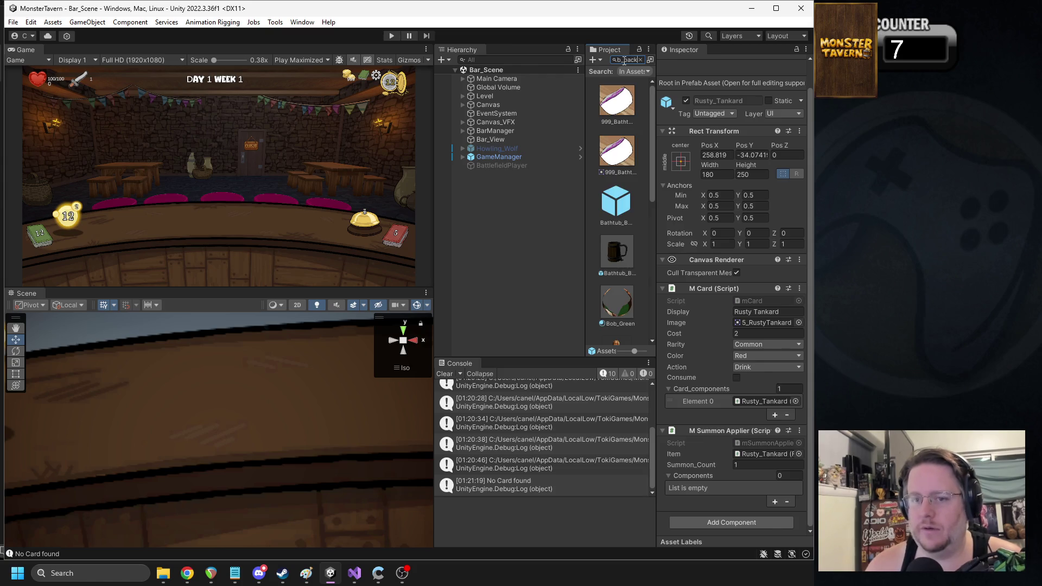
pyautogui.press('BackSpace')
pyautogui.hotkey('ctrl', 'a')
pyautogui.write('b-back')
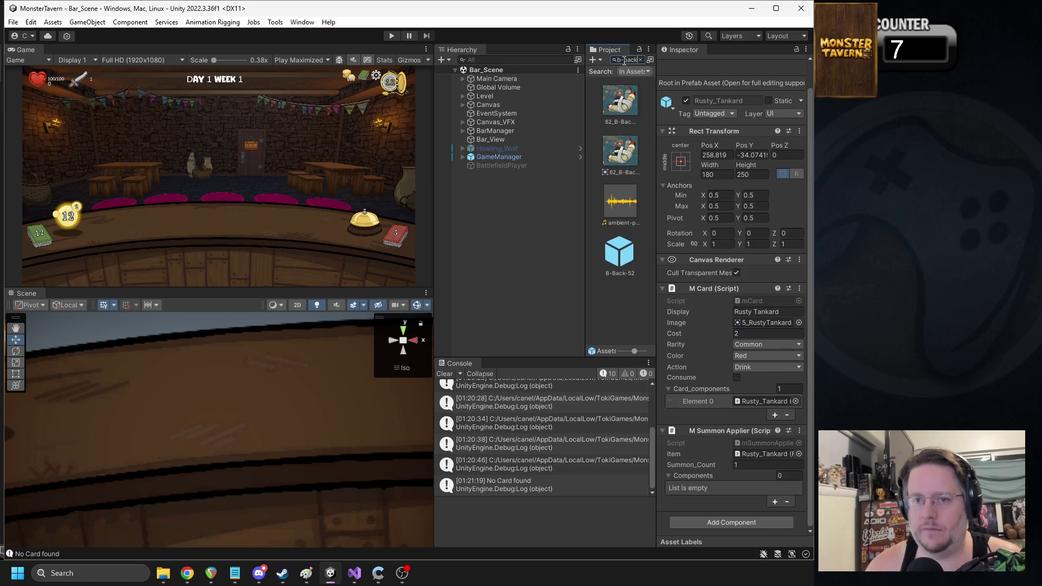
pyautogui.click(625, 217)
pyautogui.click(757, 310)
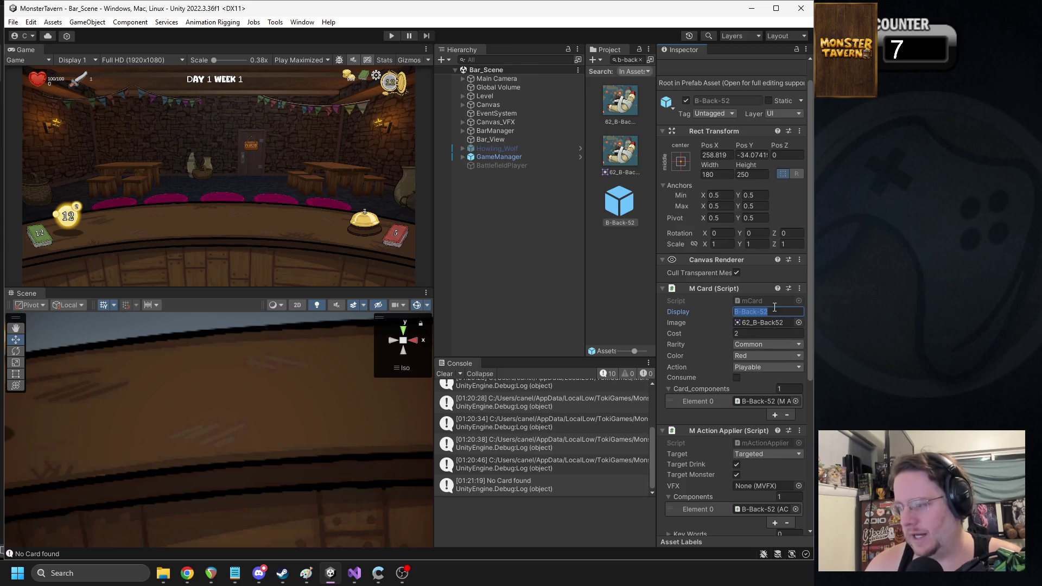
# Step: Set B-Back-52's Cost to 1 in the M Card component and start a new playtest
pyautogui.click(741, 334)
pyautogui.write('1')
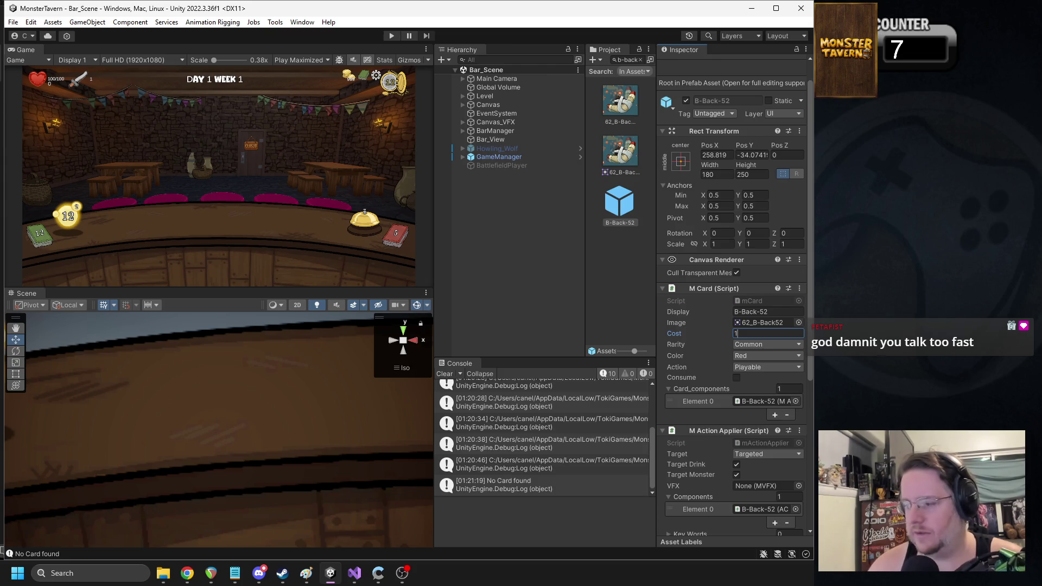
pyautogui.hotkey('alt', 'Tab')
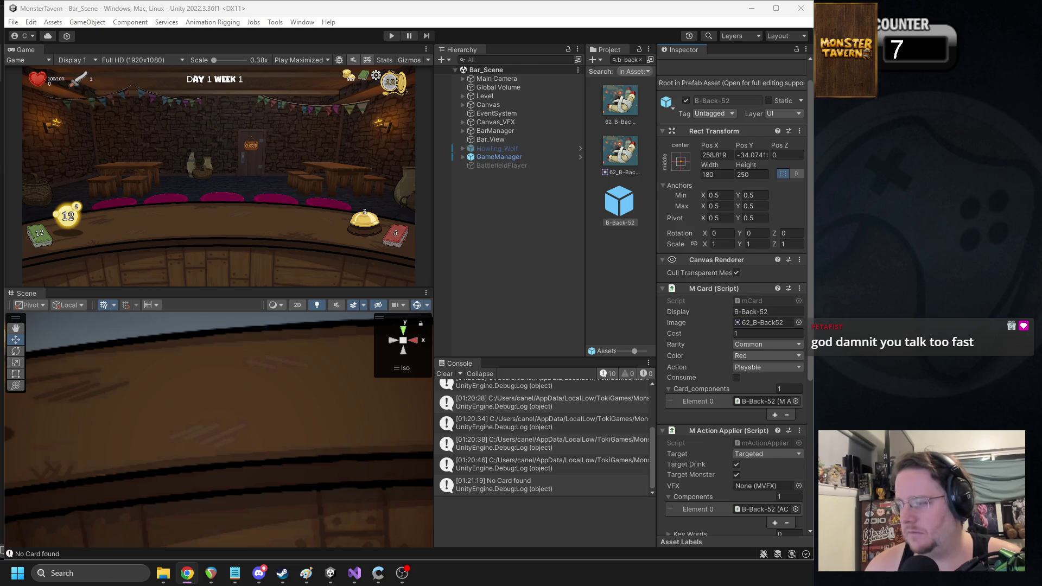
pyautogui.click(390, 36)
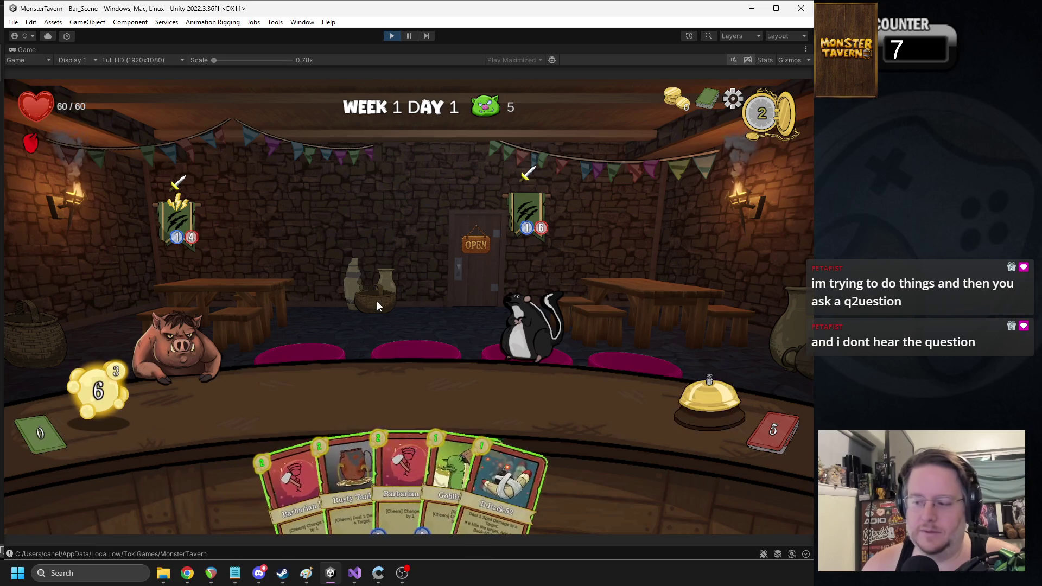
# Step: Place Goblin Swill from the hand onto a bar slot
pyautogui.moveTo(529, 460)
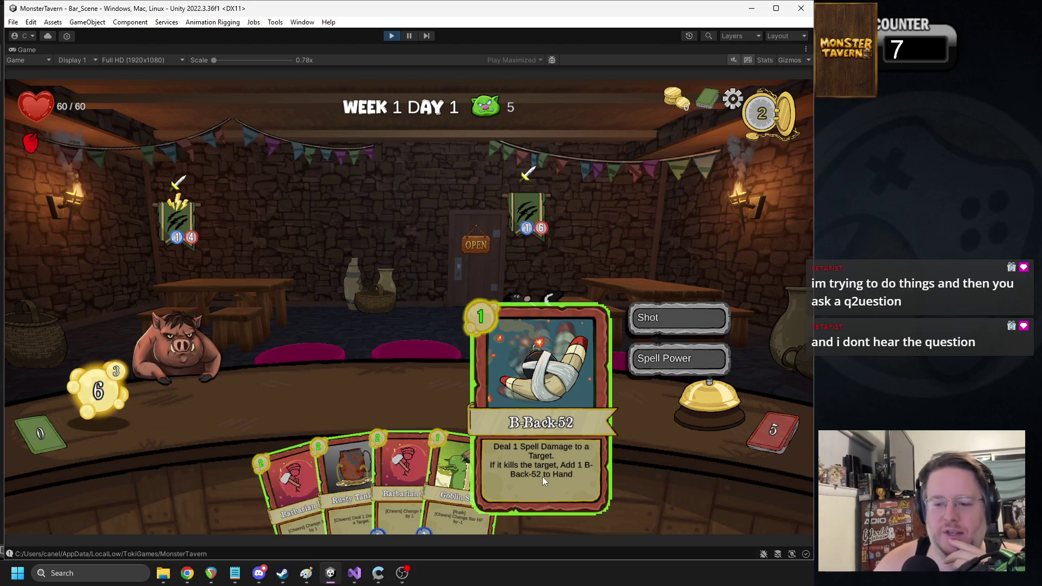
pyautogui.moveTo(327, 447)
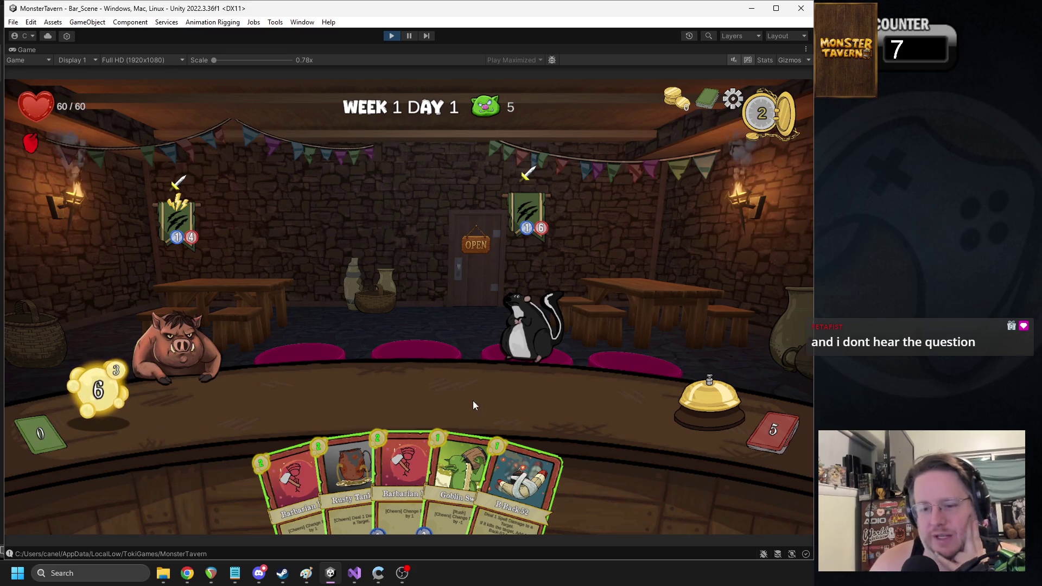
pyautogui.moveTo(448, 468)
pyautogui.moveTo(447, 468)
pyautogui.mouseDown()
pyautogui.moveTo(249, 392)
pyautogui.moveTo(254, 351)
pyautogui.mouseUp()
# Step: Cast the 1-cost B-Back-52 on the boar, inspect the returned copy, and stop the playtest
pyautogui.moveTo(500, 451)
pyautogui.moveTo(500, 452)
pyautogui.mouseDown()
pyautogui.moveTo(360, 358)
pyautogui.moveTo(174, 337)
pyautogui.mouseUp()
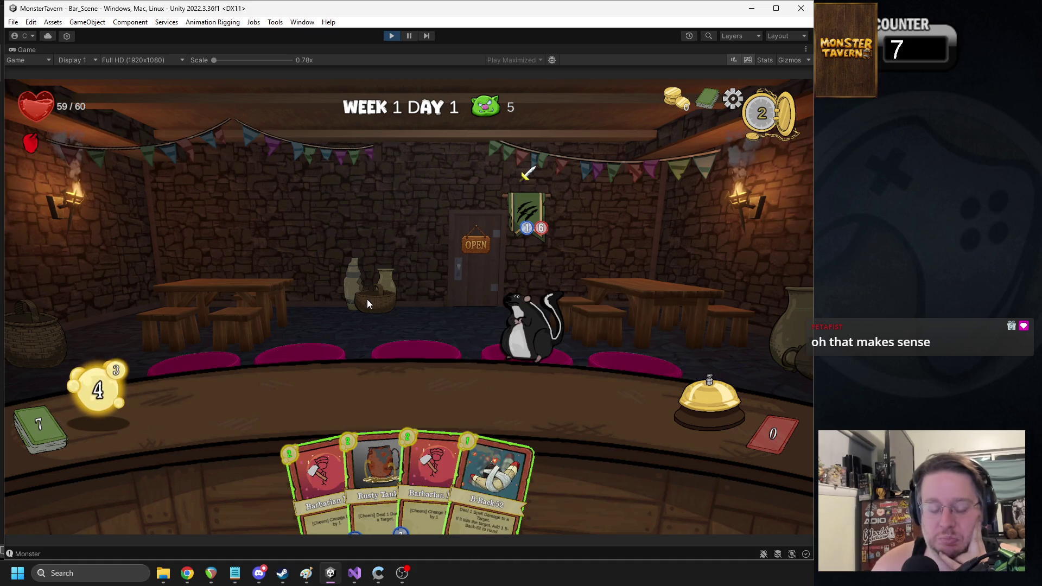
pyautogui.moveTo(502, 486)
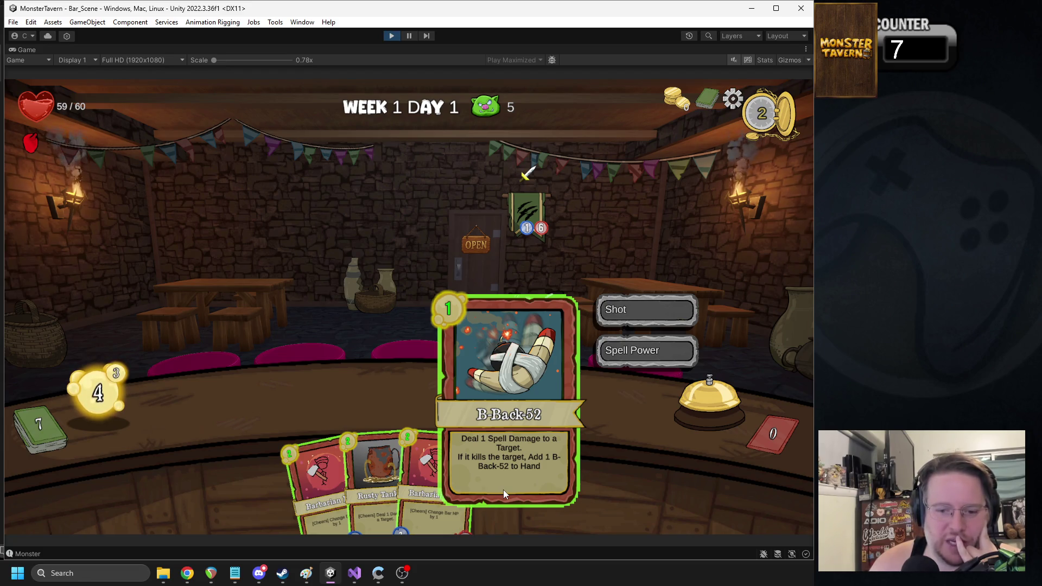
pyautogui.hotkey('ctrl', 'p')
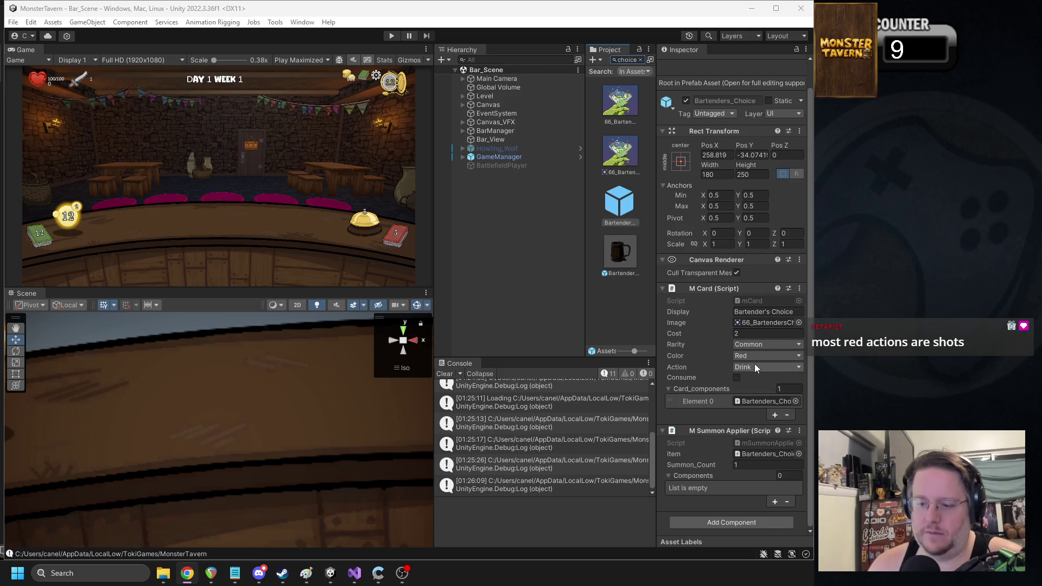
# Step: Set the gained Shot card's Cost to -1 in Bartender's Choice's AC Gain Card component
pyautogui.click(631, 250)
pyautogui.scroll(-2, 694, 275)
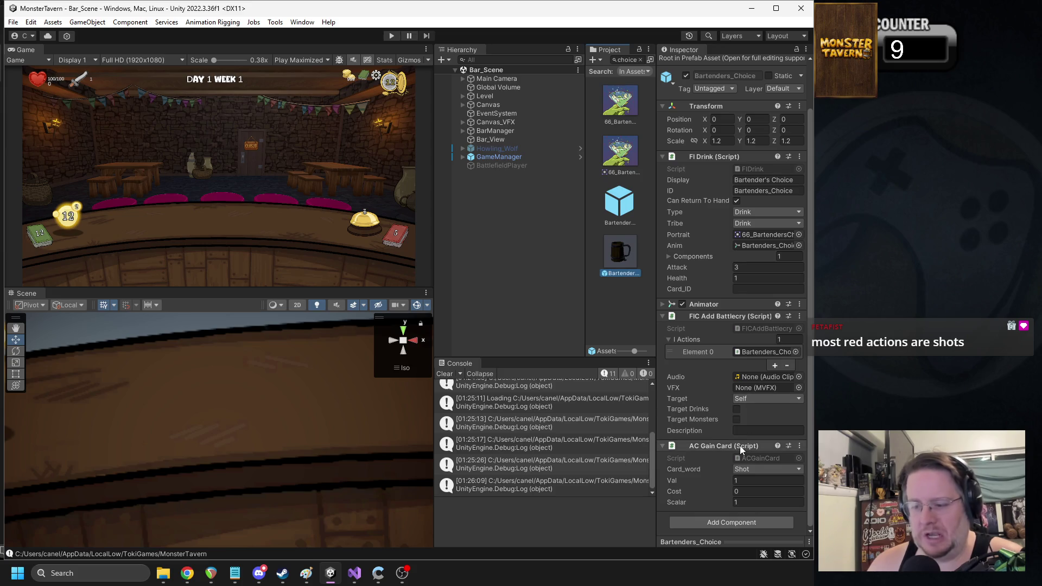
pyautogui.click(755, 491)
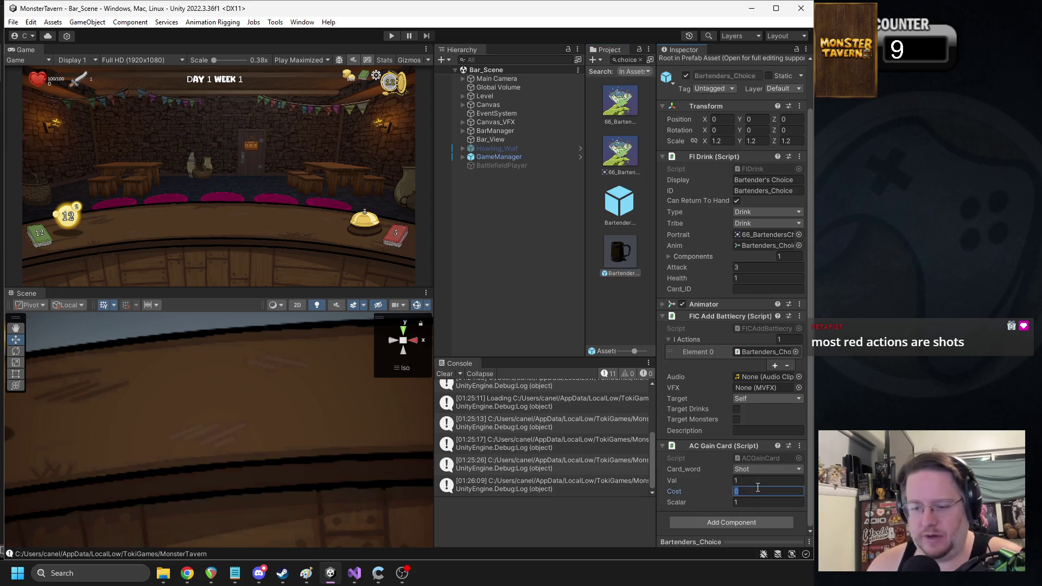
pyautogui.write('-1')
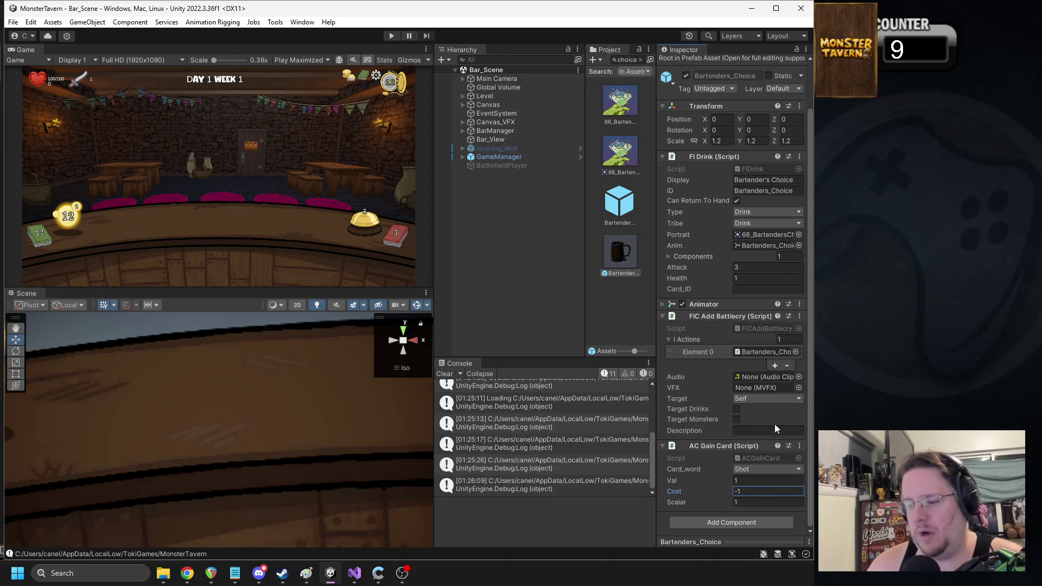
pyautogui.press('Return')
# Step: Paste Bartenders_Choice into the Card_ID field and start the game
pyautogui.scroll(1, 727, 423)
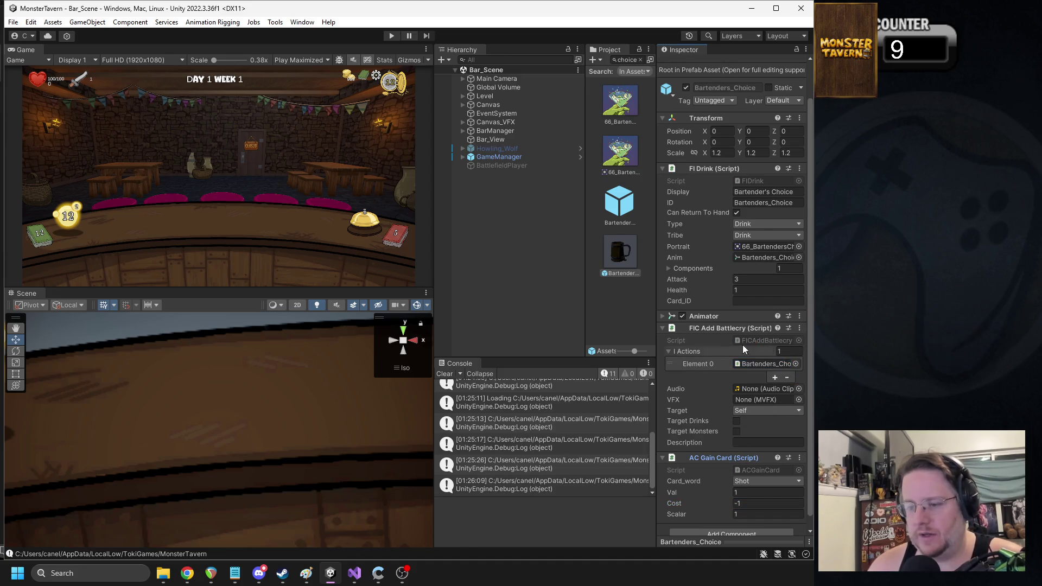
pyautogui.click(765, 202)
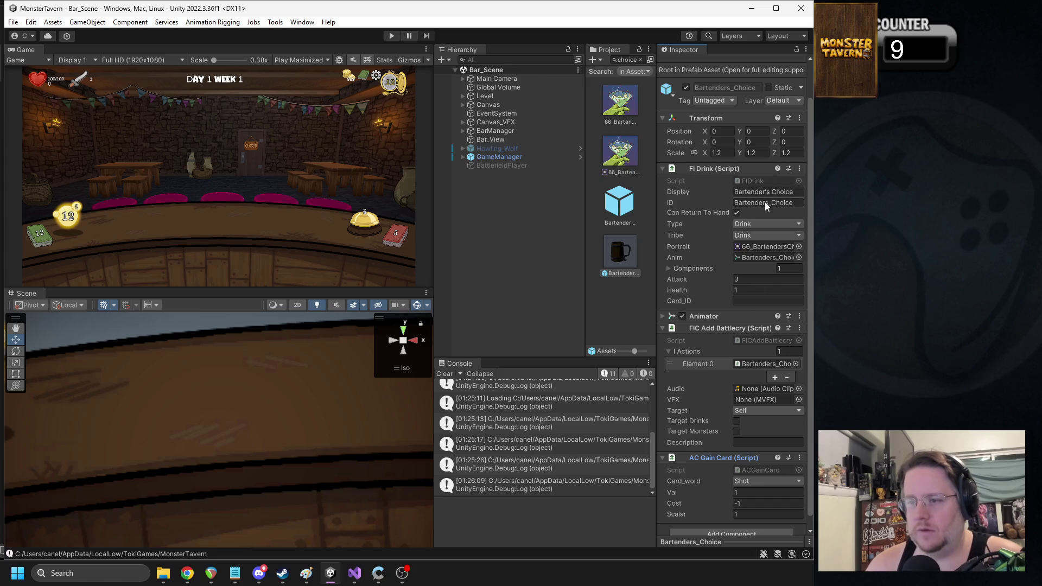
pyautogui.click(751, 302)
pyautogui.write('Bartenders_Choice')
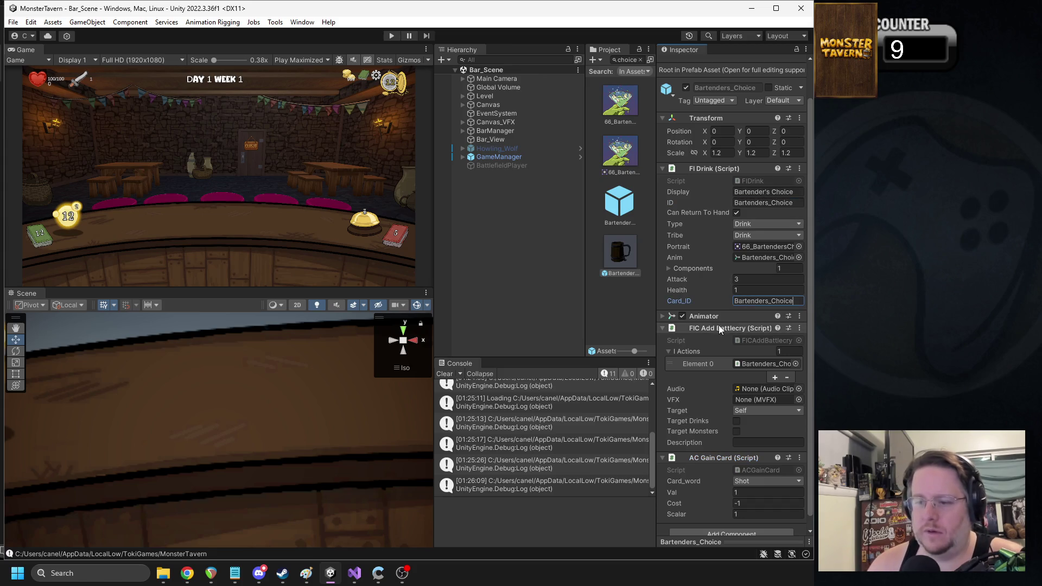
pyautogui.click(389, 36)
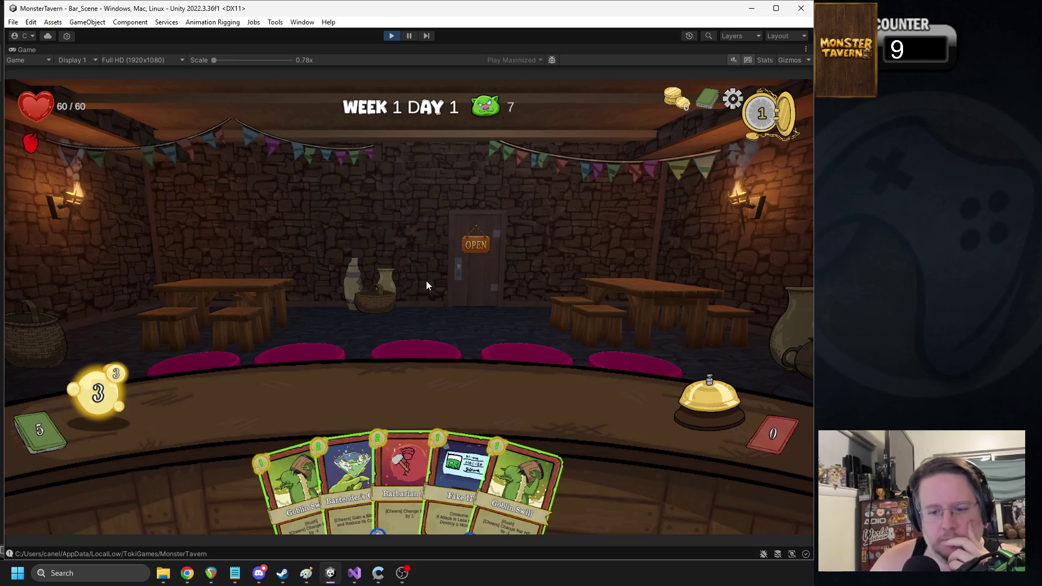
# Step: Play Bartender's Choice from the hand onto the bar
pyautogui.moveTo(462, 461)
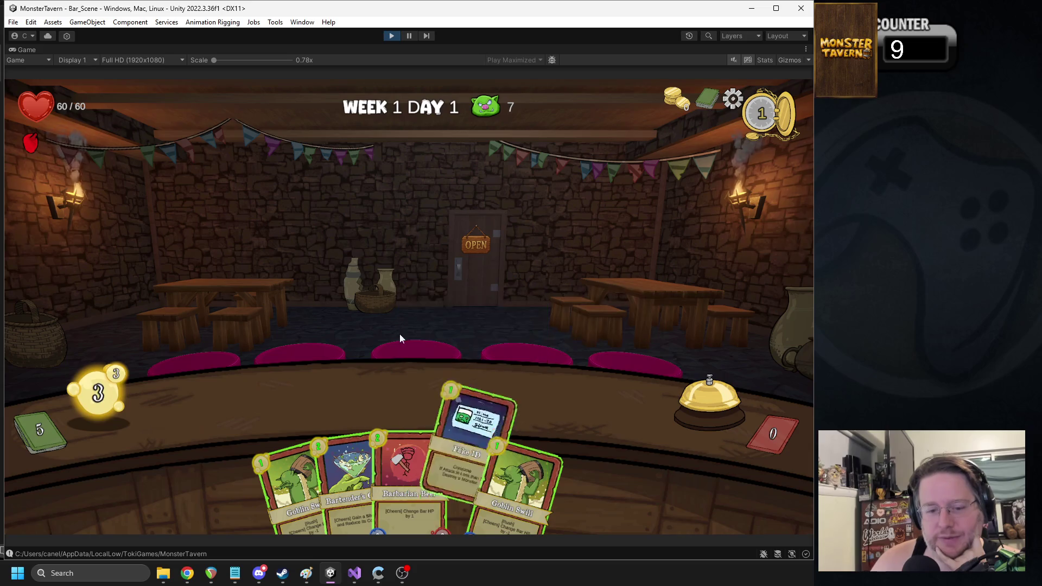
pyautogui.moveTo(357, 478)
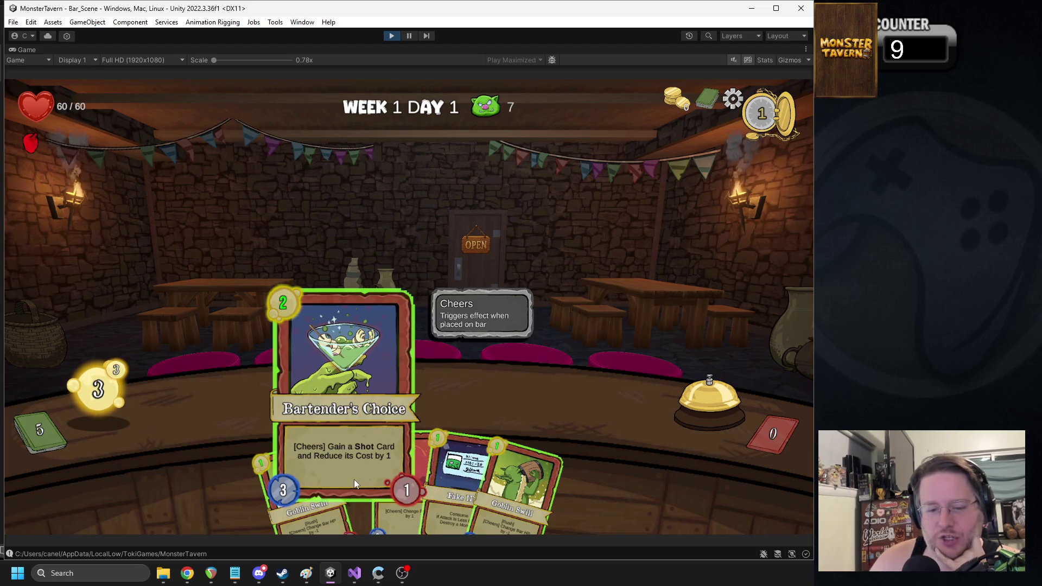
pyautogui.moveTo(354, 480); pyautogui.dragTo(350, 364)
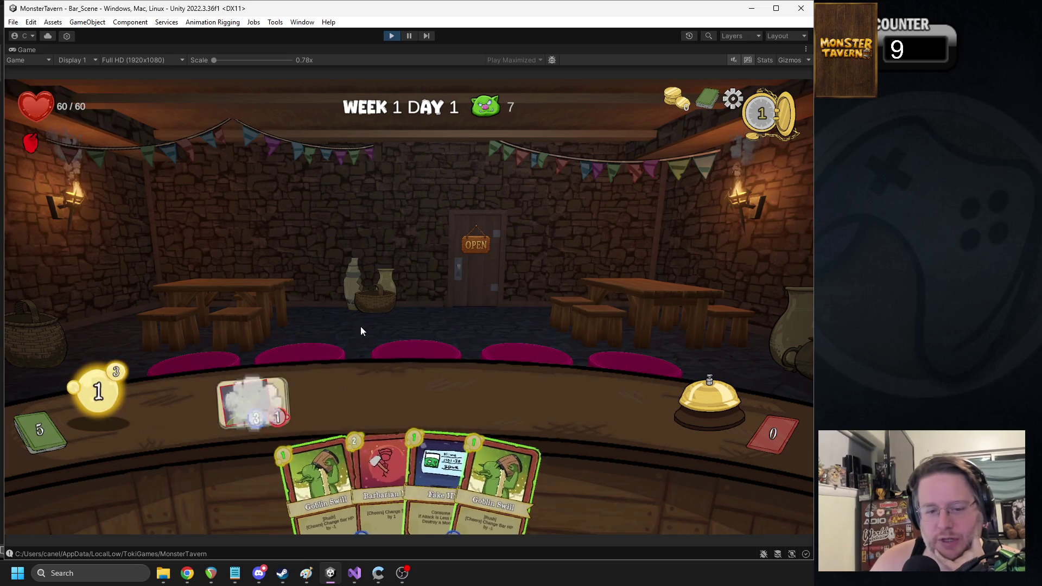
# Step: Ring the bell to end the turn, bringing in the skunk and boar patrons
pyautogui.moveTo(512, 477)
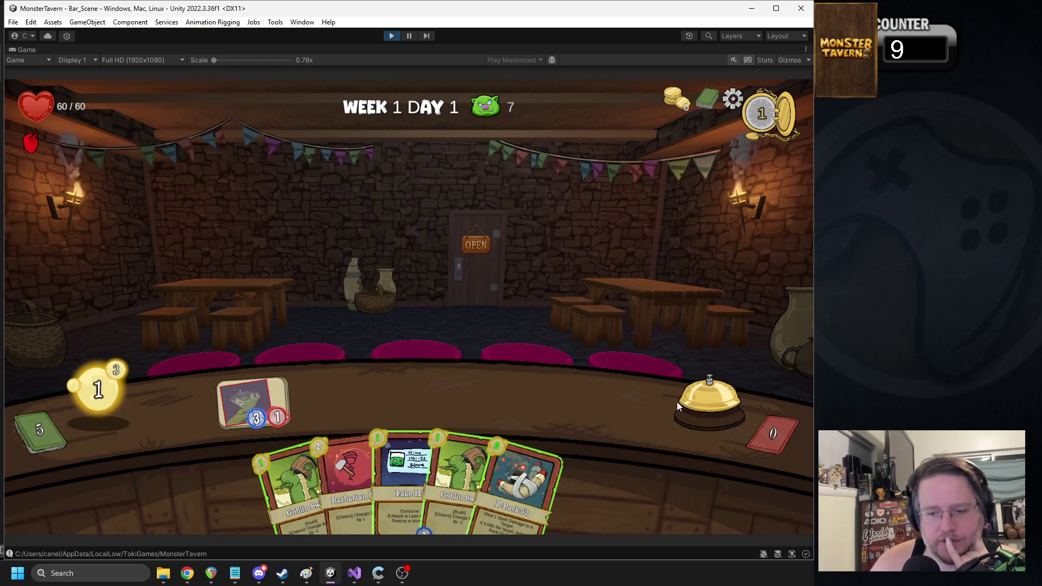
pyautogui.click(721, 391)
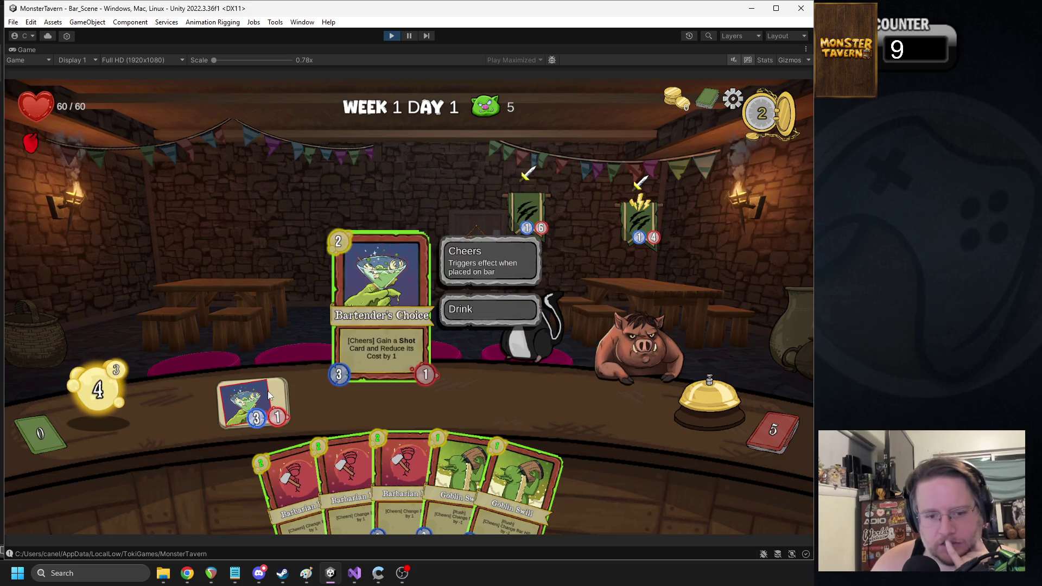
pyautogui.moveTo(373, 453)
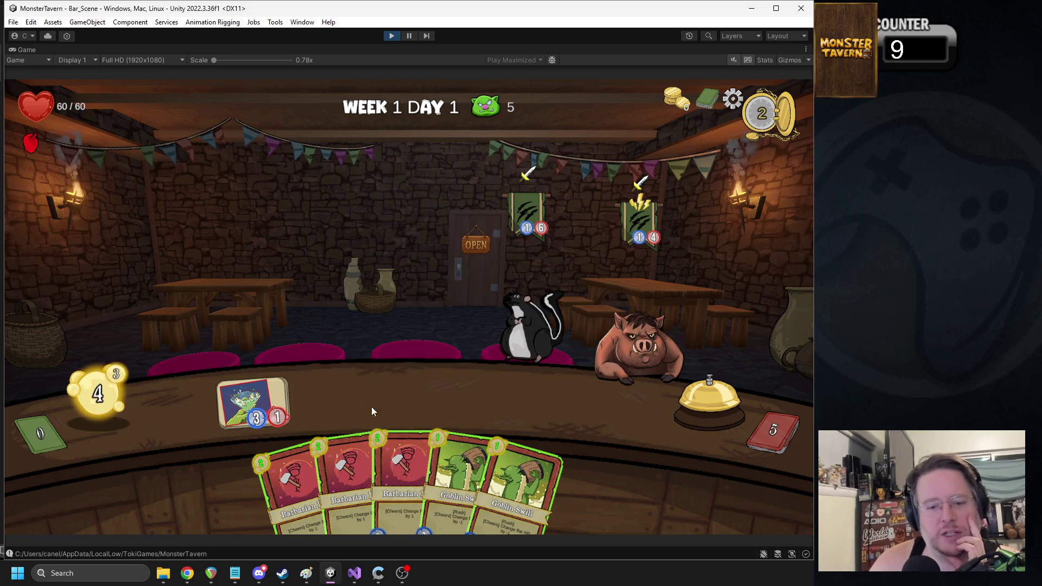
pyautogui.moveTo(516, 215)
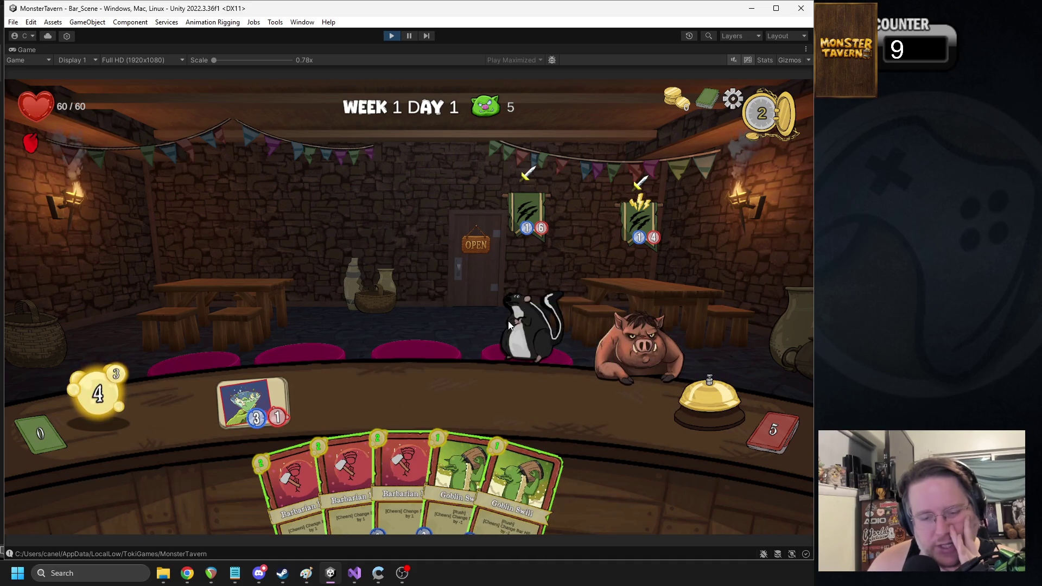
# Step: Serve Goblin Swill to the skunk and place a Barbarian Beer on the bar
pyautogui.moveTo(492, 254)
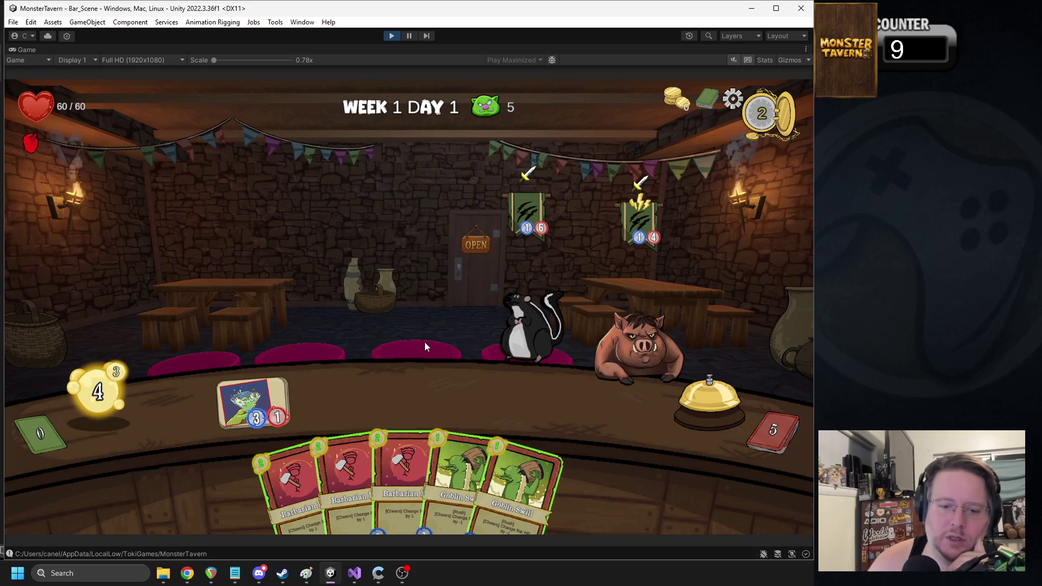
pyautogui.moveTo(441, 445)
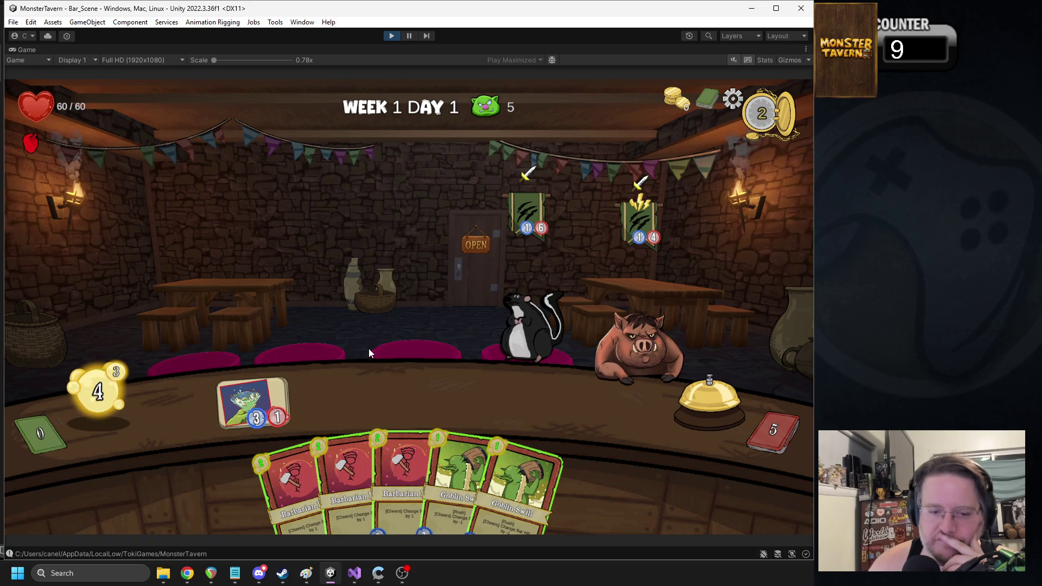
pyautogui.moveTo(411, 468)
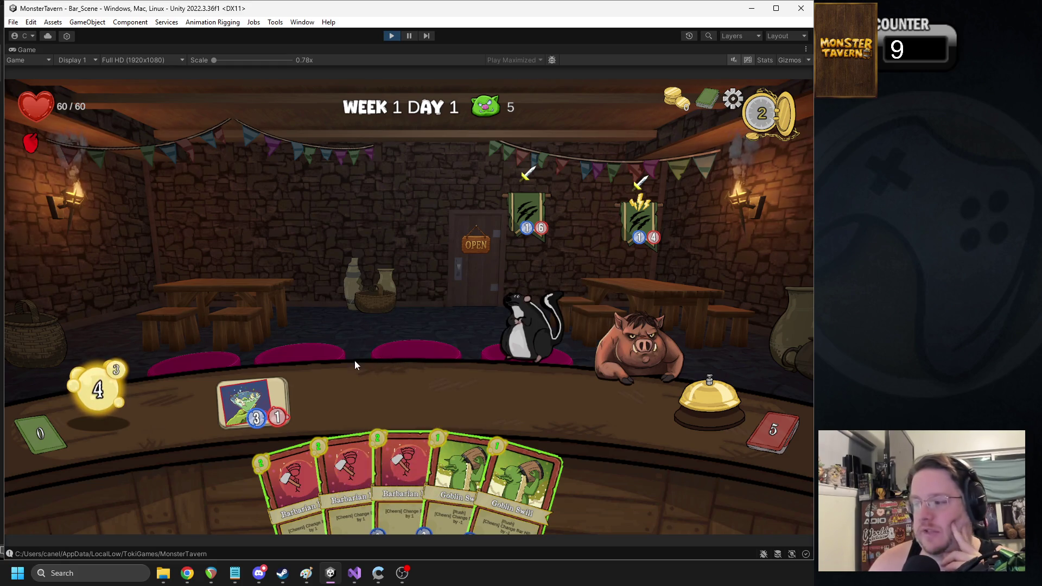
pyautogui.click(518, 306)
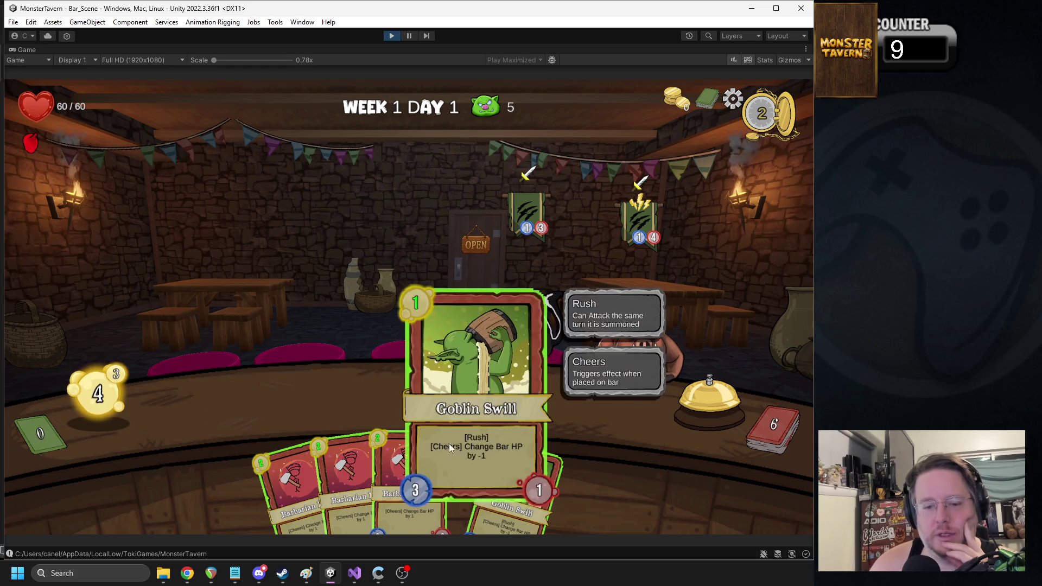
pyautogui.moveTo(448, 444); pyautogui.dragTo(436, 380)
pyautogui.click(516, 323)
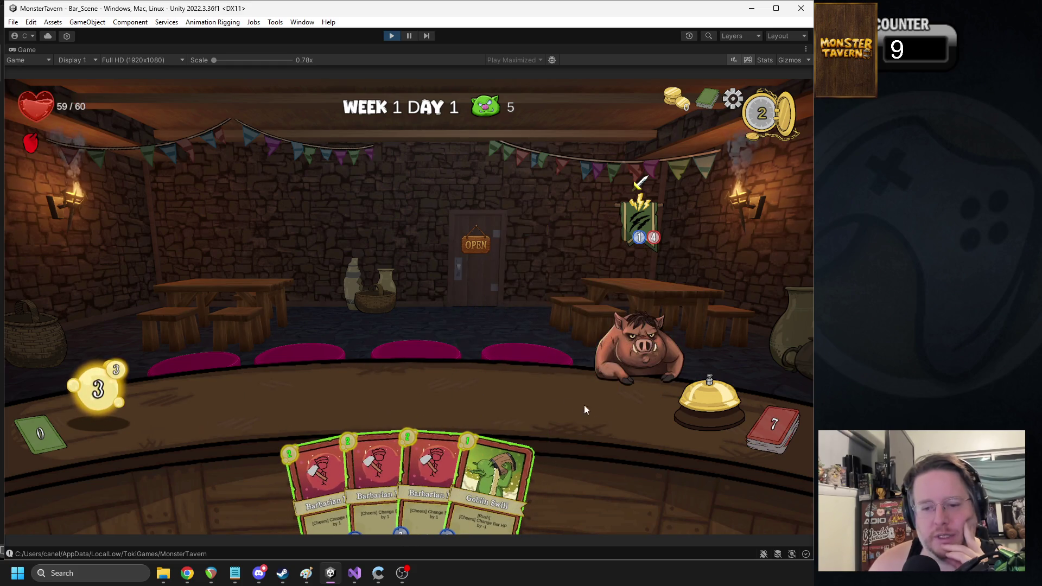
pyautogui.moveTo(398, 452); pyautogui.dragTo(389, 377)
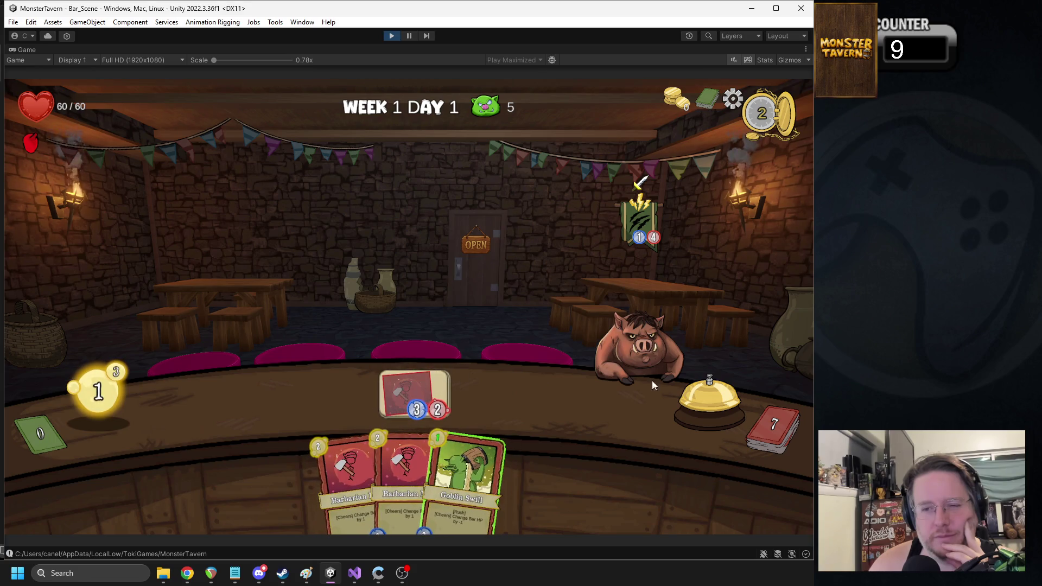
# Step: End the turn, serve a bar drink to the pig, play Fake ID, and stop the playtest
pyautogui.click(664, 387)
pyautogui.moveTo(414, 390)
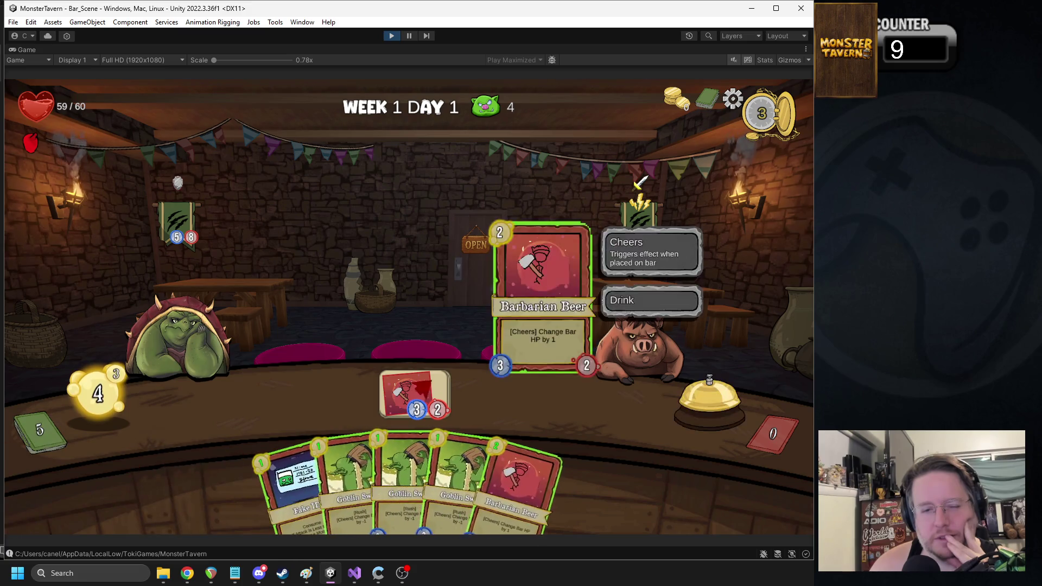
pyautogui.moveTo(416, 390); pyautogui.dragTo(649, 336)
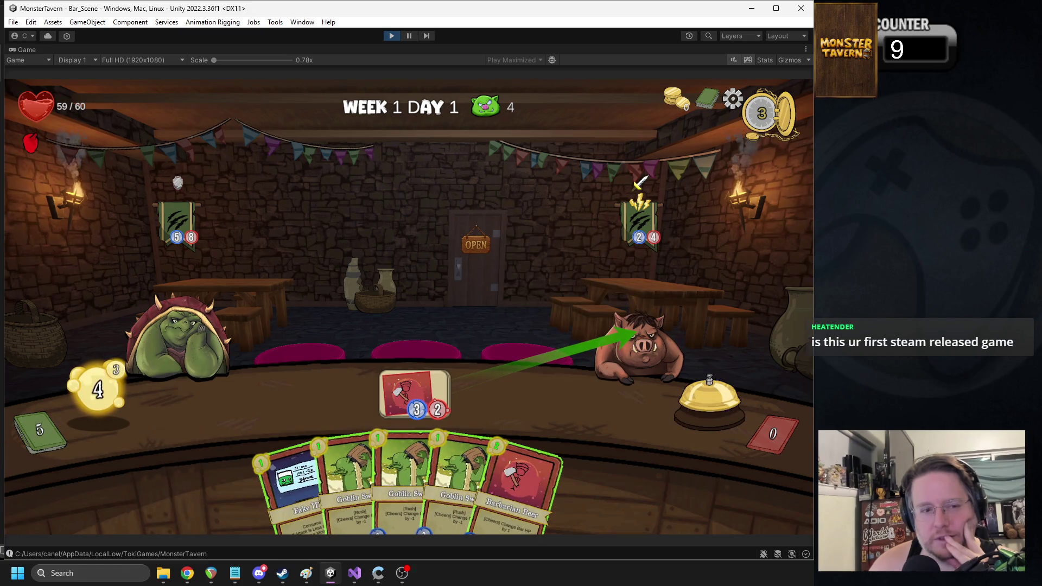
pyautogui.moveTo(633, 334); pyautogui.dragTo(632, 334)
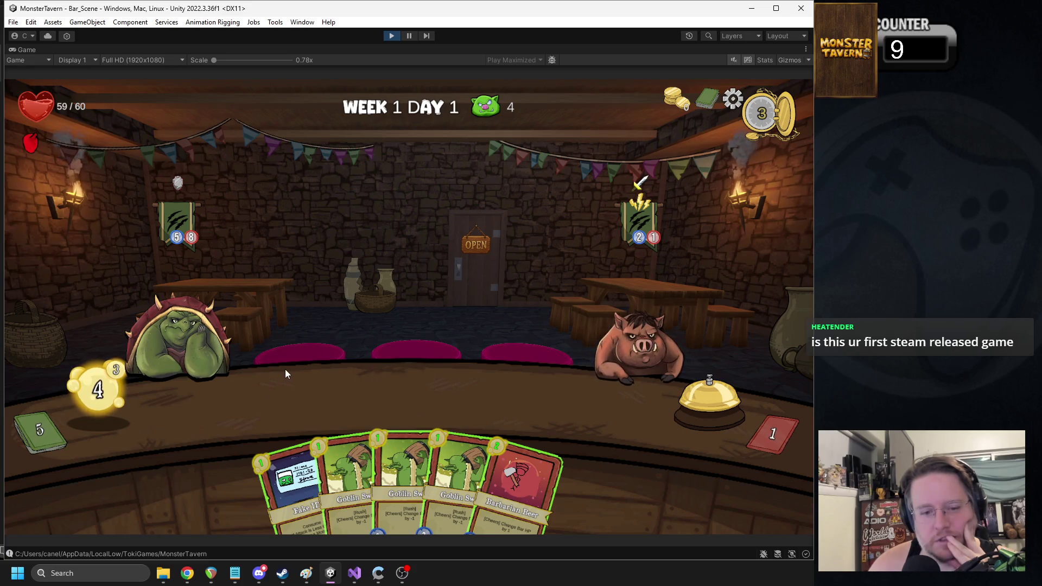
pyautogui.moveTo(279, 456)
pyautogui.moveTo(277, 457)
pyautogui.mouseDown()
pyautogui.moveTo(450, 347)
pyautogui.moveTo(620, 350)
pyautogui.mouseUp()
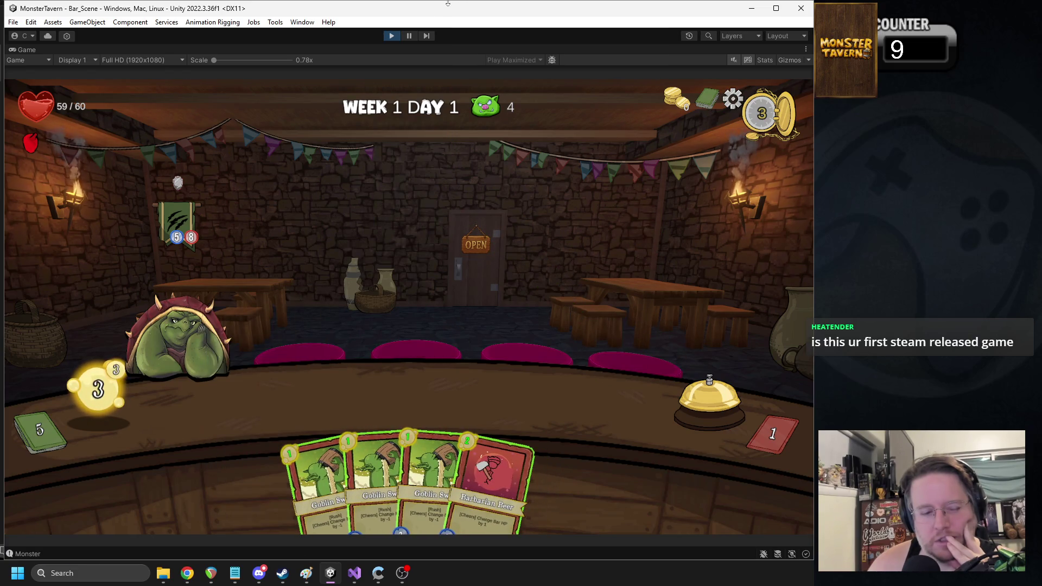
pyautogui.click(391, 36)
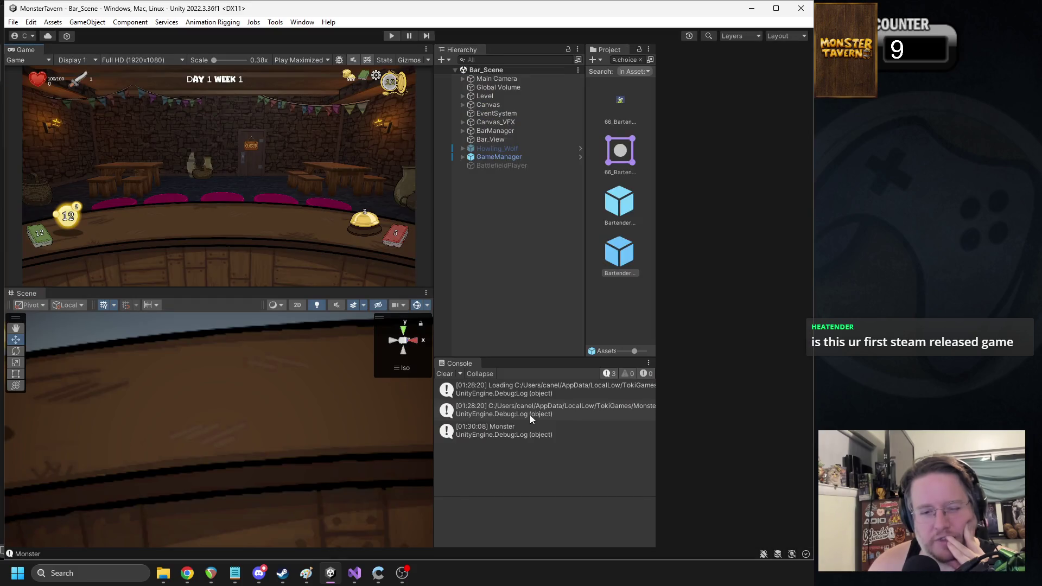
# Step: Open FIATargetedAction.cs from the Monster console log, then return to Unity to recompile
pyautogui.click(510, 429)
pyautogui.doubleClick(510, 429)
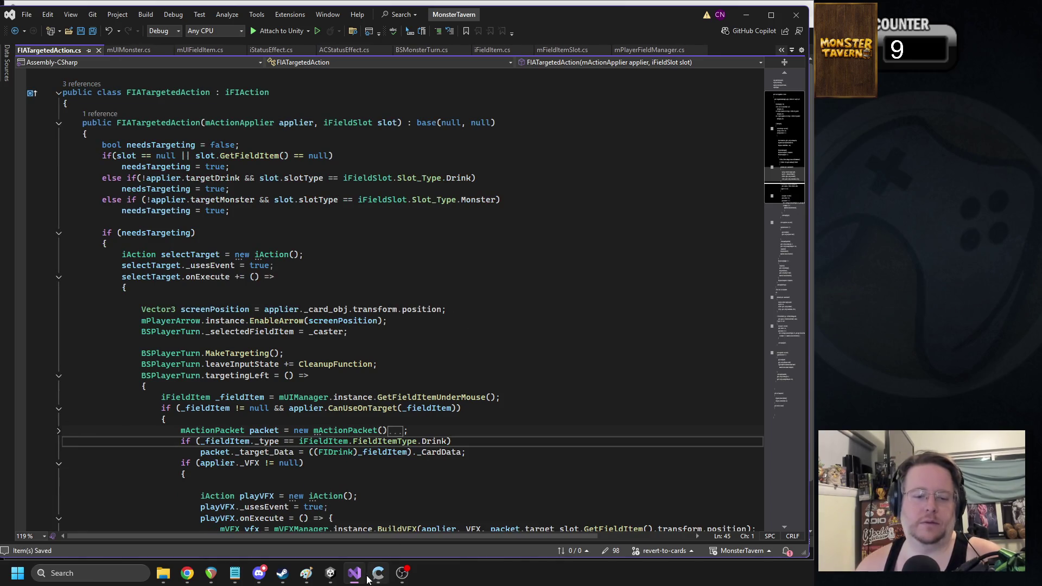
pyautogui.click(330, 573)
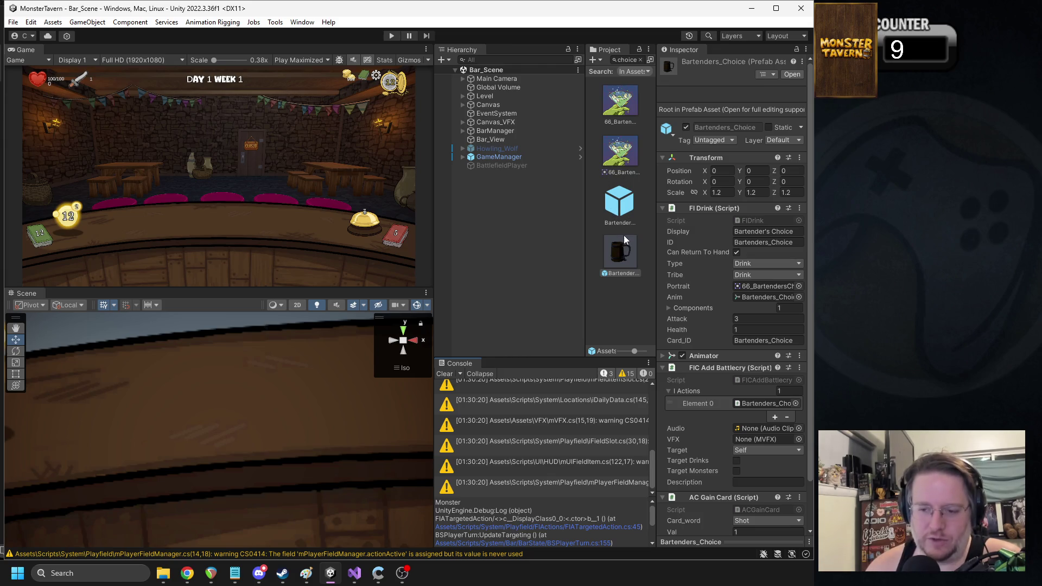
# Step: Clear every warning and log message from the Unity Console
pyautogui.click(445, 374)
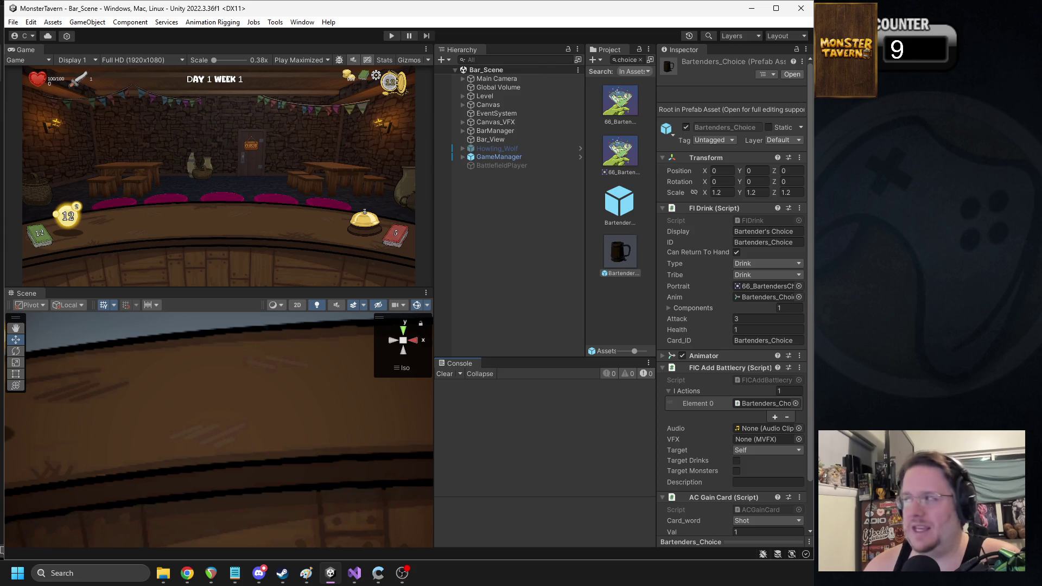
pyautogui.hotkey('alt', 'Tab')
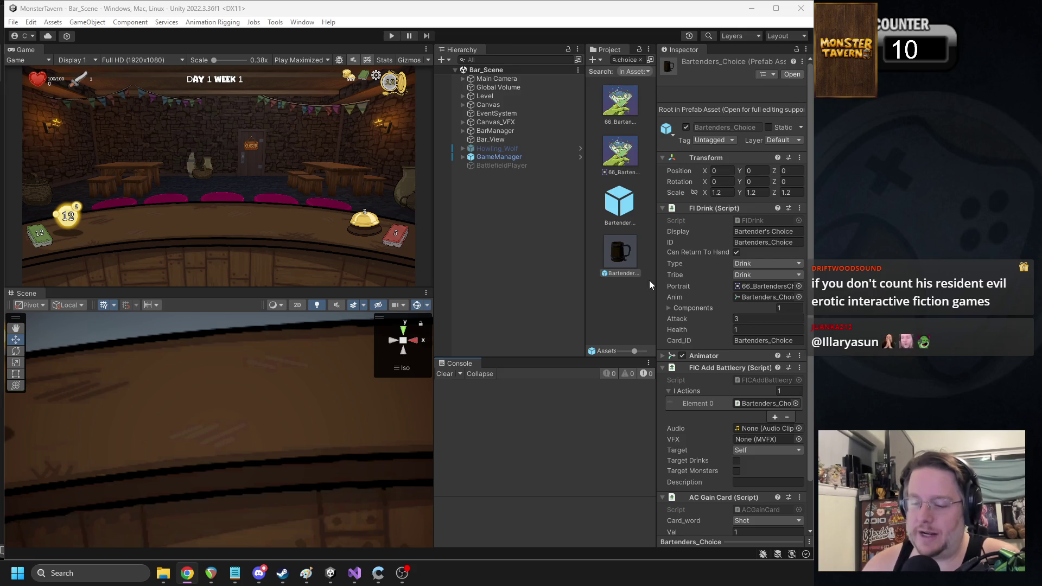
pyautogui.click(624, 59)
# Step: Select the B-Back-52 prefab, tick Consume in its M Card component, and clear the search
pyautogui.write('n=')
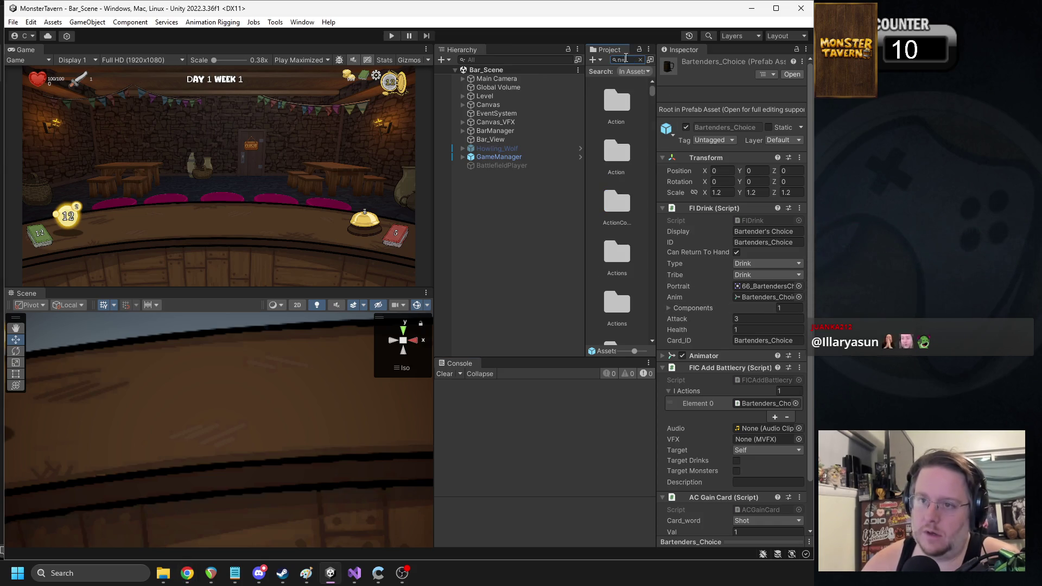
pyautogui.press('BackSpace')
pyautogui.write('b-back')
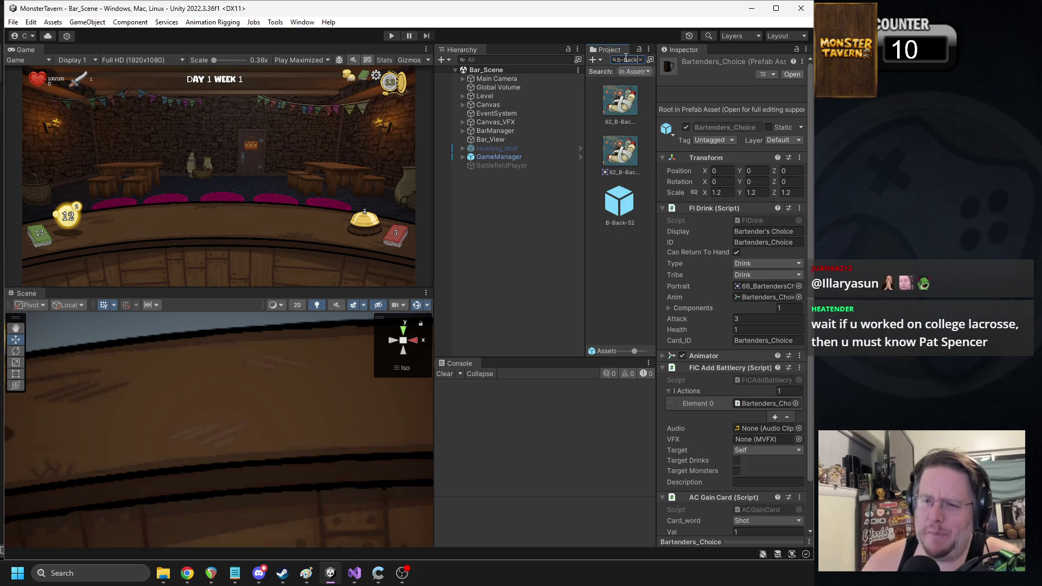
pyautogui.click(623, 200)
pyautogui.click(737, 405)
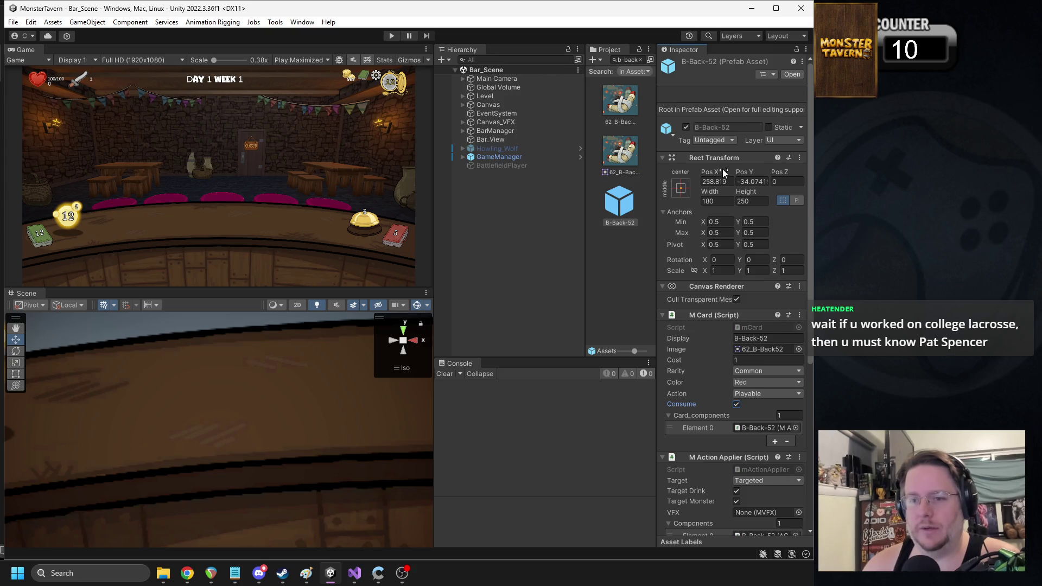
pyautogui.click(641, 59)
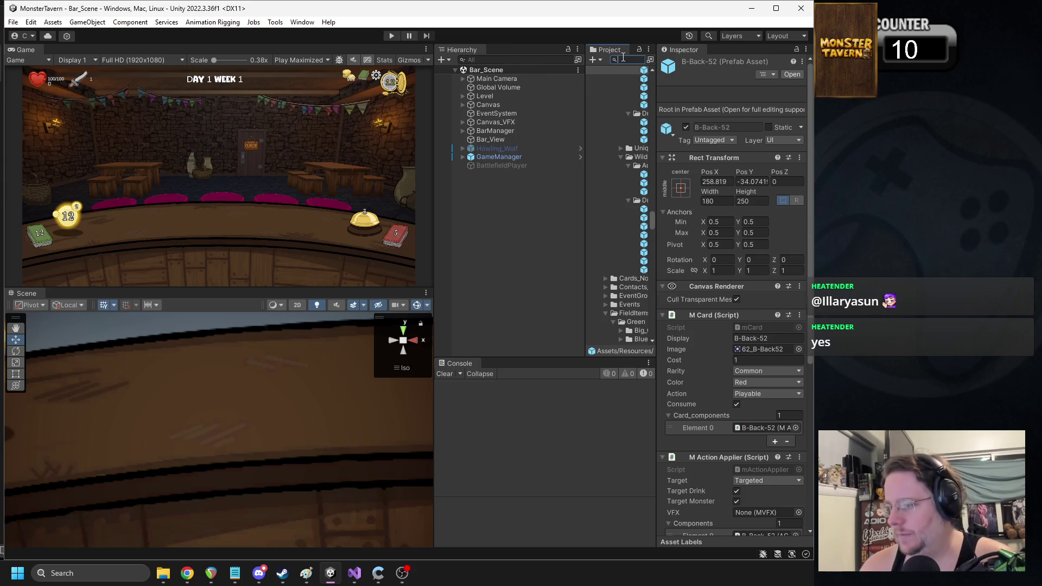
# Step: Search fake_id, select the Fake_ID prefab, and bring up the AC Conditional Stats component options
pyautogui.write('fake_id')
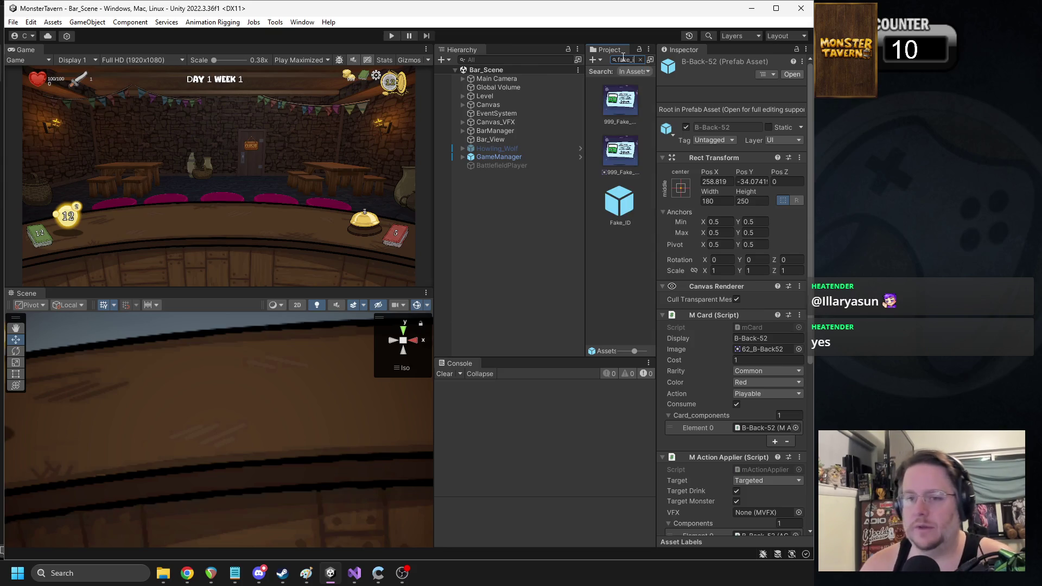
pyautogui.click(619, 202)
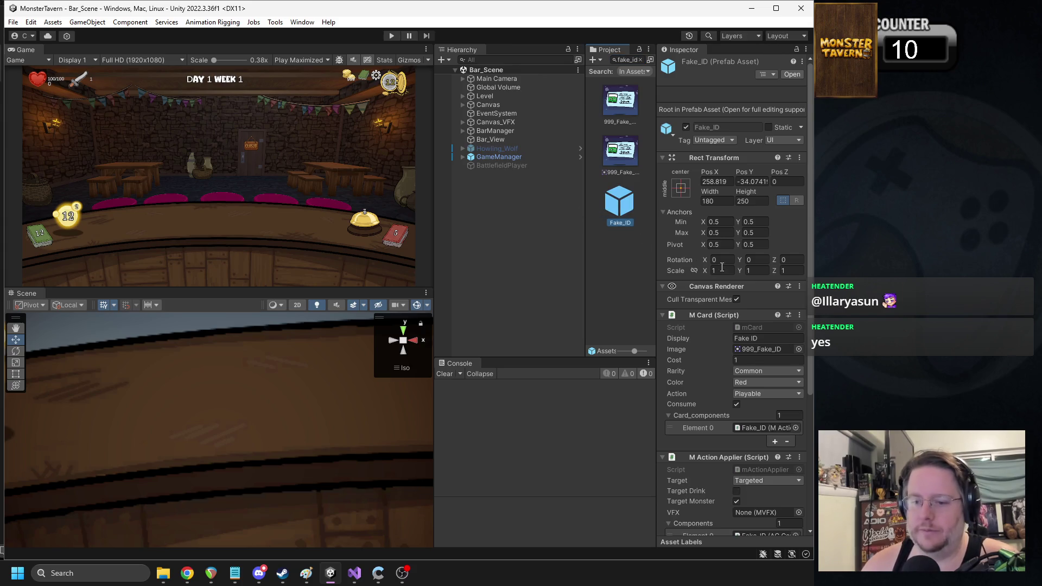
pyautogui.scroll(-5, 731, 281)
pyautogui.rightClick(706, 397)
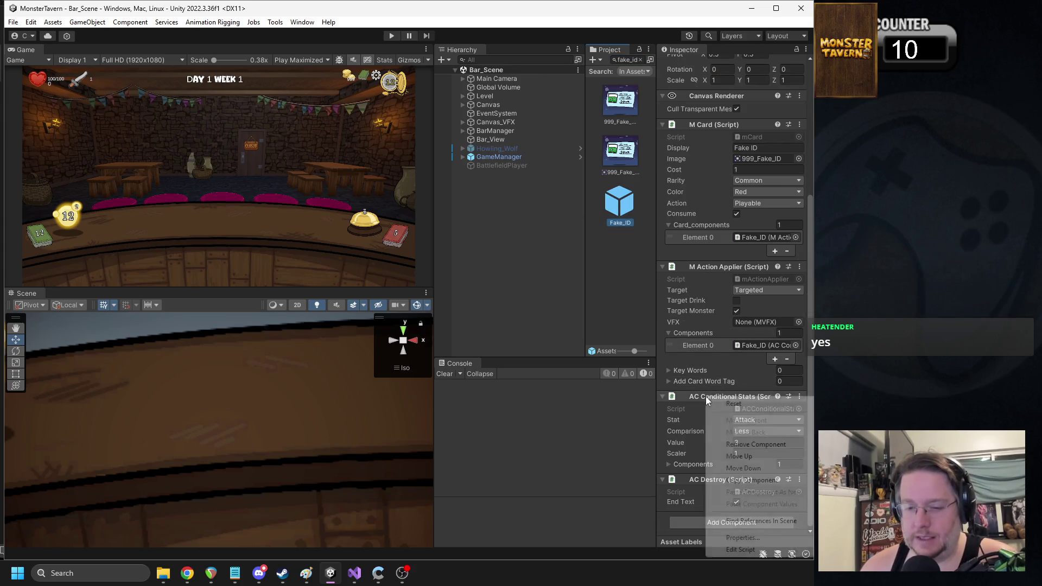
# Step: Remove AC Conditional Stats and AC Destroy from Fake_ID and add an AC Status Effect component
pyautogui.click(749, 444)
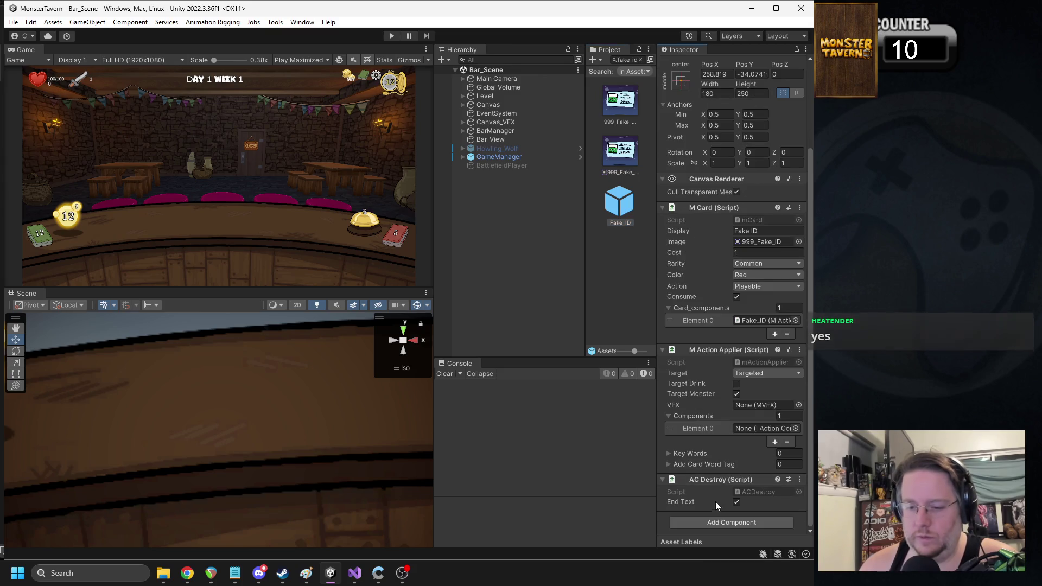
pyautogui.rightClick(714, 478)
pyautogui.click(769, 365)
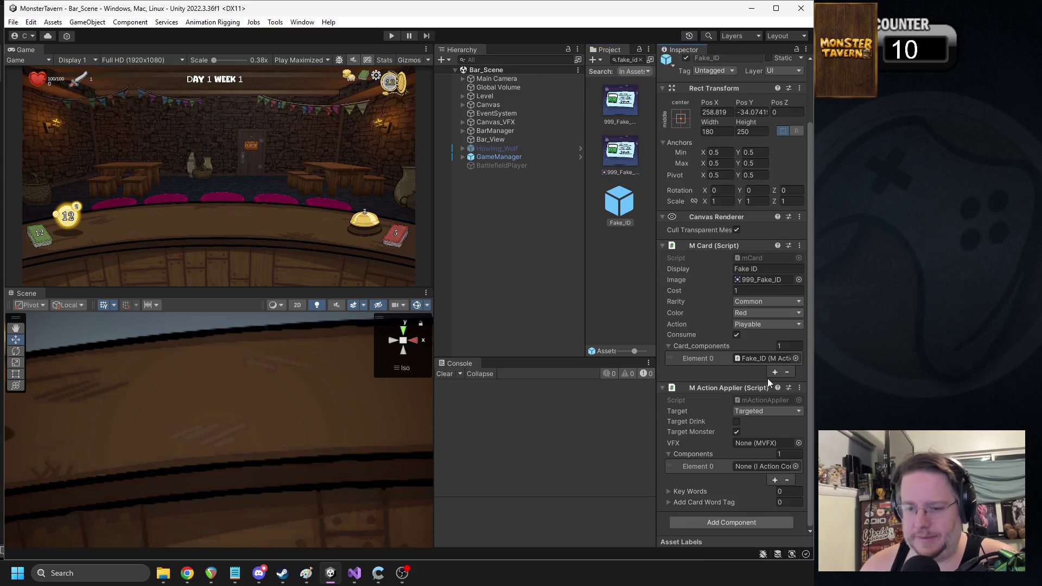
pyautogui.click(719, 522)
pyautogui.write('acstat')
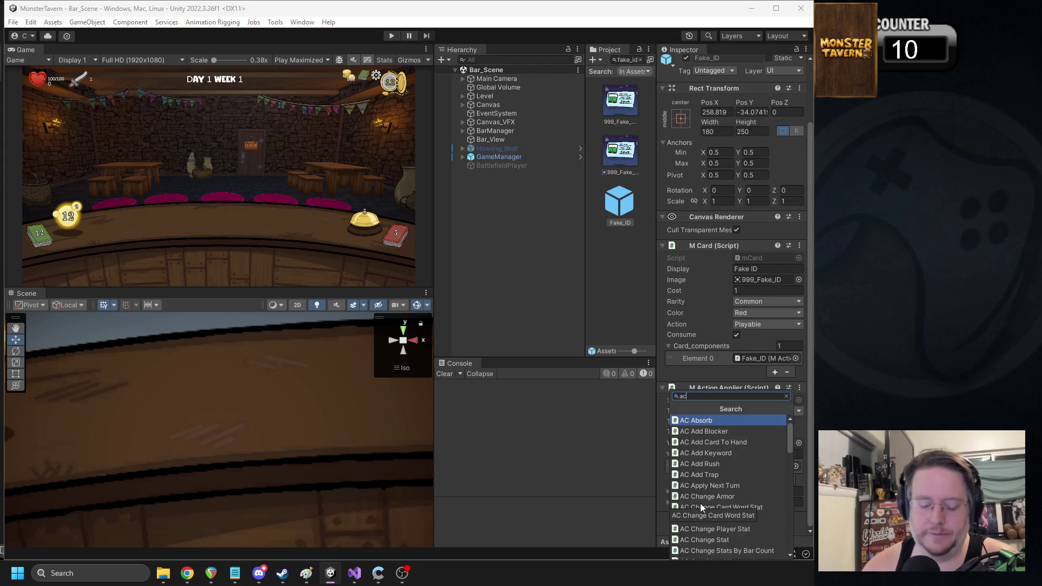
pyautogui.press('Down')
pyautogui.press('Down')
pyautogui.press('Return')
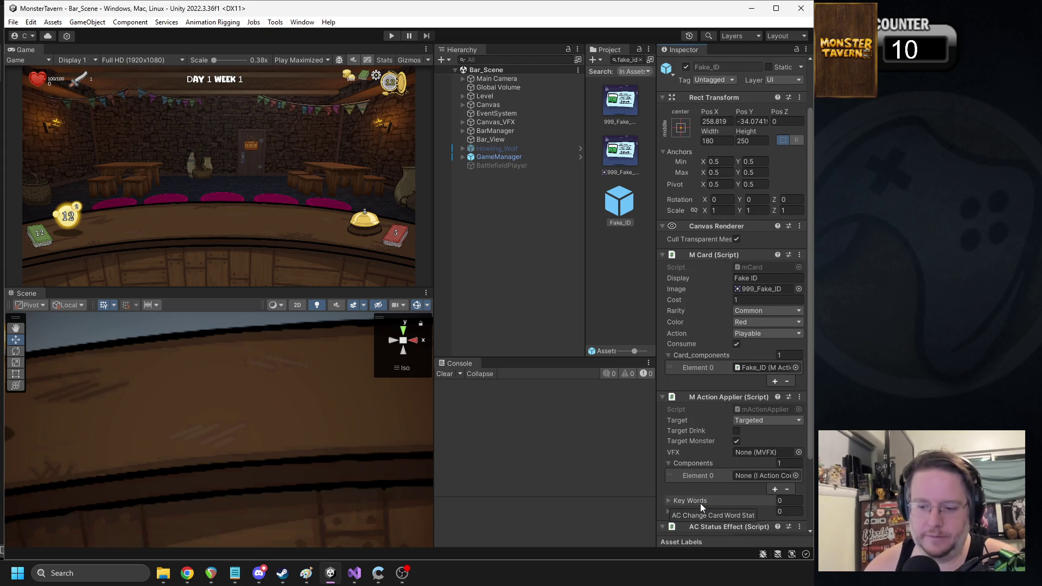
# Step: Set the status effect to Duration 3, Fading, End String on, and link it into Components Element 0
pyautogui.scroll(-3, 774, 413)
pyautogui.write('3')
pyautogui.click(752, 469)
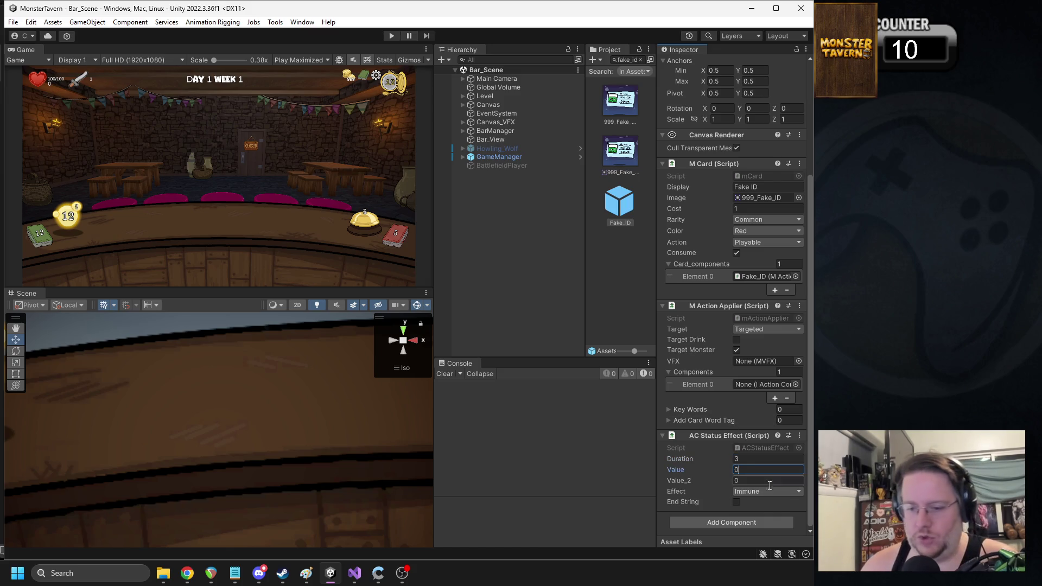
pyautogui.click(766, 491)
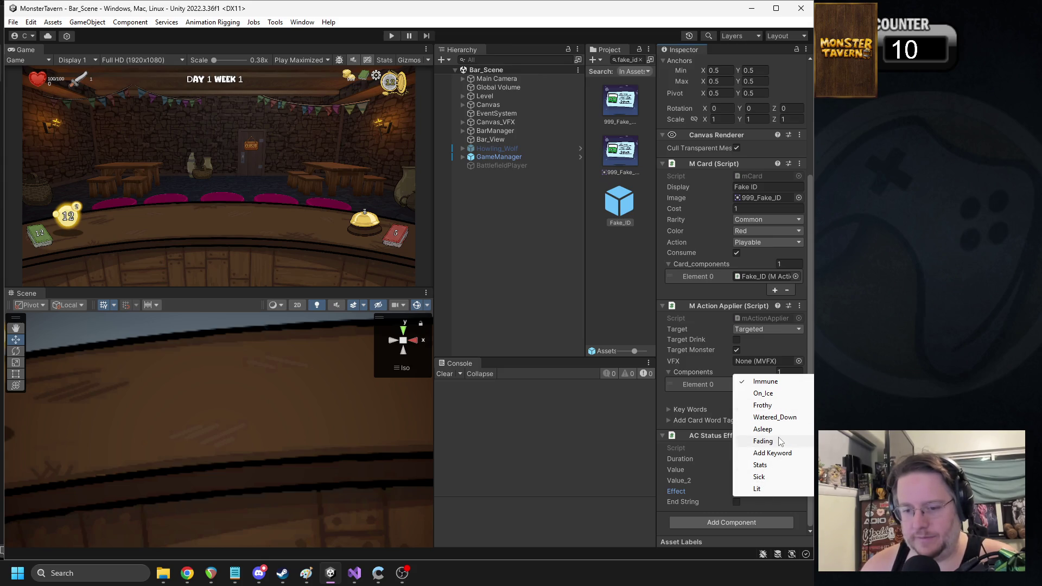
pyautogui.click(763, 441)
pyautogui.click(736, 503)
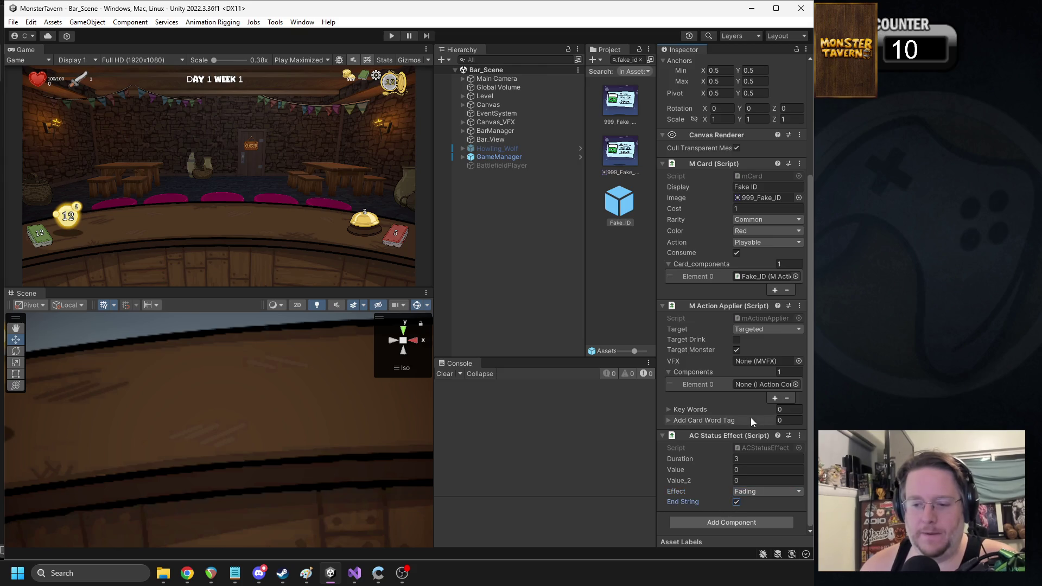
pyautogui.scroll(1, 752, 385)
pyautogui.moveTo(752, 384); pyautogui.dragTo(750, 407)
# Step: Open the M Action Applier script, mActionApplier.cs, in the code editor
pyautogui.moveTo(710, 331)
pyautogui.mouseDown()
pyautogui.moveTo(774, 273)
pyautogui.moveTo(761, 201)
pyautogui.moveTo(751, 223)
pyautogui.moveTo(758, 255)
pyautogui.mouseUp()
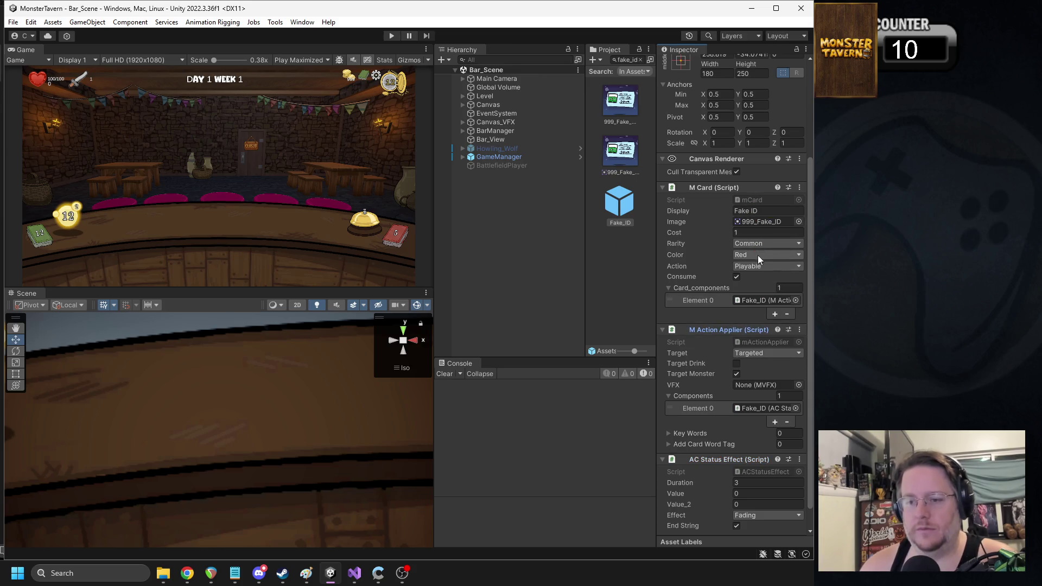
pyautogui.click(799, 330)
pyautogui.click(765, 484)
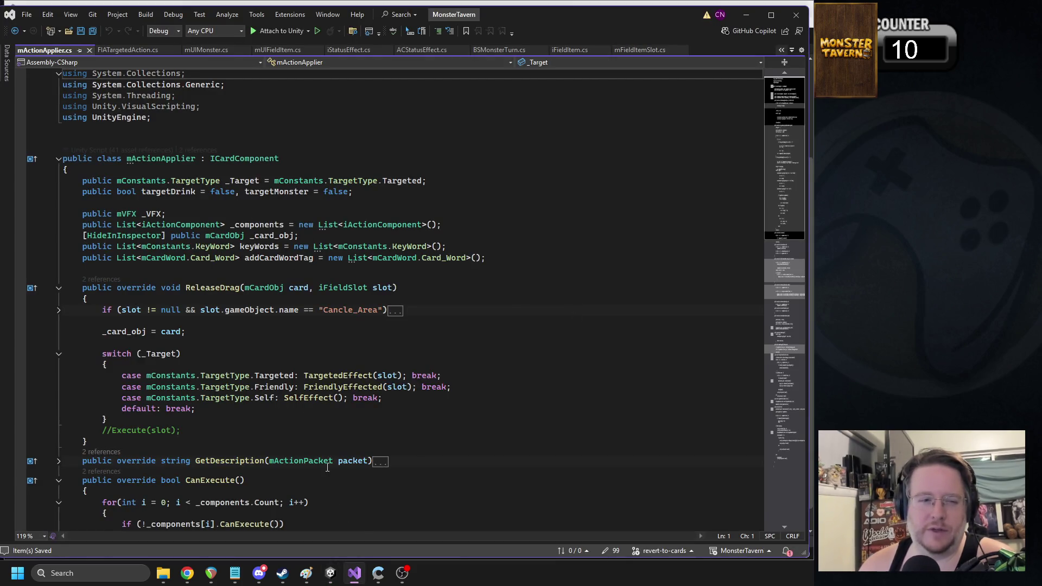
# Step: Glance over mActionApplier.cs, then return to Unity and start a new playtest
pyautogui.moveTo(362, 576)
pyautogui.click(331, 573)
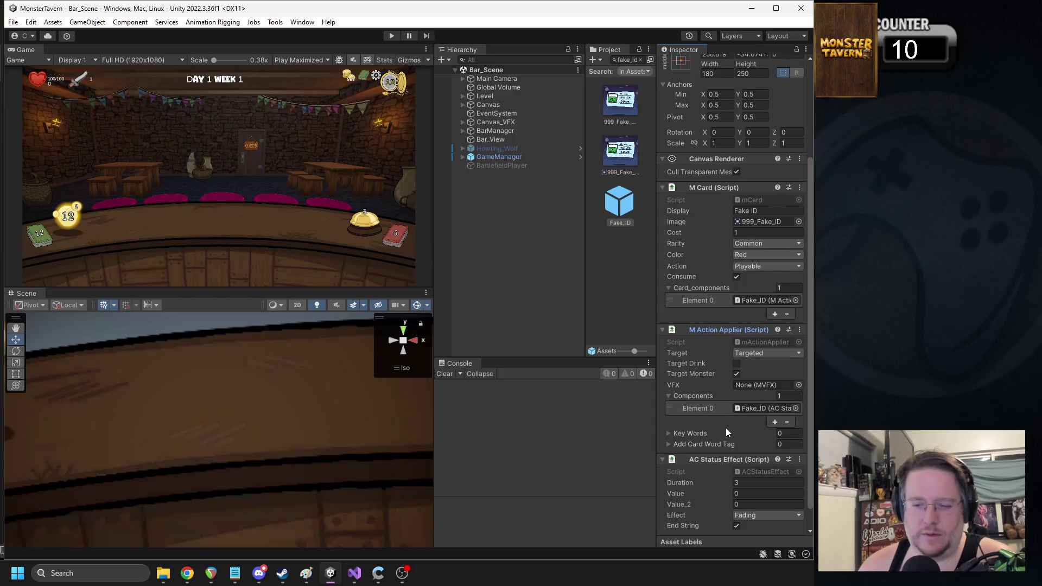
pyautogui.scroll(-1, 750, 419)
pyautogui.scroll(2, 750, 419)
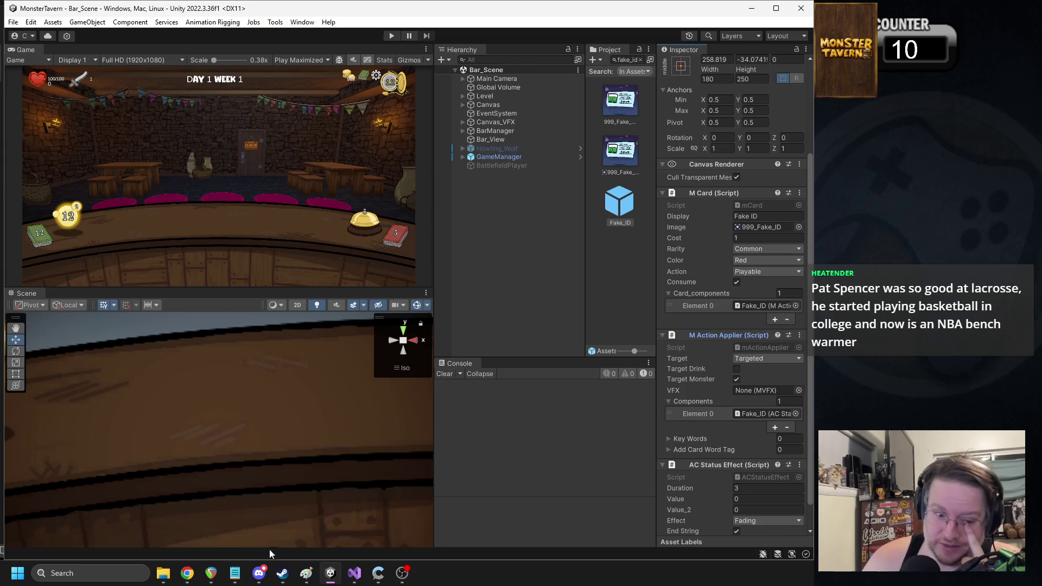
pyautogui.click(259, 573)
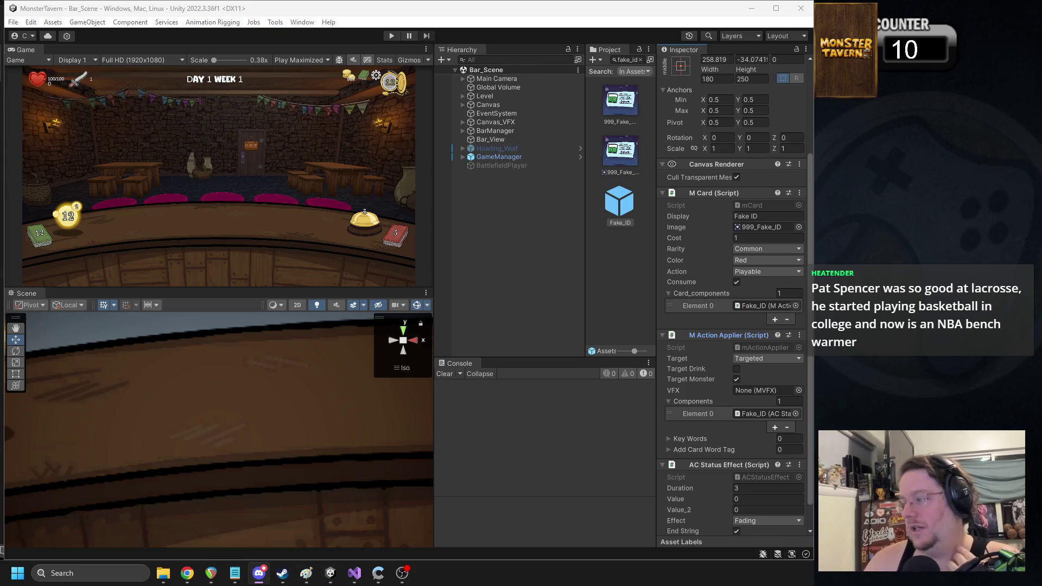
pyautogui.hotkey('alt', 'Tab')
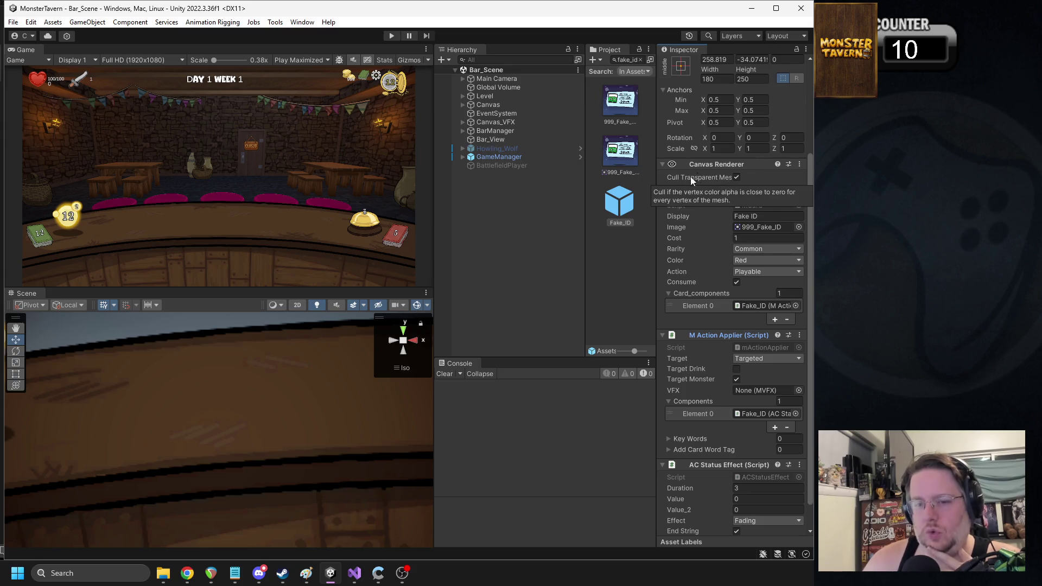
pyautogui.click(392, 36)
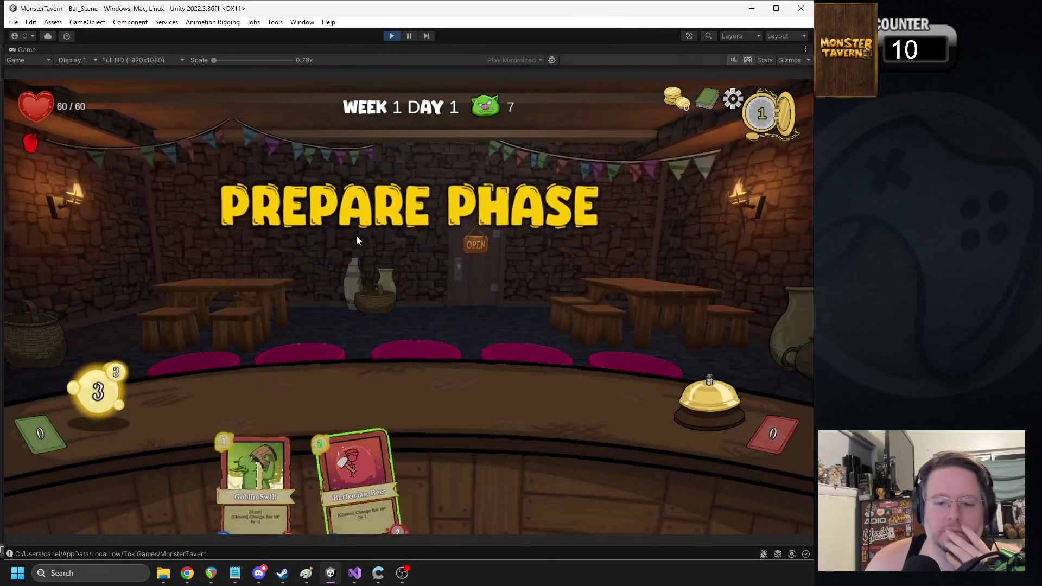
# Step: Play Goblin Swill and Barbarian onto the bar and ring the bell to serve
pyautogui.moveTo(359, 478); pyautogui.dragTo(252, 402)
pyautogui.moveTo(304, 483); pyautogui.dragTo(334, 399)
pyautogui.click(711, 393)
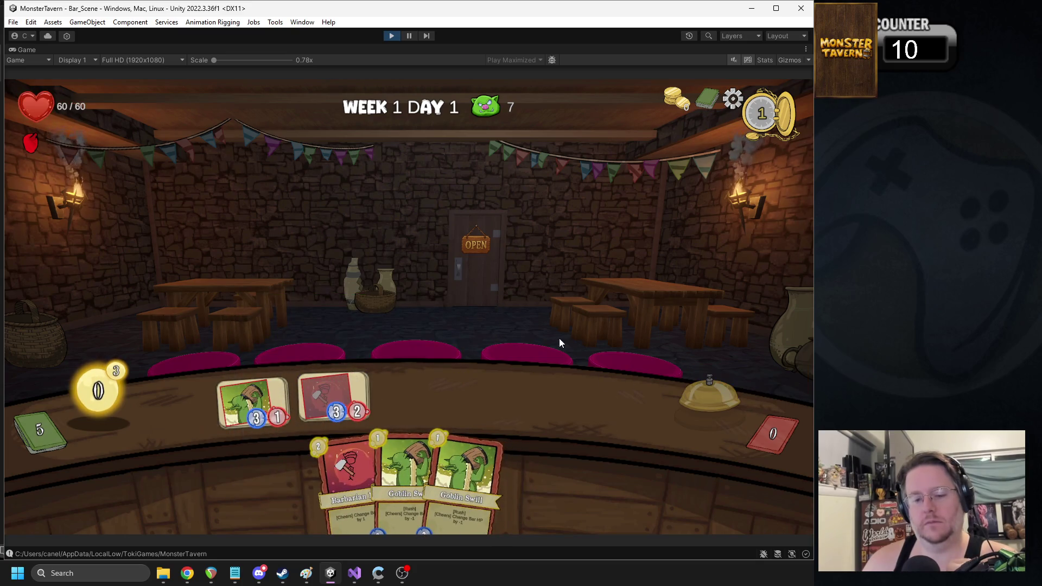
# Step: Cast Fake ID on the orc, raising the null reference error, and leave the maximized Game view
pyautogui.moveTo(344, 406)
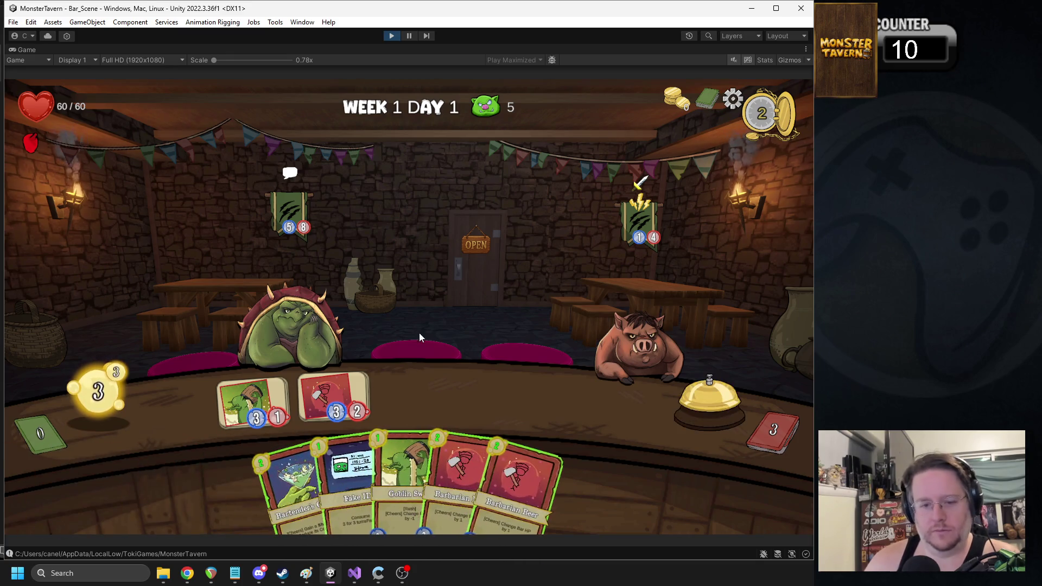
pyautogui.moveTo(345, 445)
pyautogui.mouseDown()
pyautogui.moveTo(325, 302)
pyautogui.moveTo(461, 232)
pyautogui.mouseUp()
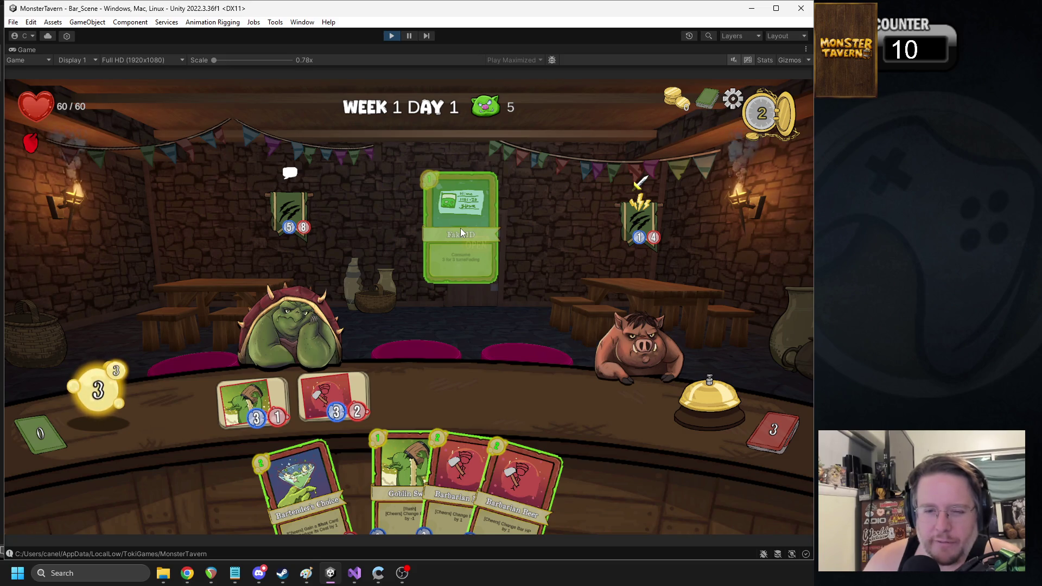
pyautogui.click(460, 228)
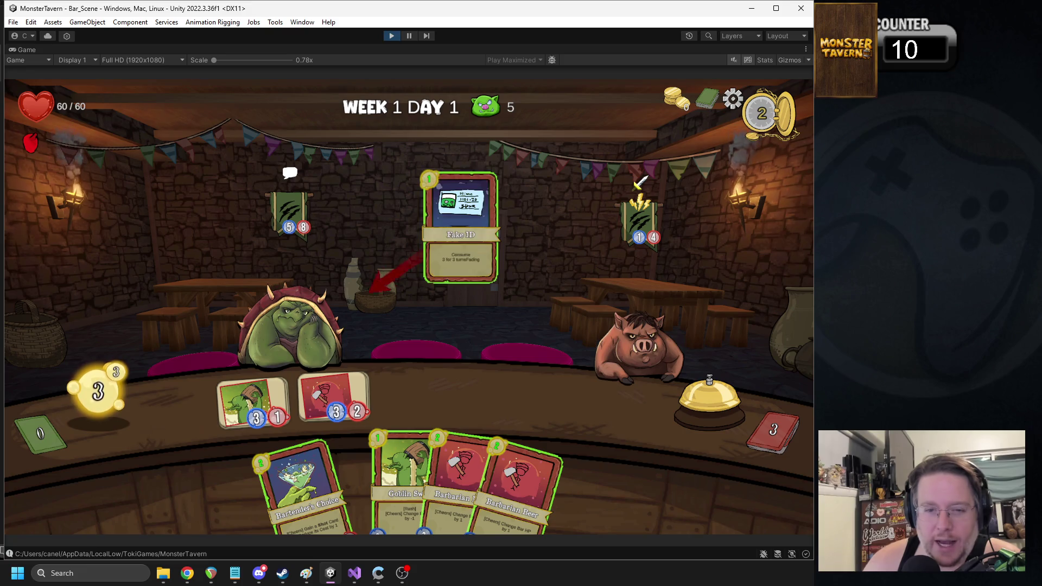
pyautogui.click(293, 325)
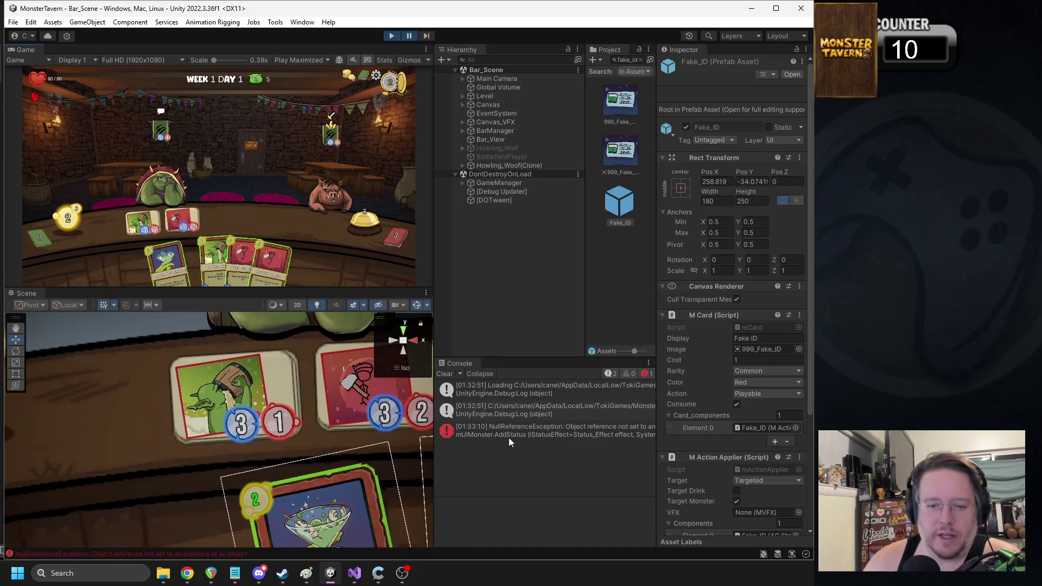
# Step: Trace the NullReferenceException to the Fading case in mUIMonster.cs's AddStatus
pyautogui.doubleClick(502, 425)
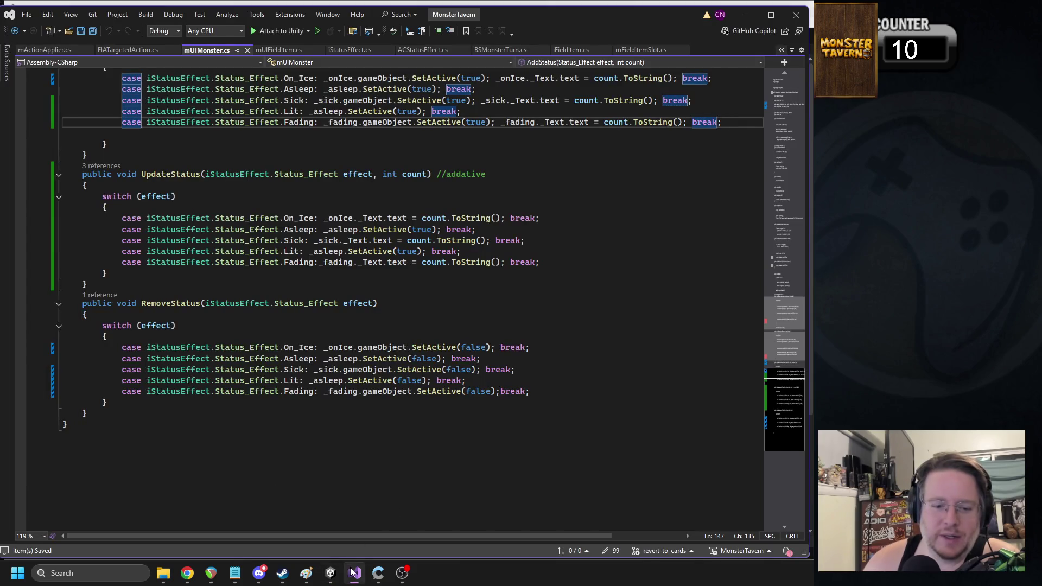
pyautogui.click(330, 573)
pyautogui.scroll(-3, 731, 380)
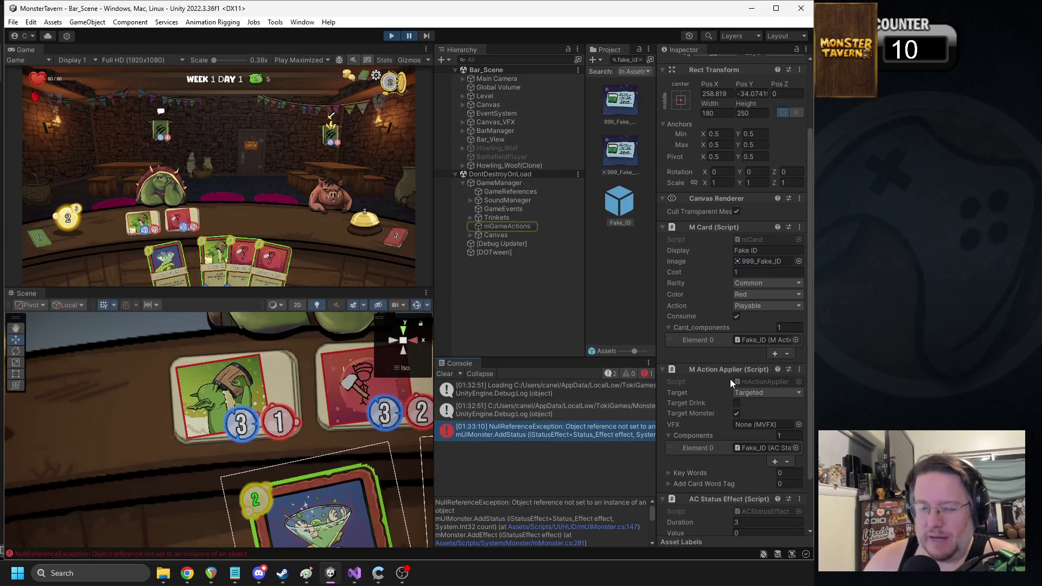
pyautogui.scroll(-2, 760, 396)
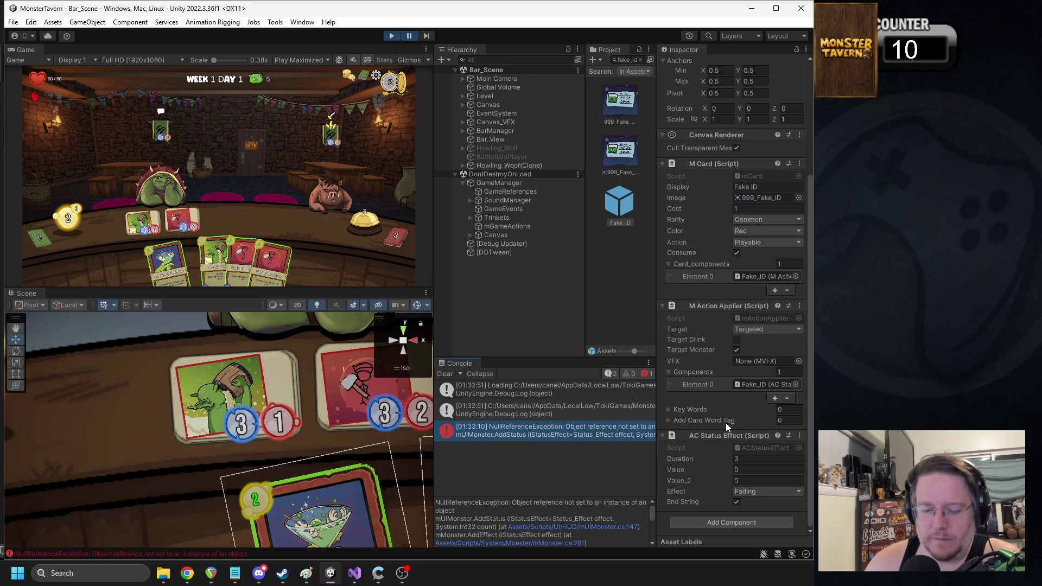
pyautogui.doubleClick(547, 433)
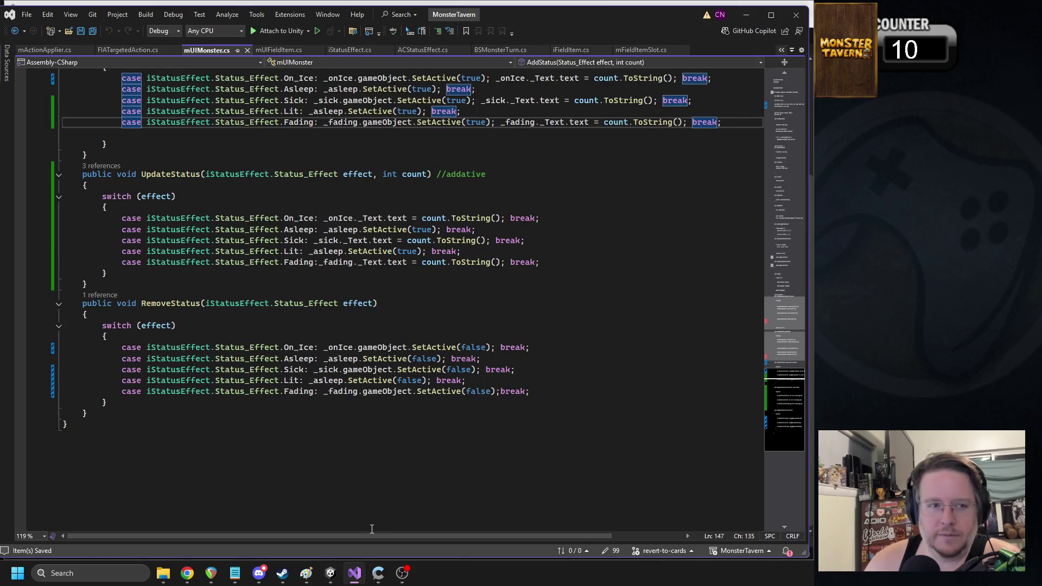
pyautogui.scroll(4, 404, 378)
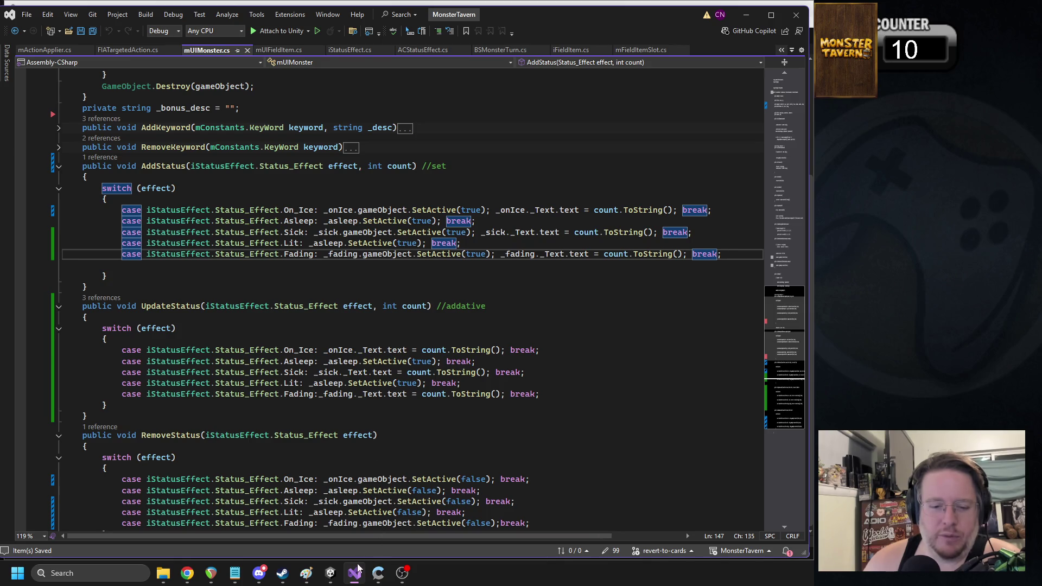
pyautogui.click(331, 574)
# Step: Stop the game, widen the Project panel, and search assets for 'monste'
pyautogui.click(390, 36)
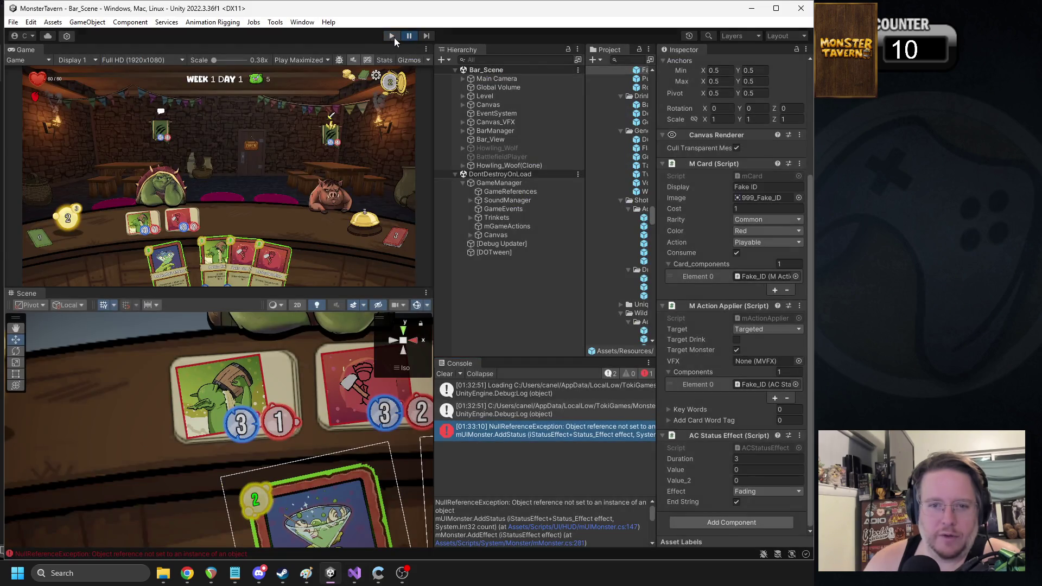
pyautogui.moveTo(586, 76); pyautogui.dragTo(572, 82)
pyautogui.write('monste')
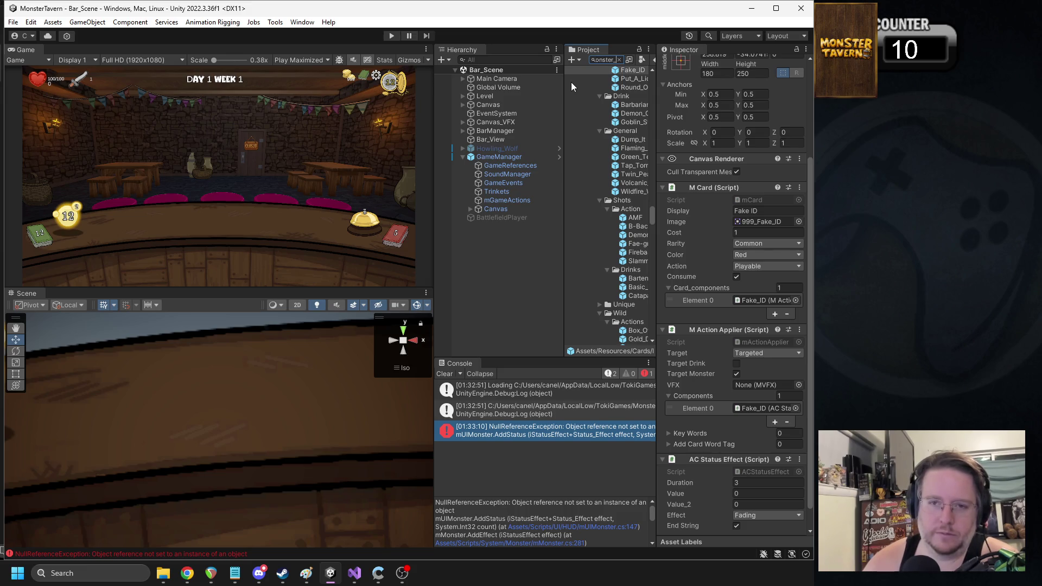
# Step: Open the Monster_UI prefab to check its Fading status icon, then start a playtest
pyautogui.click(607, 96)
pyautogui.doubleClick(607, 95)
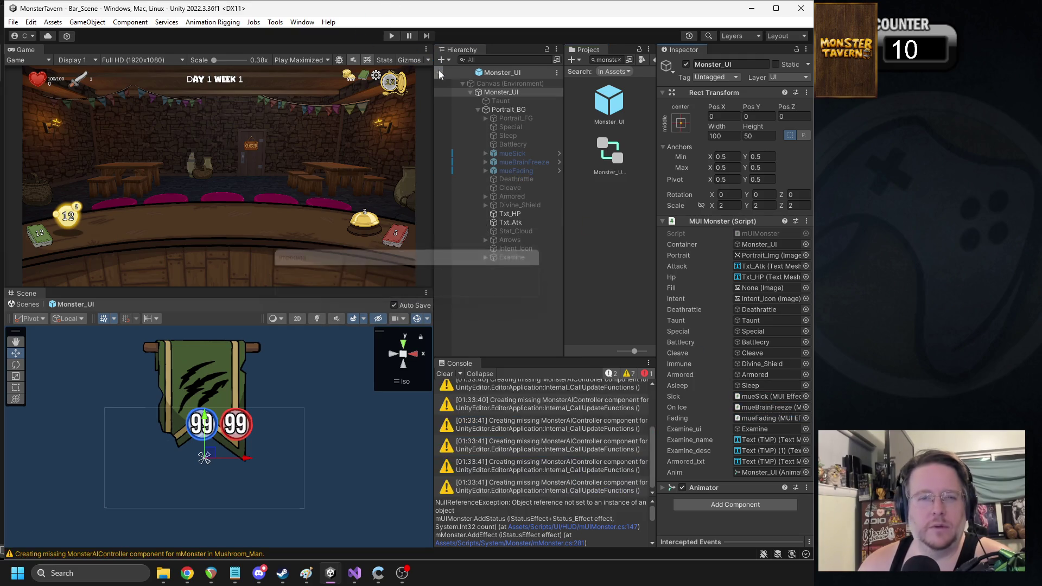
pyautogui.click(398, 35)
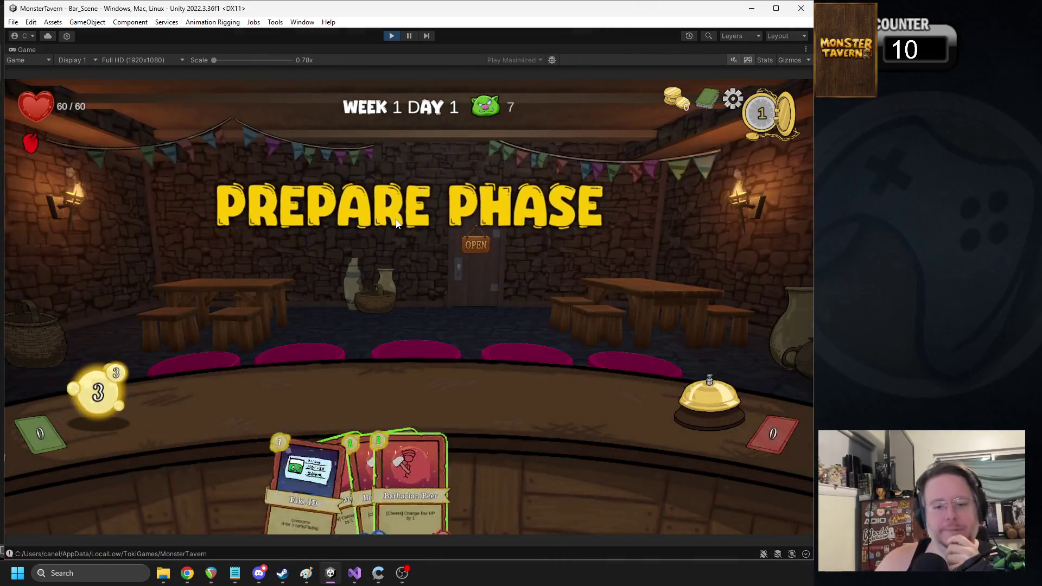
# Step: Place Bartender's Choice and Goblin Swills on the bar and serve drinks to the pig and skunk
pyautogui.moveTo(519, 483); pyautogui.dragTo(256, 403)
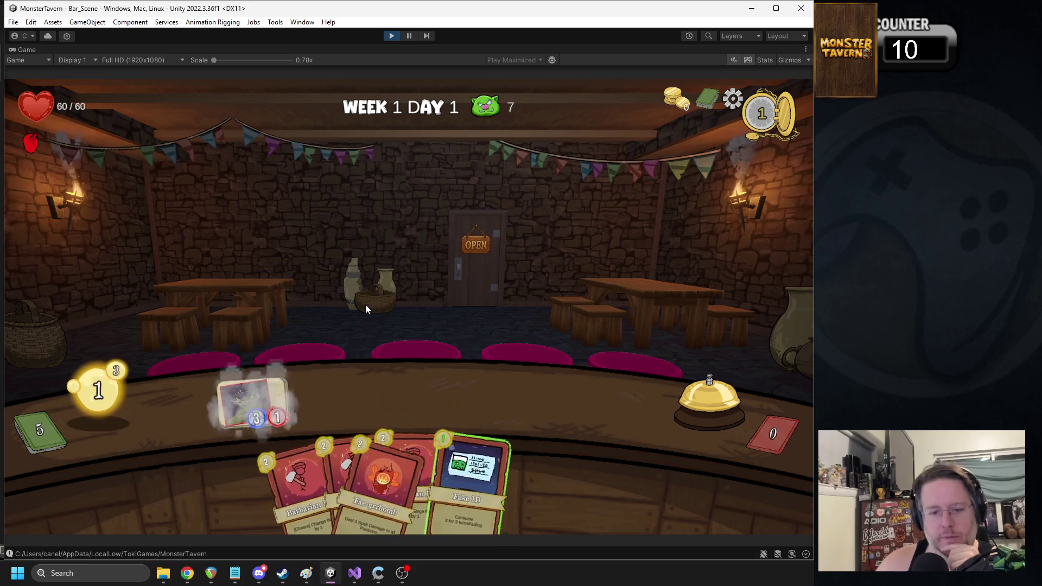
pyautogui.moveTo(541, 472)
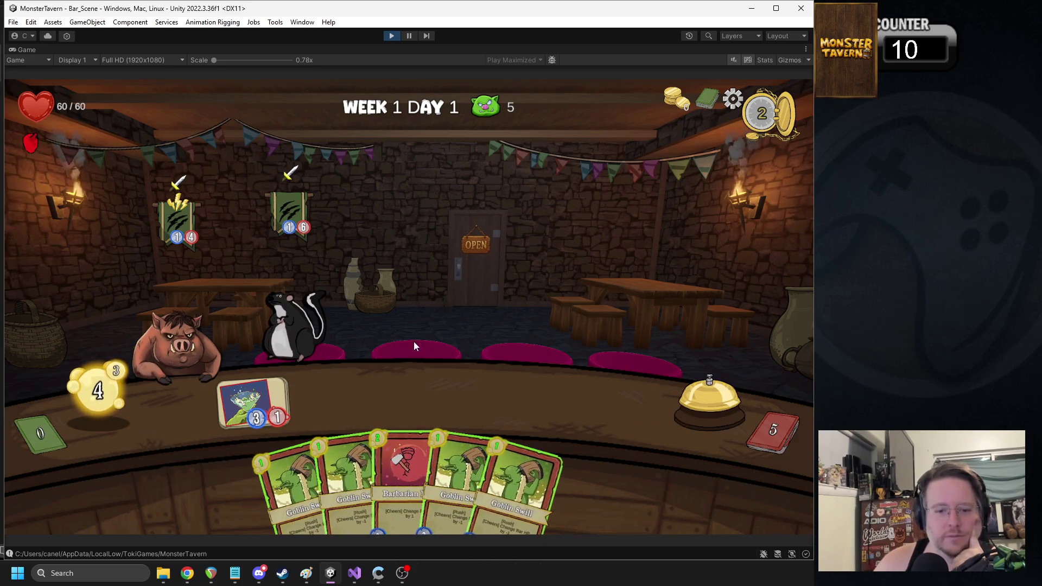
pyautogui.moveTo(347, 478); pyautogui.dragTo(349, 325)
pyautogui.moveTo(332, 399)
pyautogui.mouseDown()
pyautogui.moveTo(179, 312)
pyautogui.moveTo(204, 311)
pyautogui.mouseUp()
pyautogui.moveTo(446, 455); pyautogui.dragTo(399, 315)
pyautogui.moveTo(416, 394); pyautogui.dragTo(293, 326)
pyautogui.moveTo(253, 402); pyautogui.dragTo(293, 326)
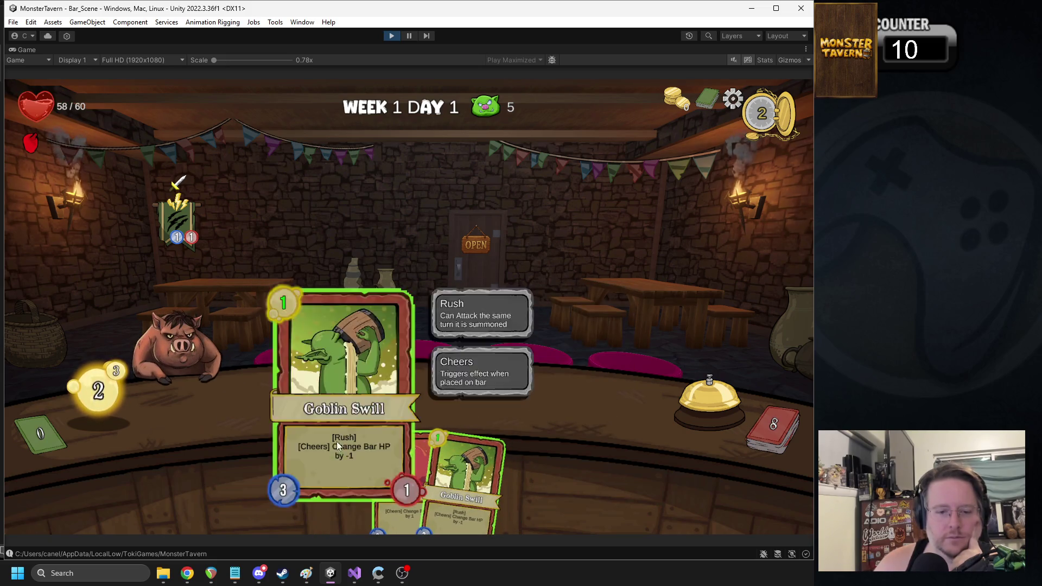
pyautogui.moveTo(337, 441); pyautogui.dragTo(333, 314)
pyautogui.moveTo(334, 399)
pyautogui.mouseDown()
pyautogui.moveTo(233, 298)
pyautogui.moveTo(179, 342)
pyautogui.mouseUp()
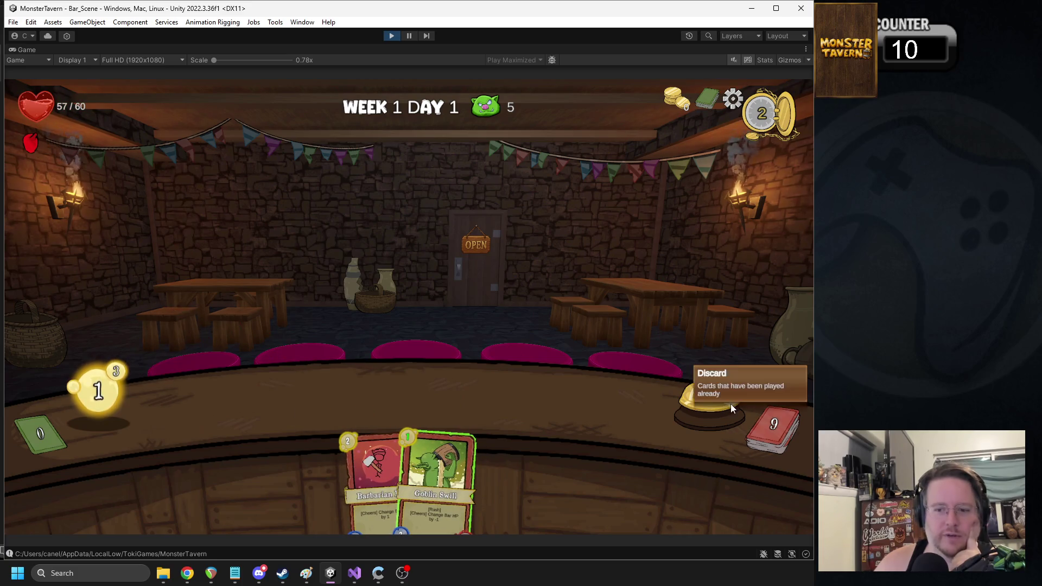
# Step: Check the discard pile, close it, and view the full deck
pyautogui.click(766, 426)
pyautogui.click(441, 508)
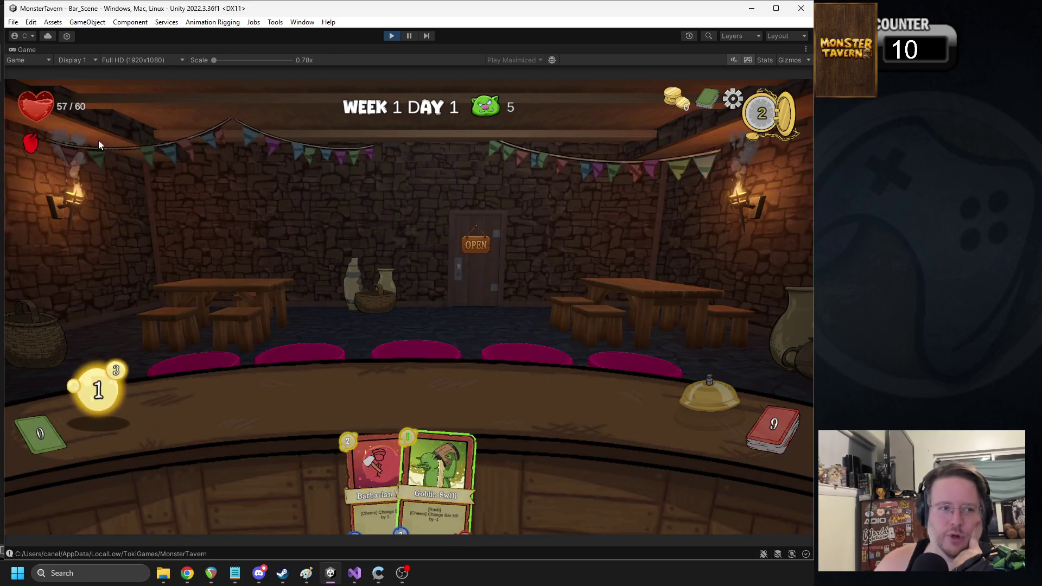
pyautogui.moveTo(45, 101)
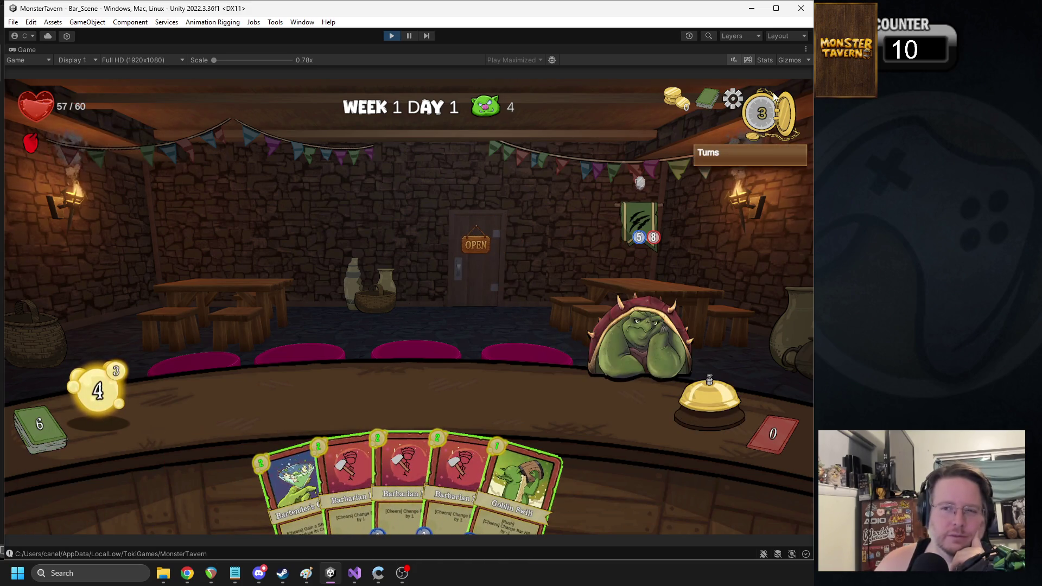
pyautogui.click(707, 100)
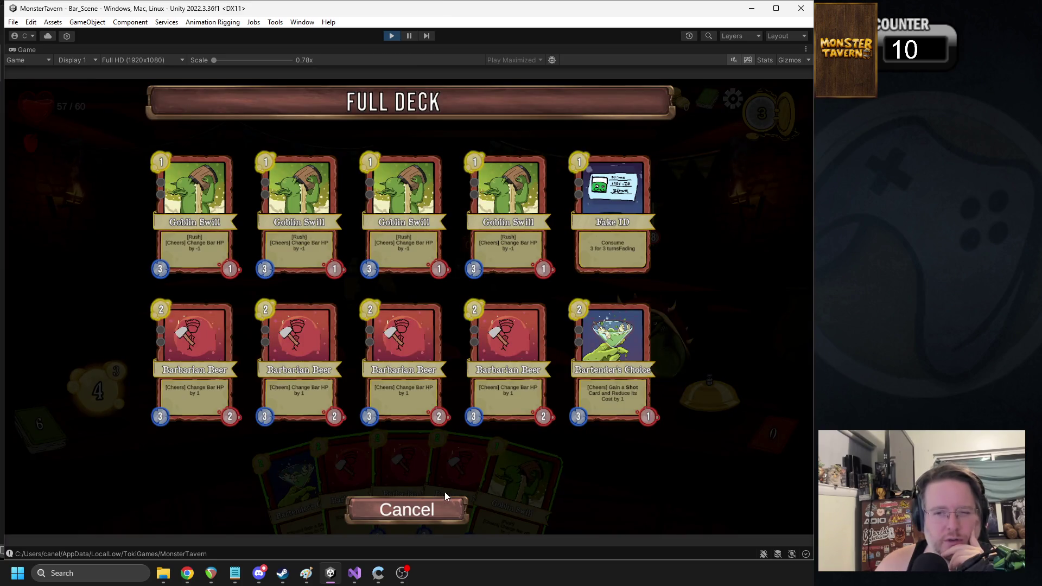
# Step: Play Bartender's Choice, Fake ID on a patron, and Fae-grrbomb, then end the turn
pyautogui.click(420, 502)
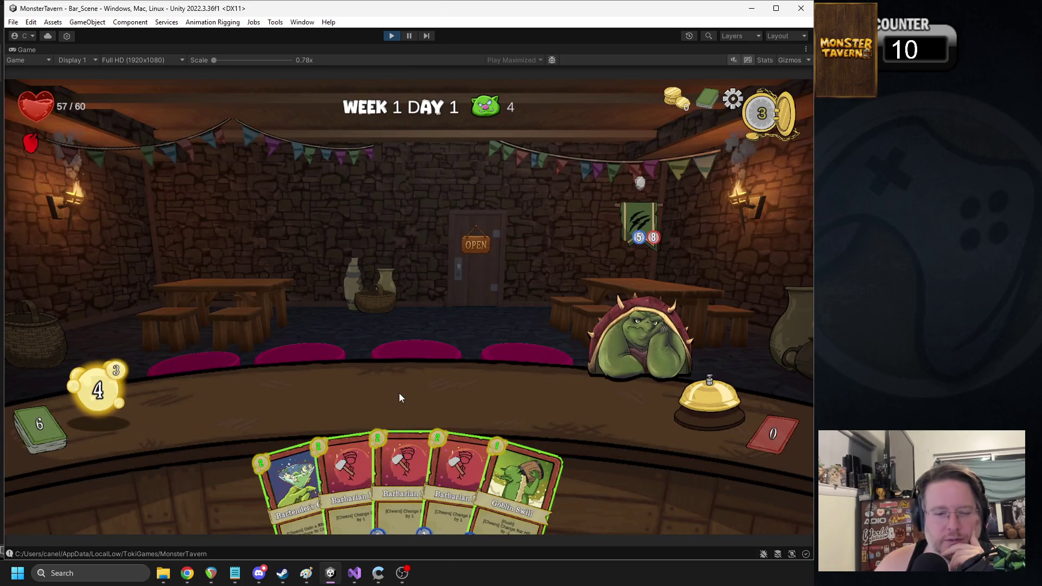
pyautogui.moveTo(304, 441); pyautogui.dragTo(337, 397)
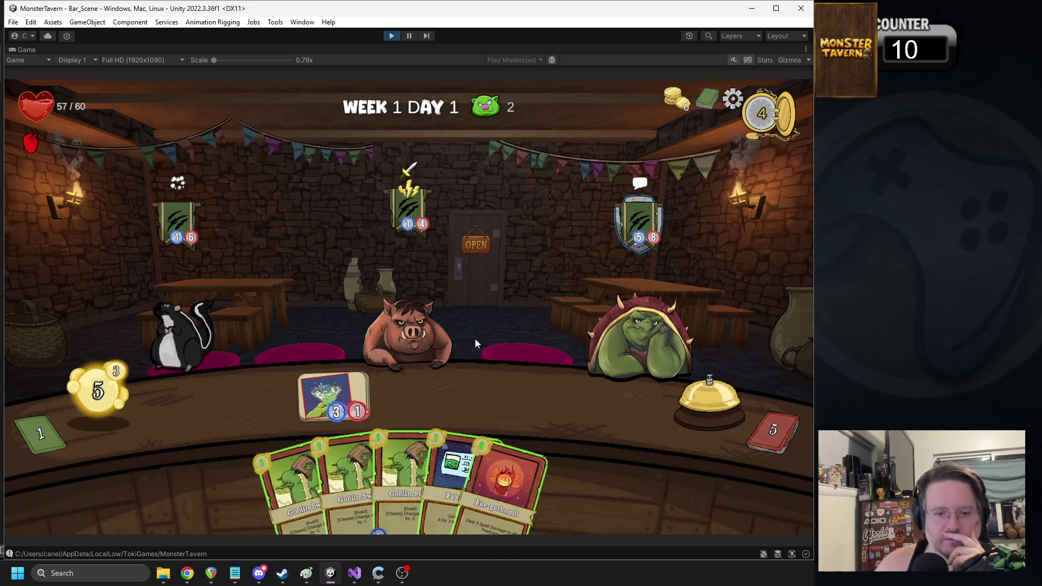
pyautogui.moveTo(463, 442); pyautogui.dragTo(489, 261)
pyautogui.moveTo(510, 488); pyautogui.dragTo(643, 337)
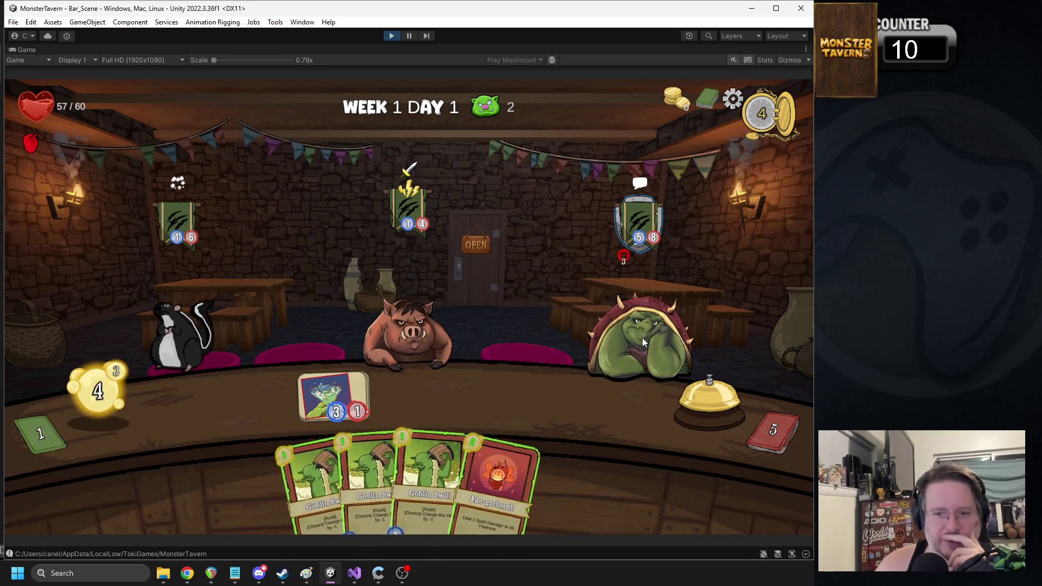
pyautogui.click(688, 394)
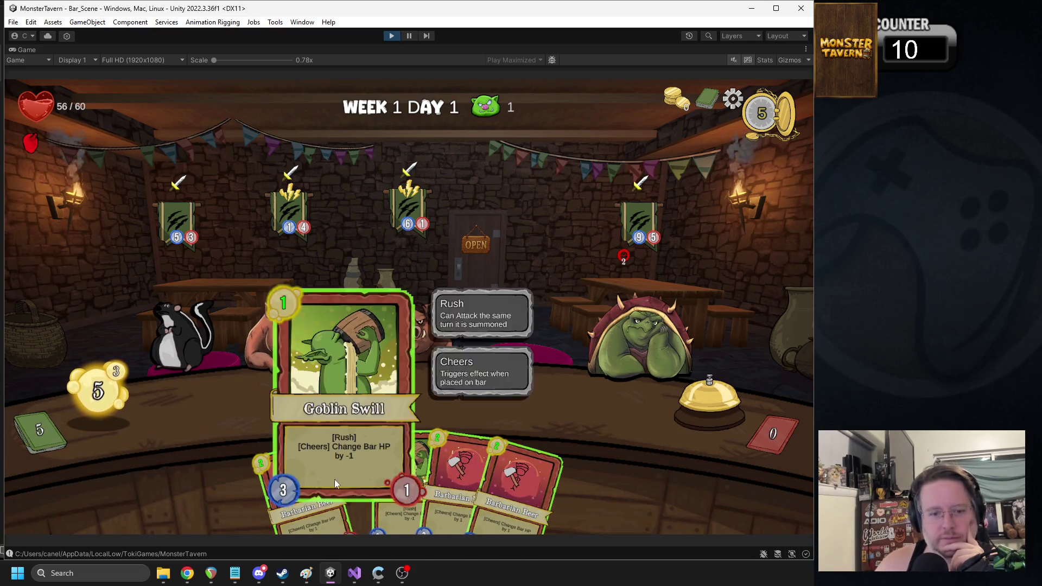
# Step: Play Goblin cards to the table and serve Barbarian Beer, Demon Drink and Goblin Swill to patrons
pyautogui.moveTo(348, 477); pyautogui.dragTo(276, 324)
pyautogui.moveTo(375, 478)
pyautogui.mouseDown()
pyautogui.moveTo(297, 399)
pyautogui.moveTo(310, 391)
pyautogui.mouseUp()
pyautogui.moveTo(327, 457); pyautogui.dragTo(343, 383)
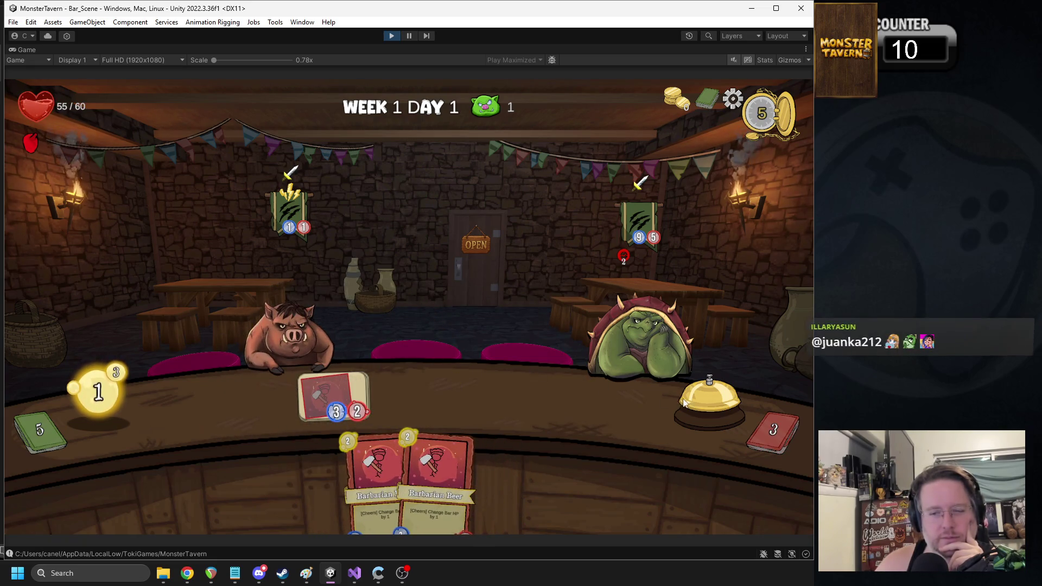
pyautogui.moveTo(622, 261)
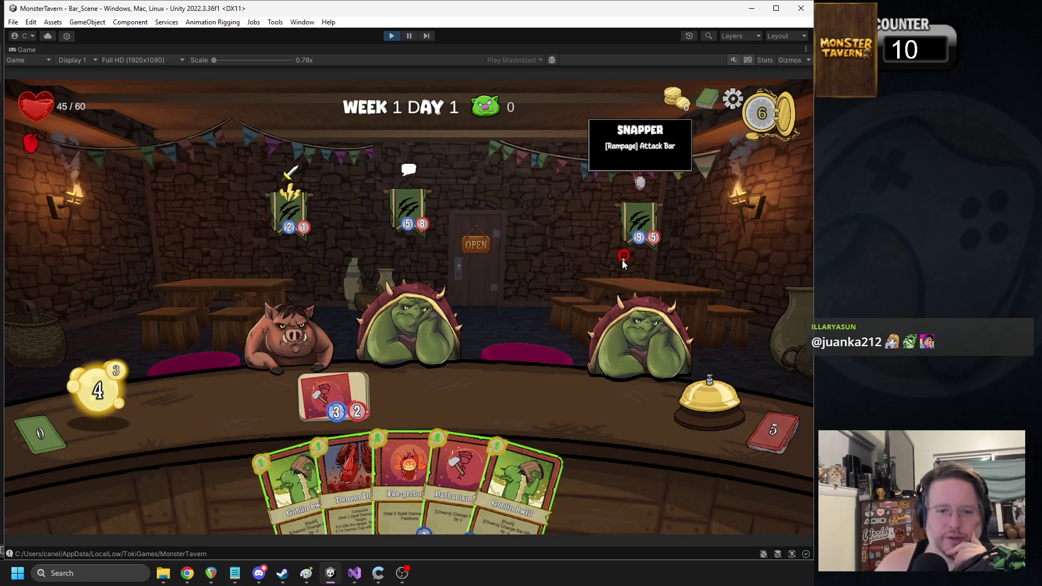
pyautogui.moveTo(408, 467)
pyautogui.mouseDown()
pyautogui.moveTo(480, 321)
pyautogui.moveTo(406, 474)
pyautogui.mouseUp()
pyautogui.moveTo(343, 467)
pyautogui.mouseDown()
pyautogui.moveTo(339, 421)
pyautogui.moveTo(326, 406)
pyautogui.moveTo(347, 311)
pyautogui.mouseUp()
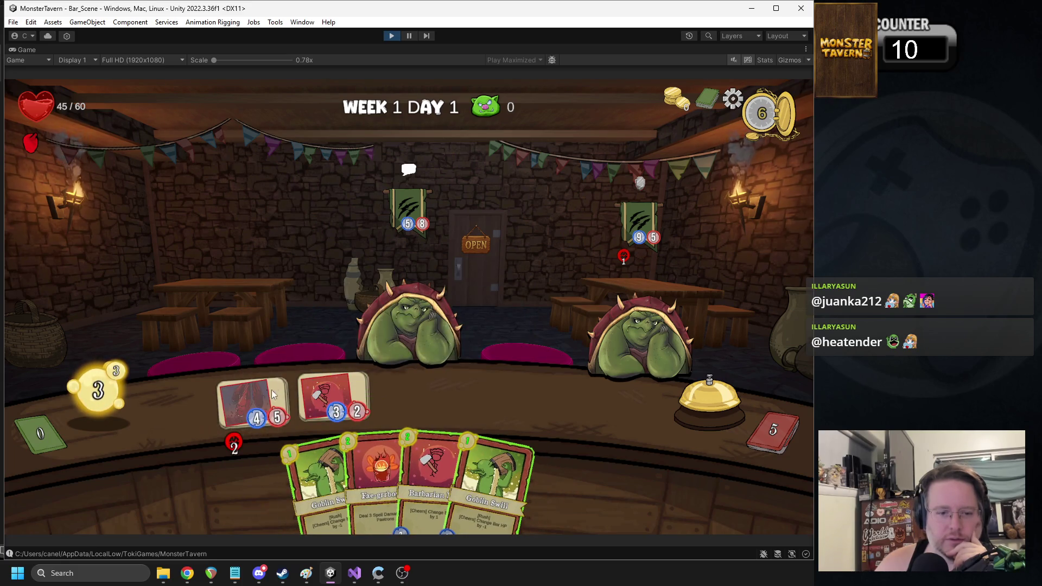
pyautogui.moveTo(491, 475)
pyautogui.mouseDown()
pyautogui.moveTo(425, 412)
pyautogui.moveTo(417, 304)
pyautogui.mouseUp()
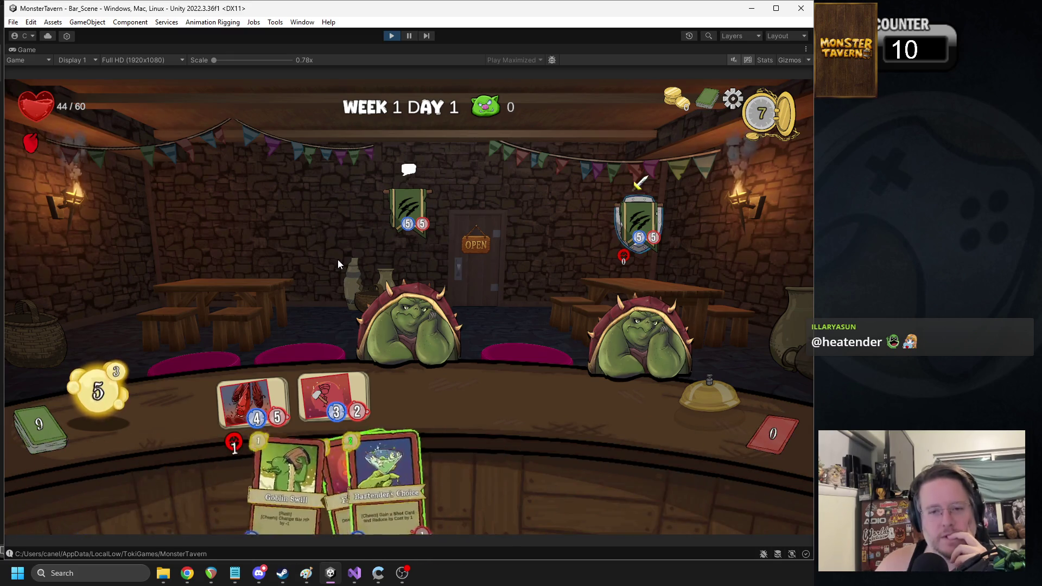
# Step: Attack the left patron with the table card across two turns, then stop the game
pyautogui.moveTo(650, 250)
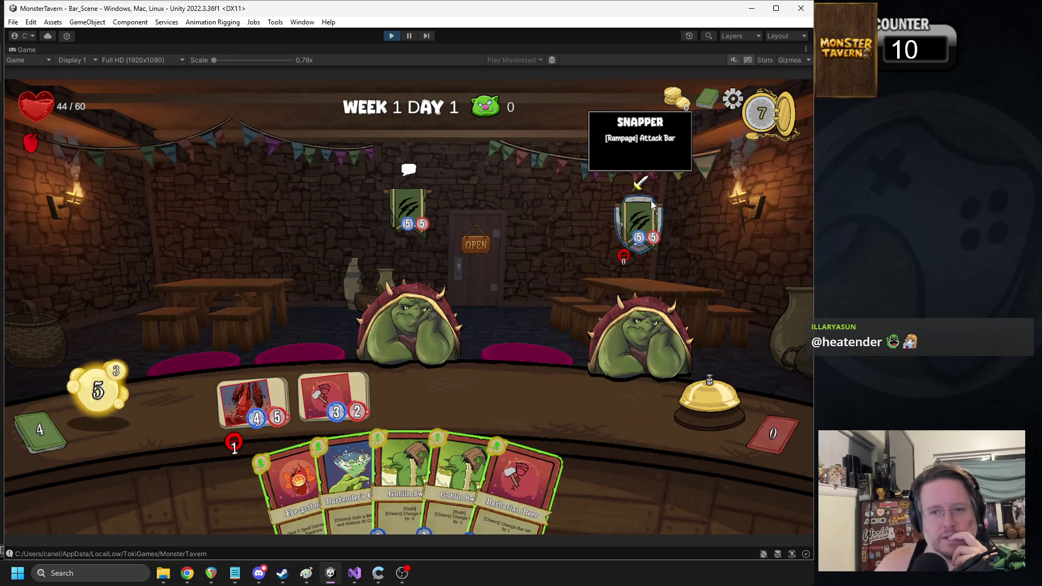
pyautogui.moveTo(388, 307); pyautogui.dragTo(388, 310)
pyautogui.click(696, 399)
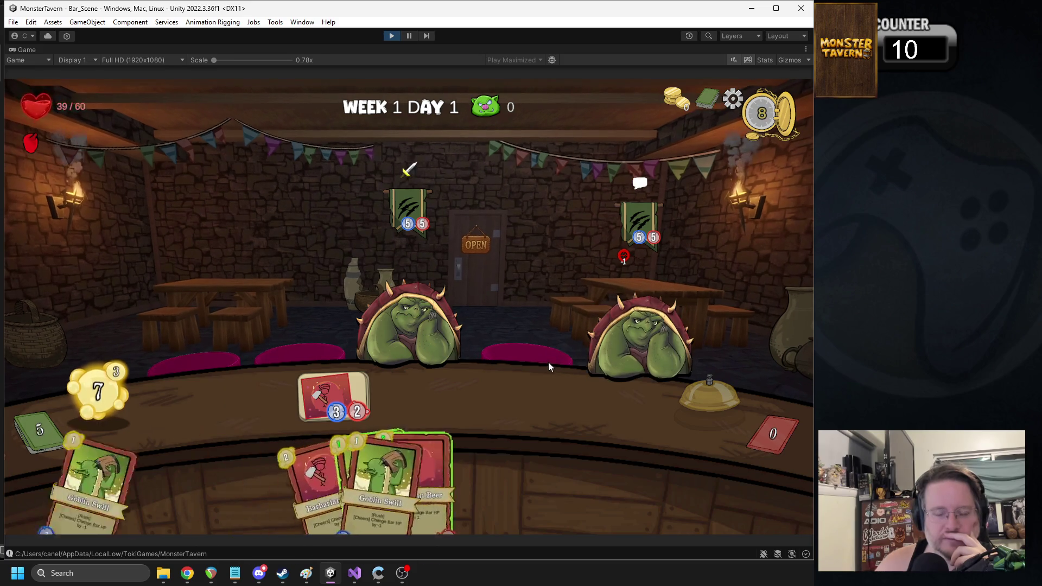
pyautogui.moveTo(336, 396); pyautogui.dragTo(408, 328)
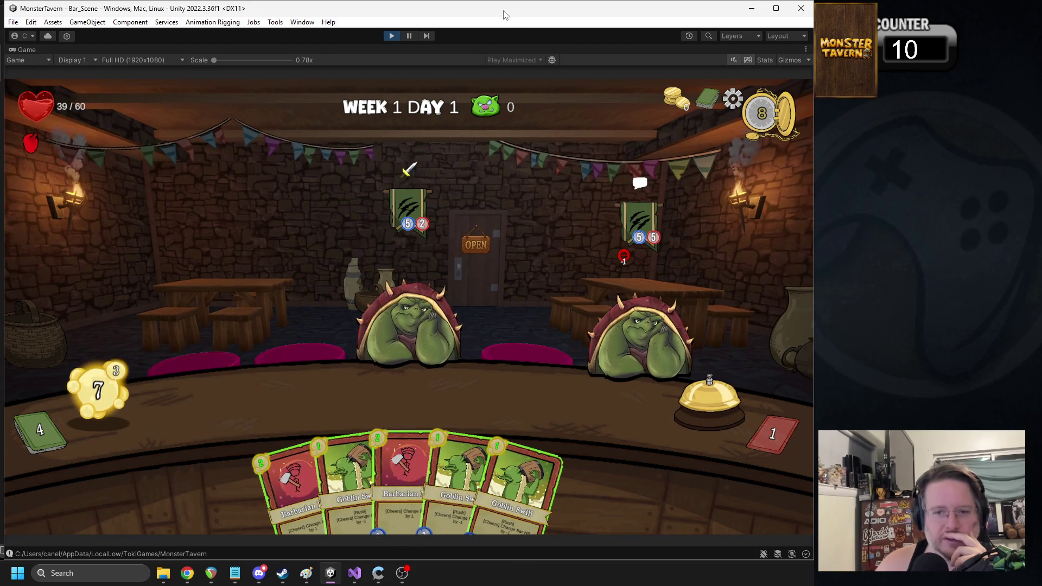
pyautogui.click(391, 36)
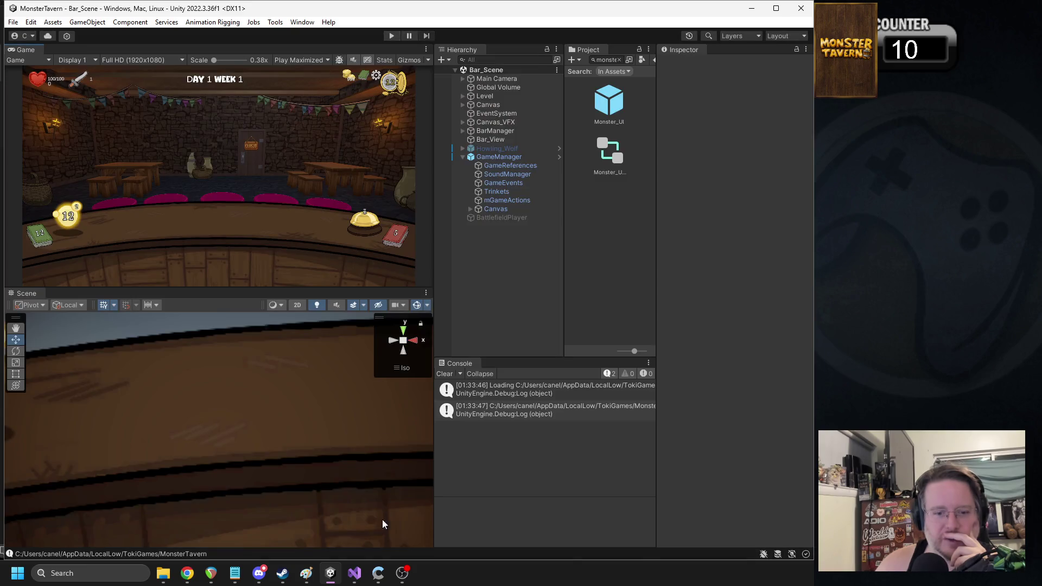
# Step: In iStatusEffect.cs, add an else branch below the RemoveFieldItem call
pyautogui.hotkey('alt', 'Tab')
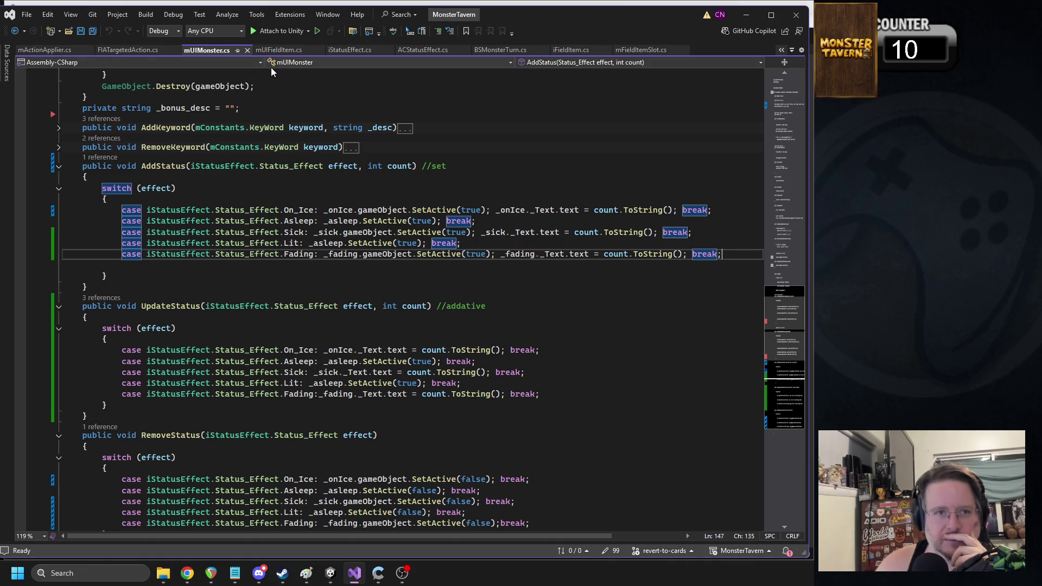
pyautogui.click(341, 50)
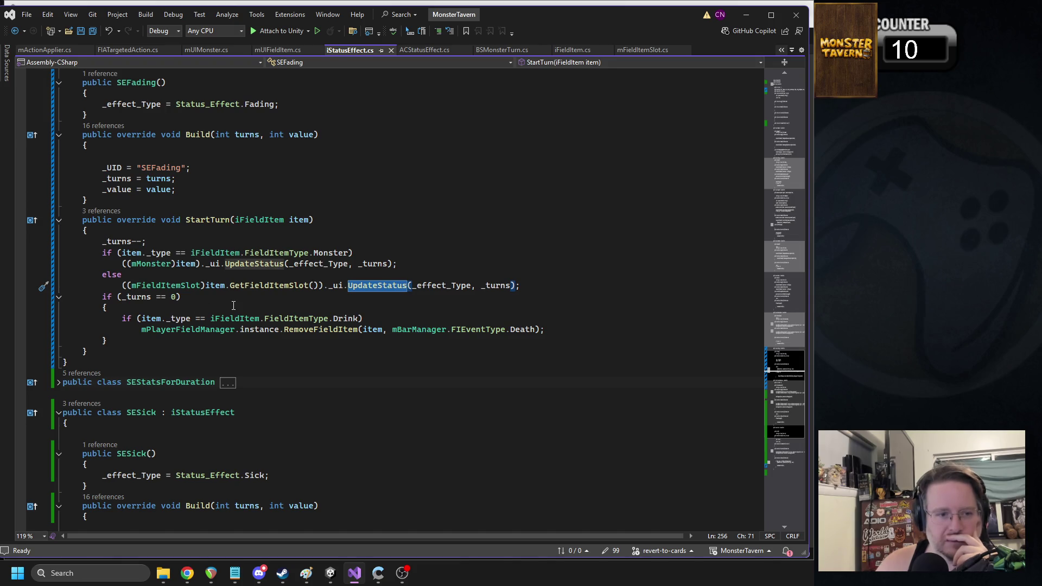
pyautogui.click(542, 287)
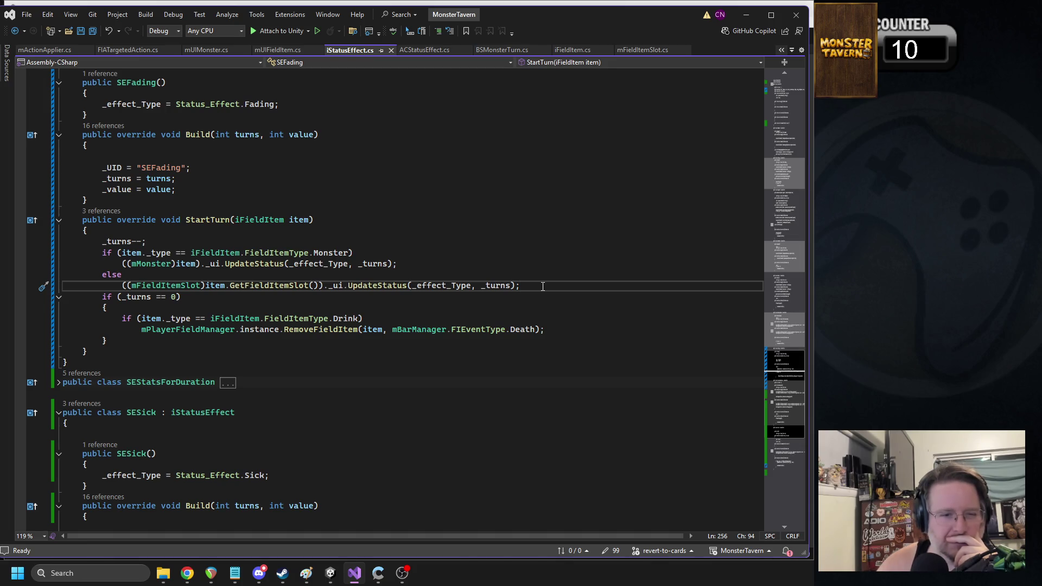
pyautogui.press('Return')
pyautogui.click(561, 344)
pyautogui.press('Return')
pyautogui.write('else')
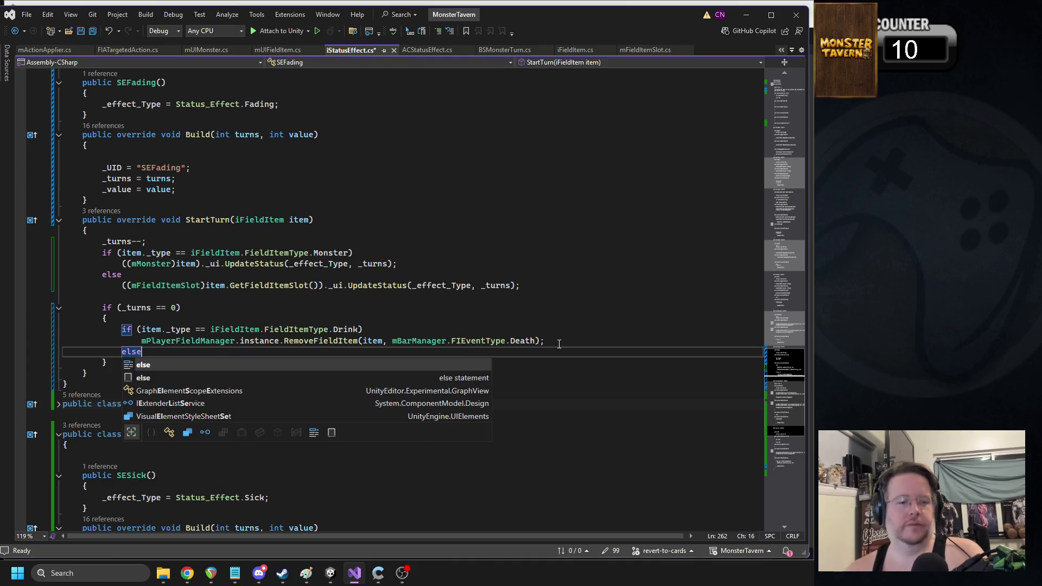
pyautogui.press('Return')
# Step: Begin an mBarManager.instance.DespawnMonster(item, call inside the else branch
pyautogui.write('mbarma')
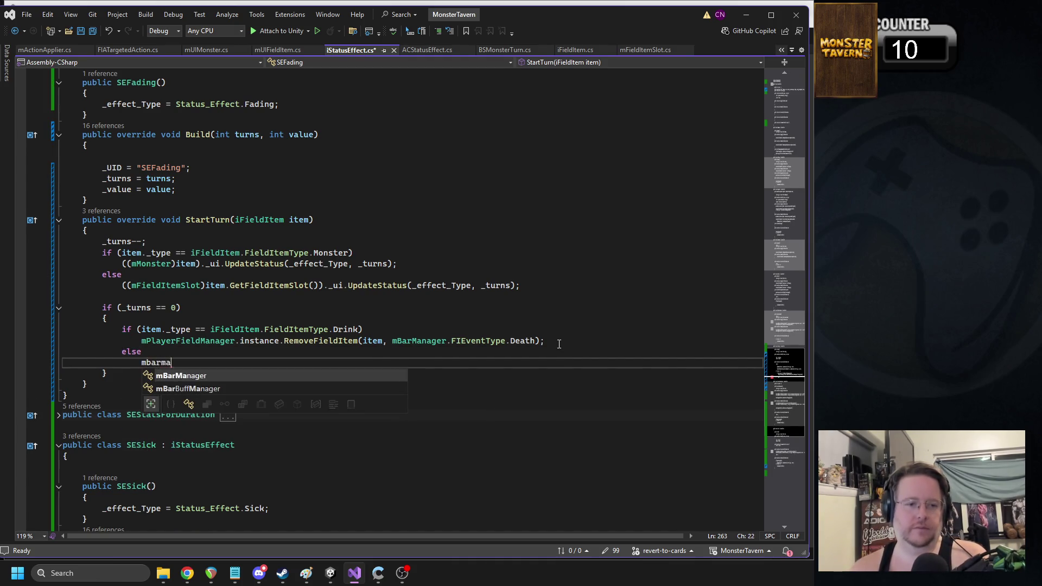
pyautogui.write('.instance.')
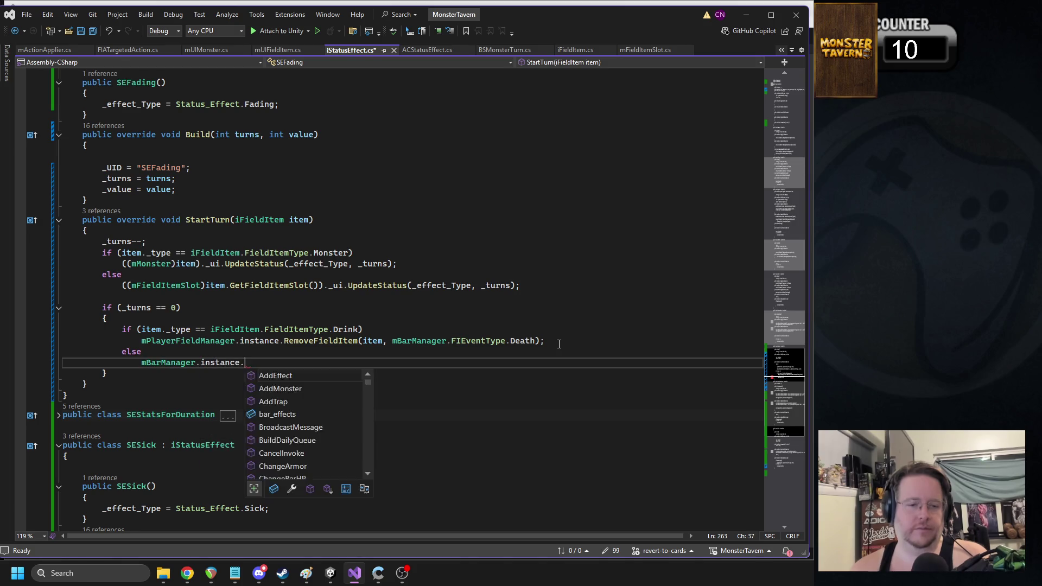
pyautogui.write('remo')
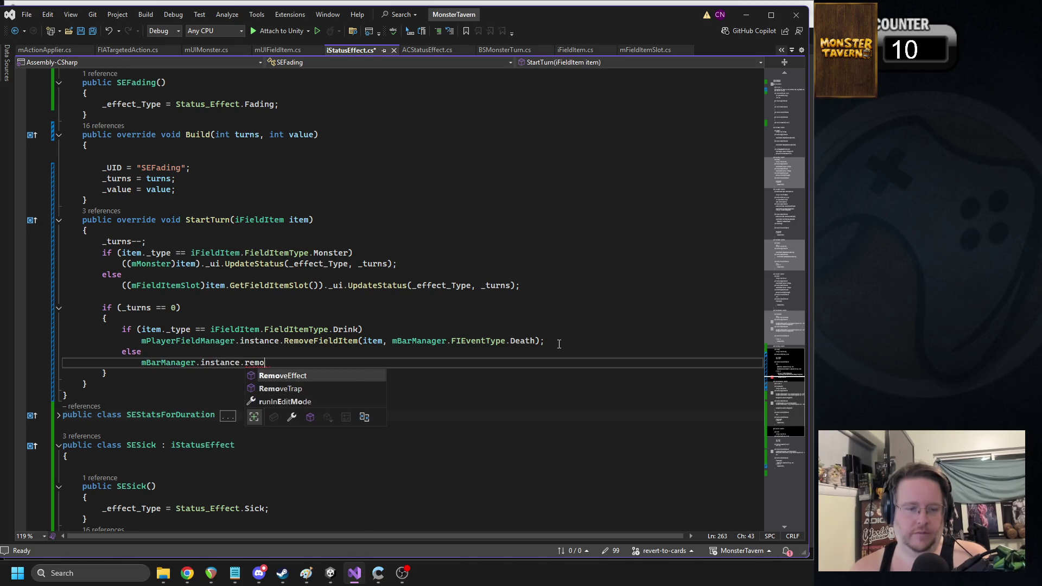
pyautogui.press('BackSpace')
pyautogui.press('BackSpace')
pyautogui.press('BackSpace')
pyautogui.press('BackSpace')
pyautogui.write('despawn')
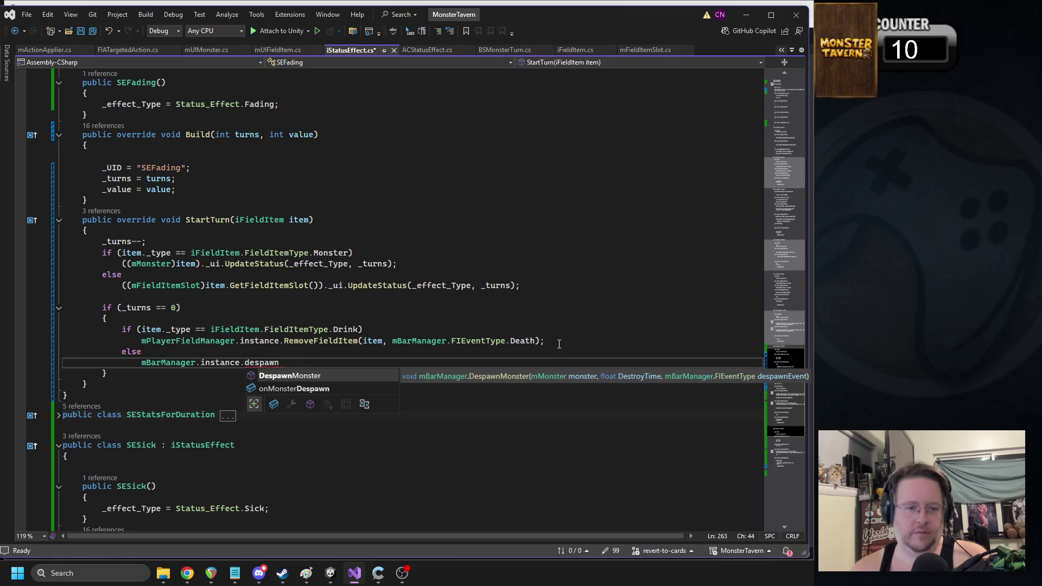
pyautogui.press('Tab')
pyautogui.write('(')
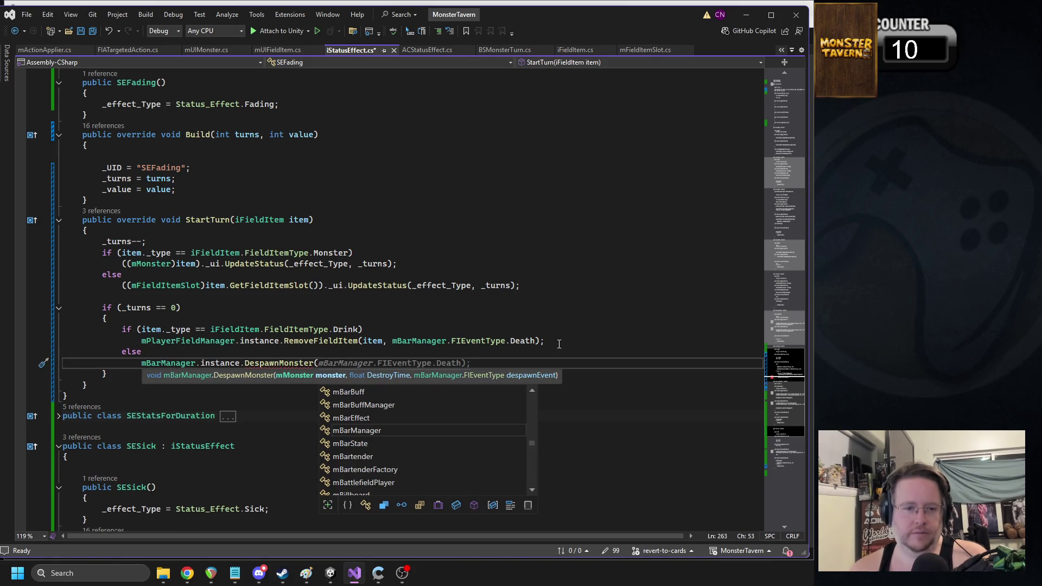
pyautogui.write('item,')
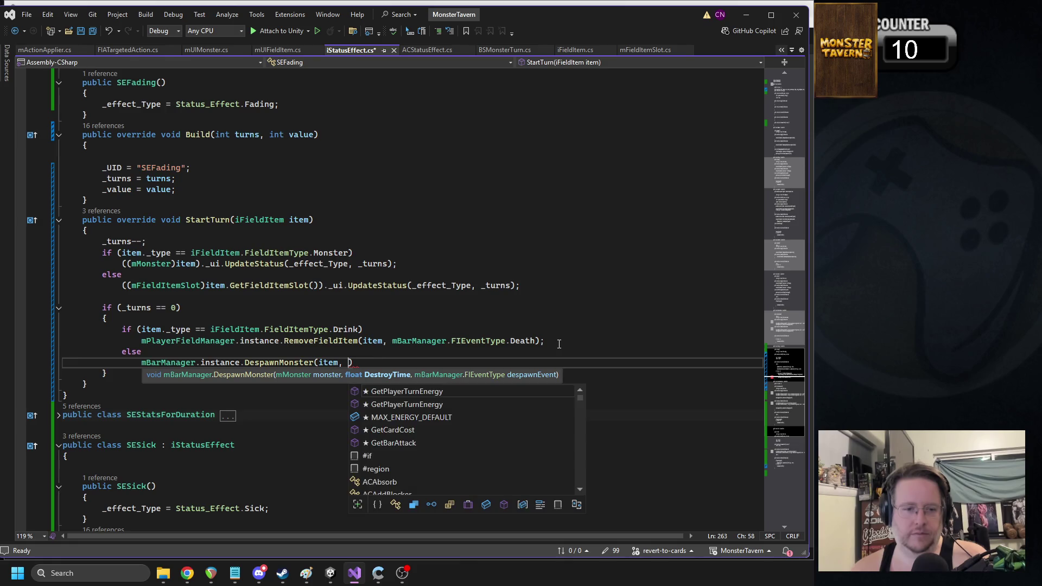
pyautogui.moveTo(149, 241); pyautogui.dragTo(359, 253)
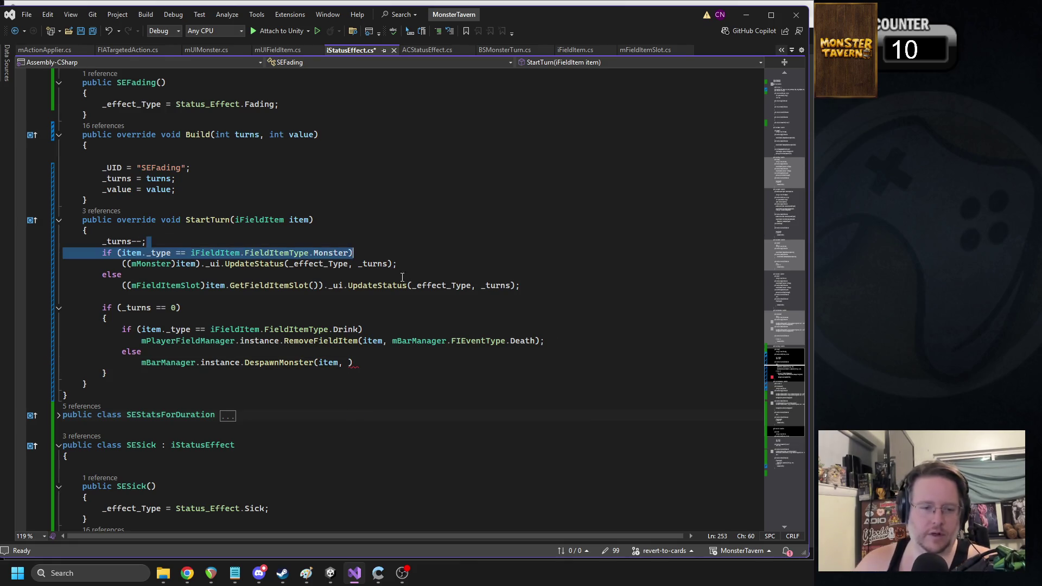
# Step: Look up DespawnMonster's definition and its existing call in mmDie.cs
pyautogui.click(400, 382)
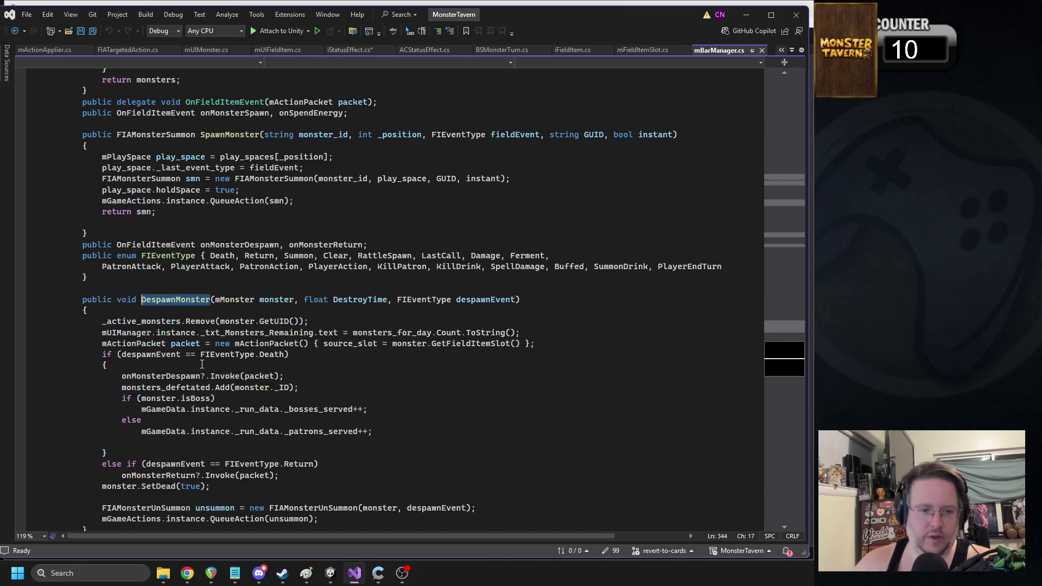
pyautogui.click(97, 317)
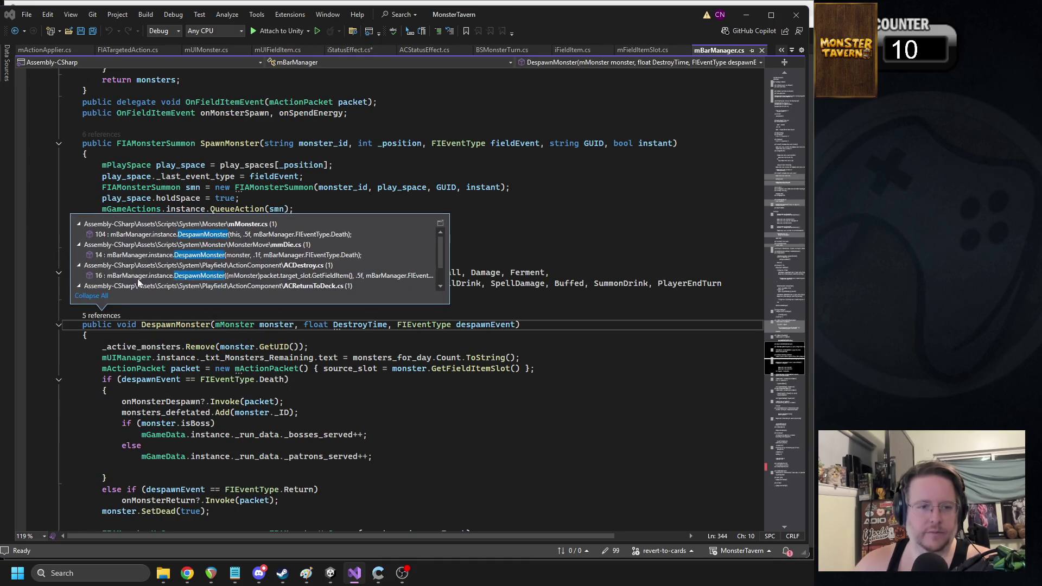
pyautogui.doubleClick(185, 256)
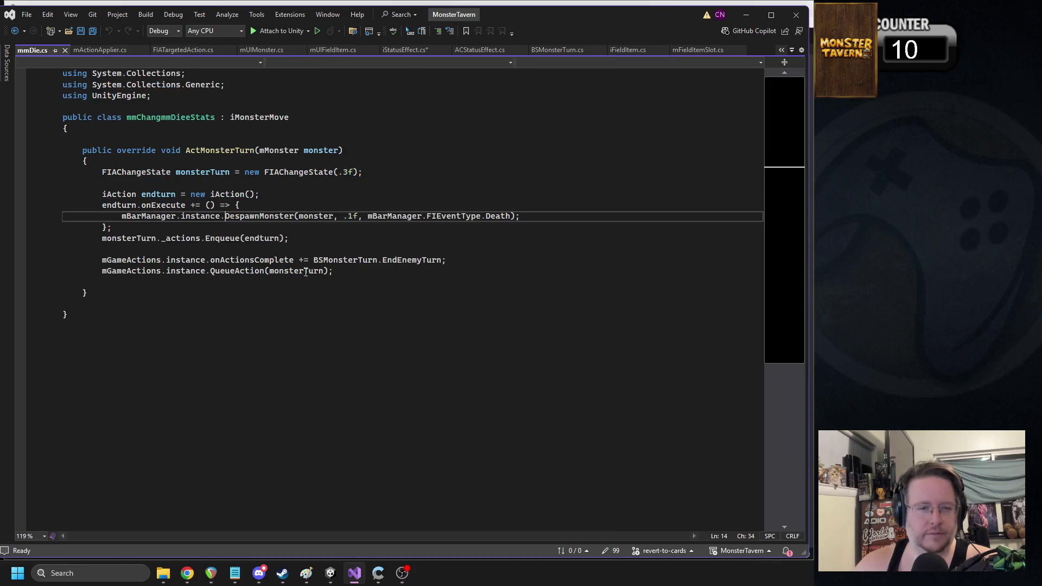
pyautogui.click(17, 33)
pyautogui.click(17, 34)
# Step: Paste the mmDie arguments into the call, swap monster for item, and save iStatusEffect.cs
pyautogui.doubleClick(252, 363)
pyautogui.hotkey('shift', 'End')
pyautogui.write('DespawnMonster(monster, .1f, mBarManager.FIEventType.Death);')
pyautogui.doubleClick(372, 341)
pyautogui.hotkey('ctrl', 'c')
pyautogui.doubleClick(352, 363)
pyautogui.hotkey('ctrl', 'v')
pyautogui.hotkey('ctrl', 's')
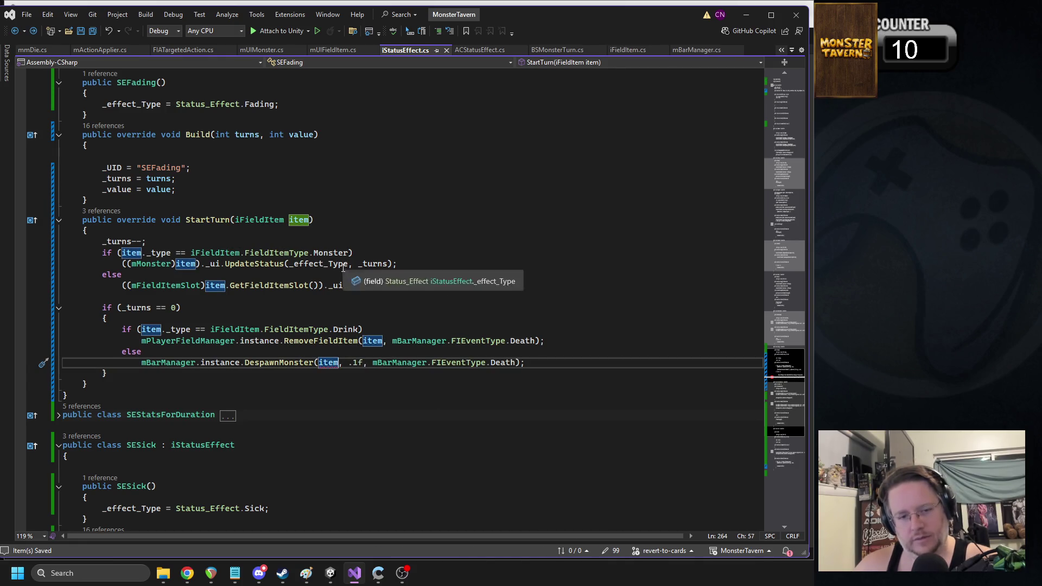
# Step: Change the DespawnMonster argument to ((mMonster)item), save, and return to Unity to recompile
pyautogui.press('Up')
pyautogui.click(318, 363)
pyautogui.write('(')
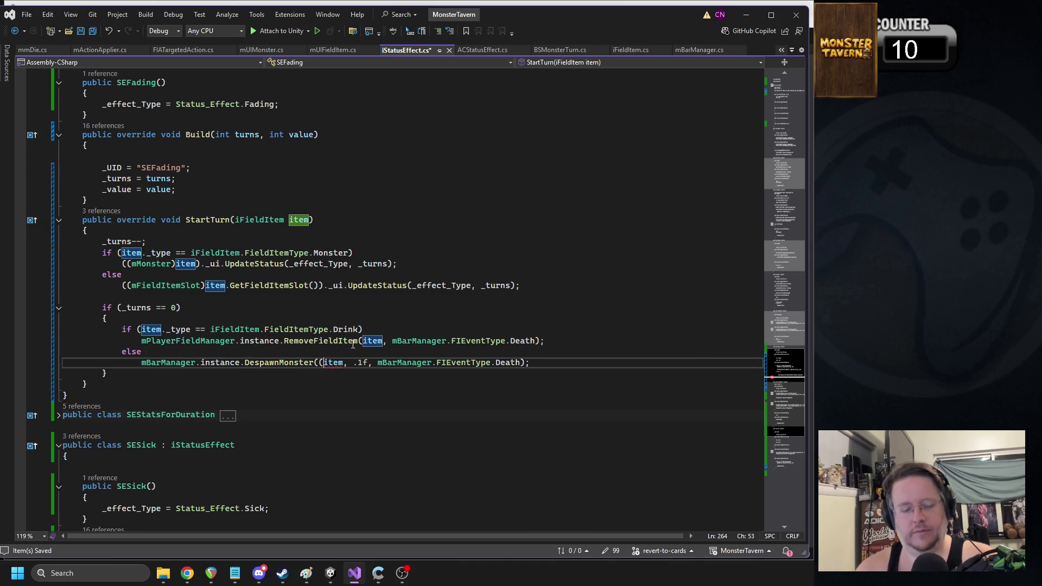
pyautogui.hotkey('ctrl', 'Right')
pyautogui.write(')')
pyautogui.press('Left')
pyautogui.press('Left')
pyautogui.press('Left')
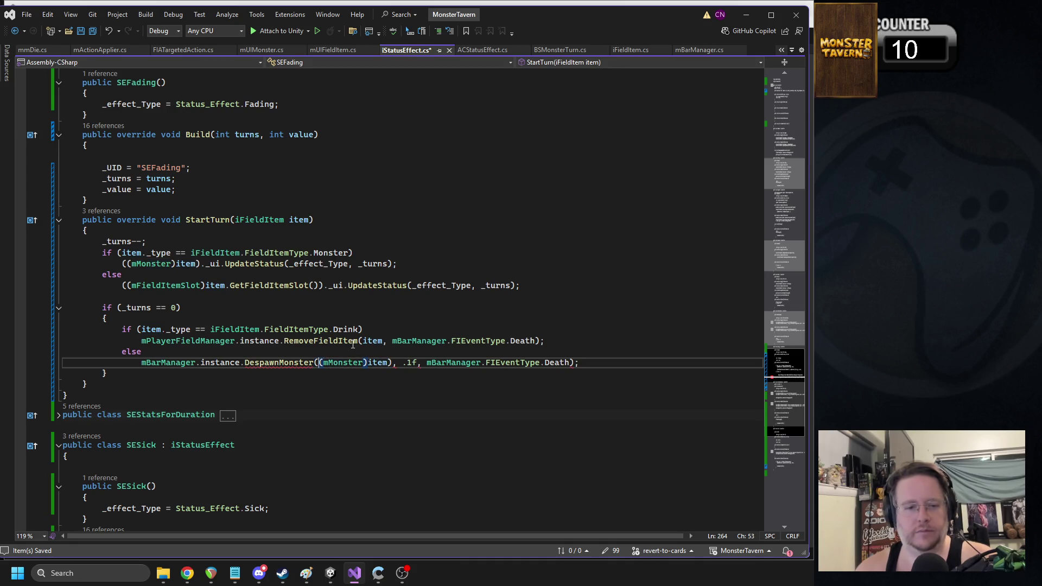
pyautogui.write('(')
pyautogui.hotkey('ctrl', 's')
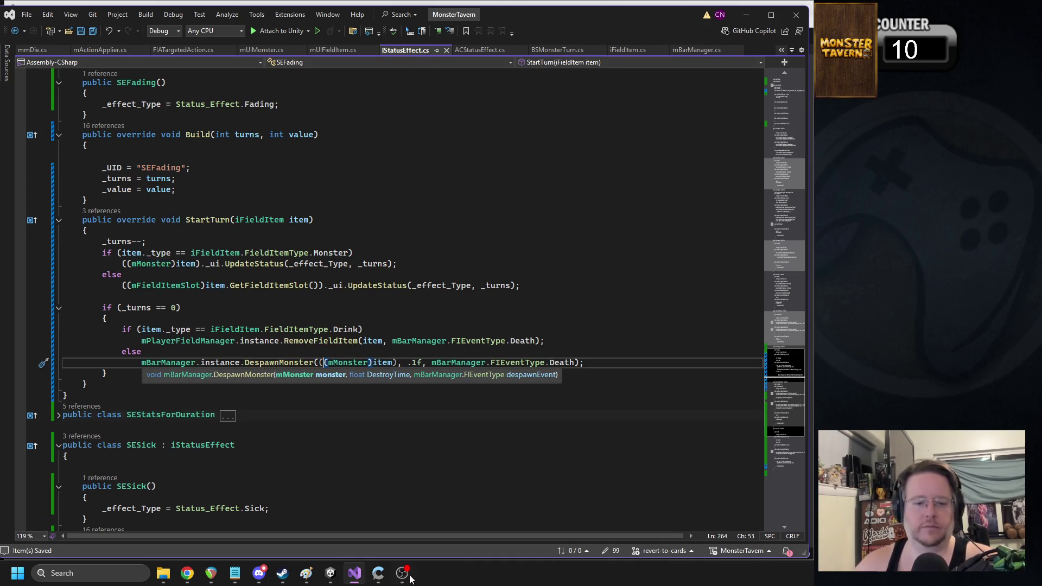
pyautogui.click(337, 573)
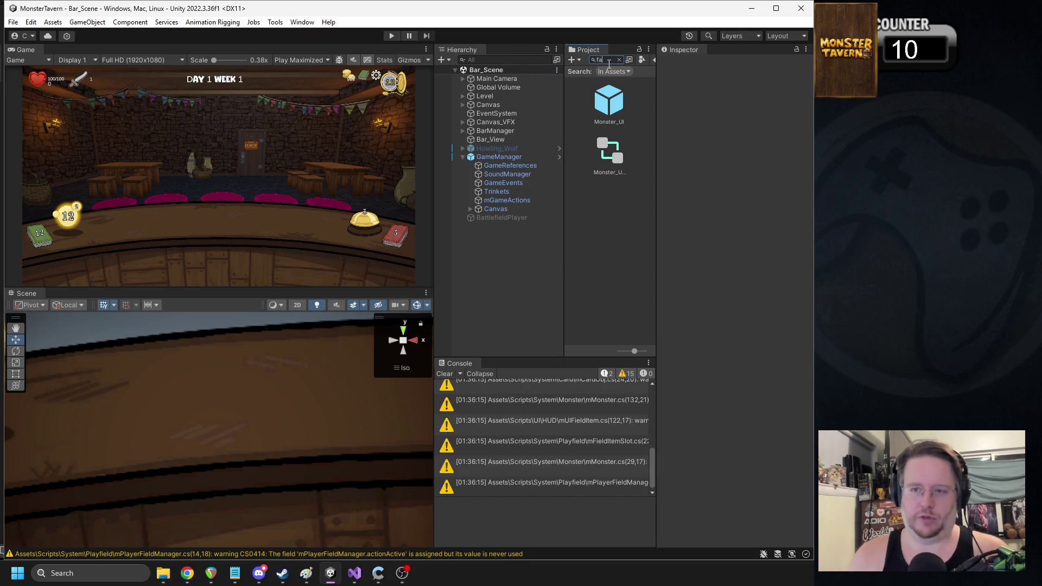
# Step: Filter the Project window down to the Fake_ID card and start playing the bar scene
pyautogui.write('ke_id')
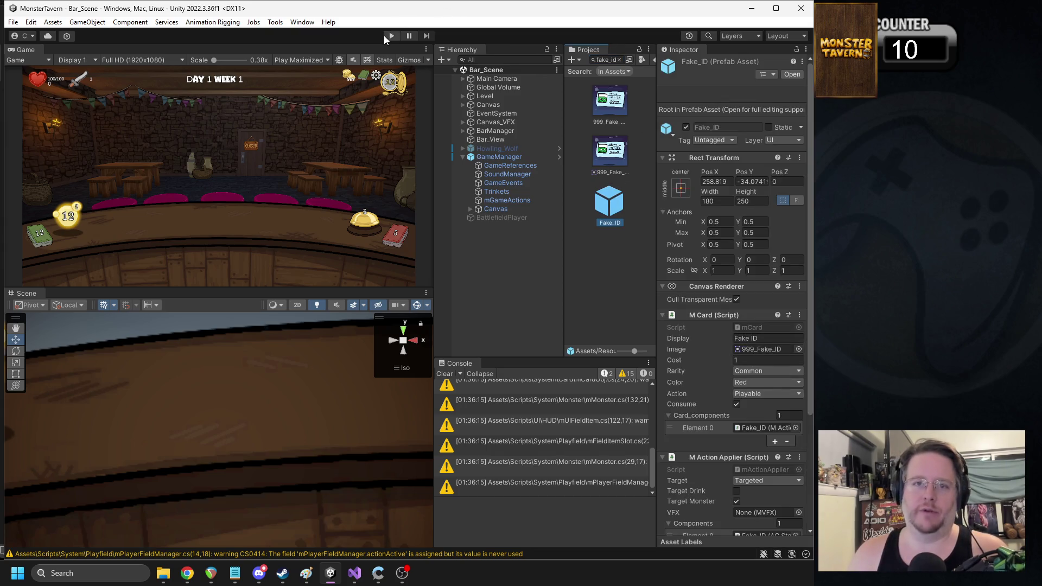
pyautogui.click(390, 36)
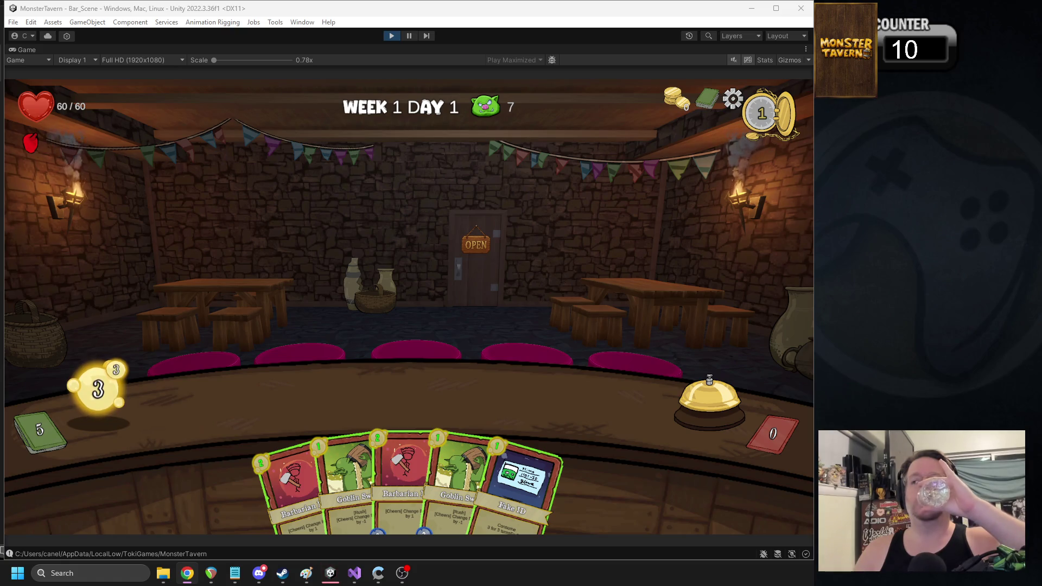
# Step: Place a Goblin and a Barbarian card on the bar and end the turn
pyautogui.moveTo(337, 418); pyautogui.dragTo(250, 399)
pyautogui.moveTo(375, 472)
pyautogui.mouseDown()
pyautogui.moveTo(372, 397)
pyautogui.moveTo(342, 399)
pyautogui.mouseUp()
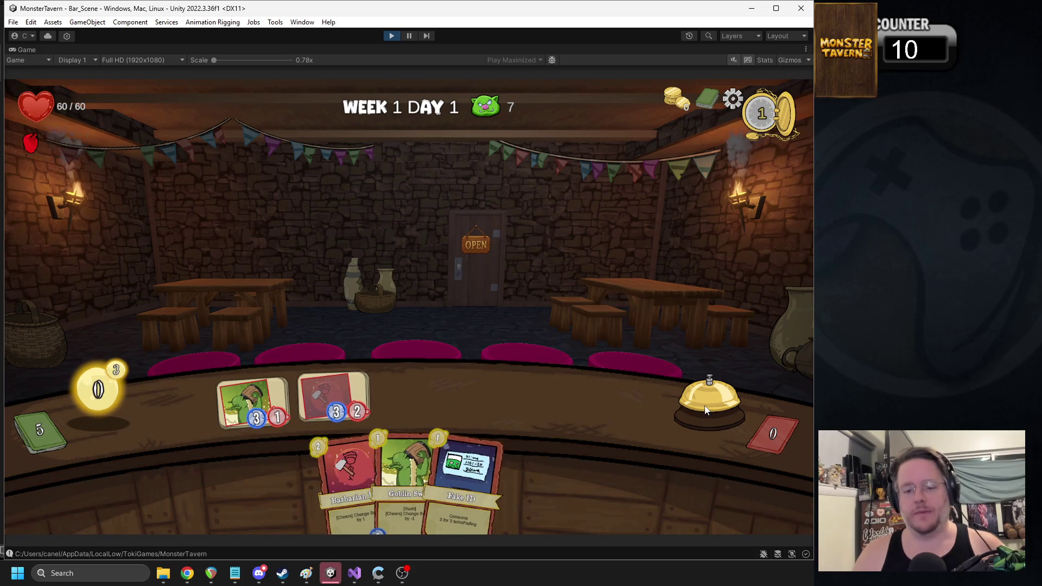
pyautogui.click(686, 399)
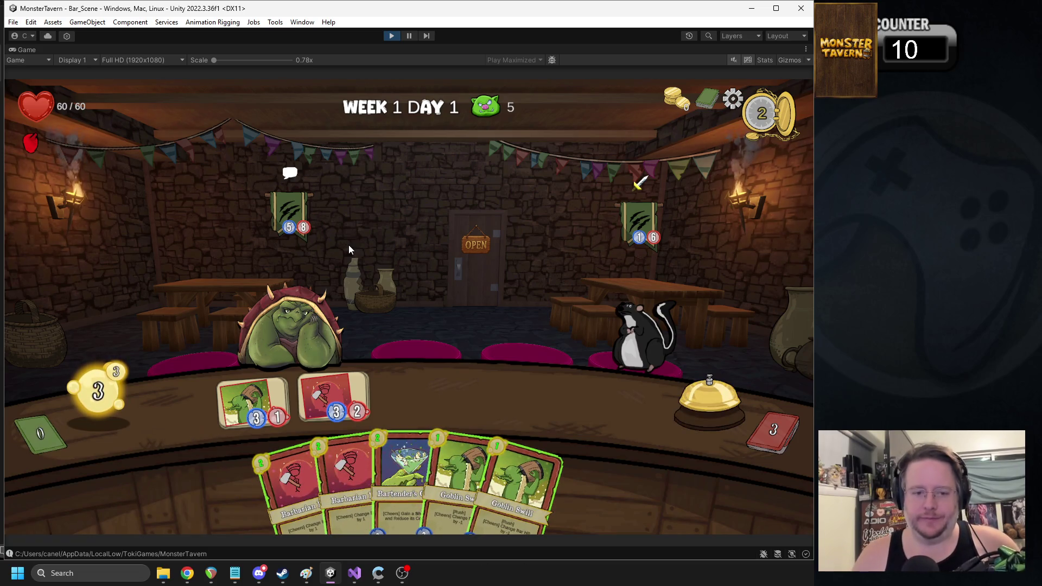
# Step: Inspect a bar card, play Bartender's Cocktail and a Goblin card in the third slot, then end the turn
pyautogui.click(244, 398)
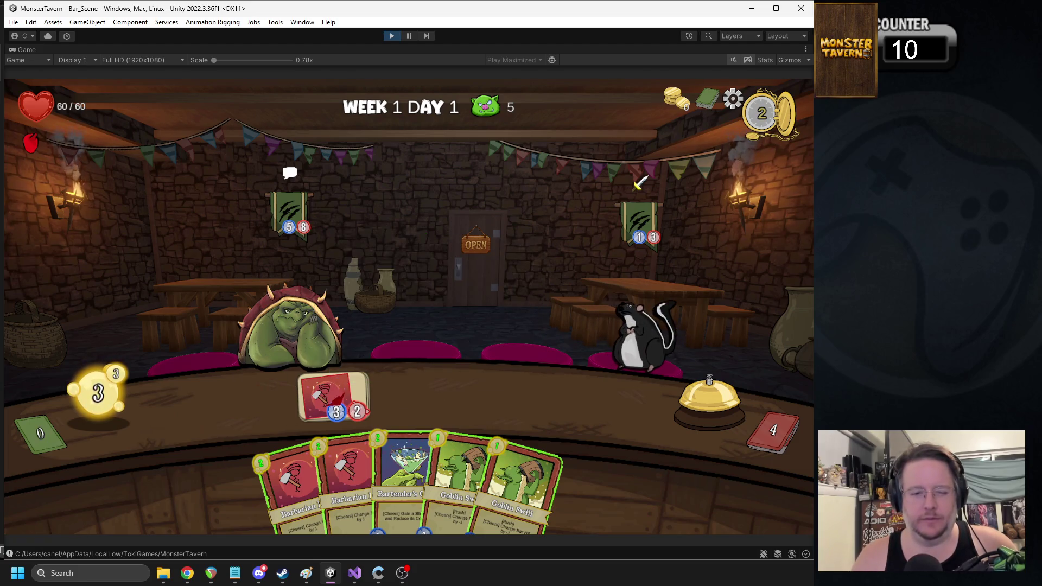
pyautogui.moveTo(405, 472)
pyautogui.mouseDown()
pyautogui.moveTo(338, 425)
pyautogui.moveTo(253, 402)
pyautogui.mouseUp()
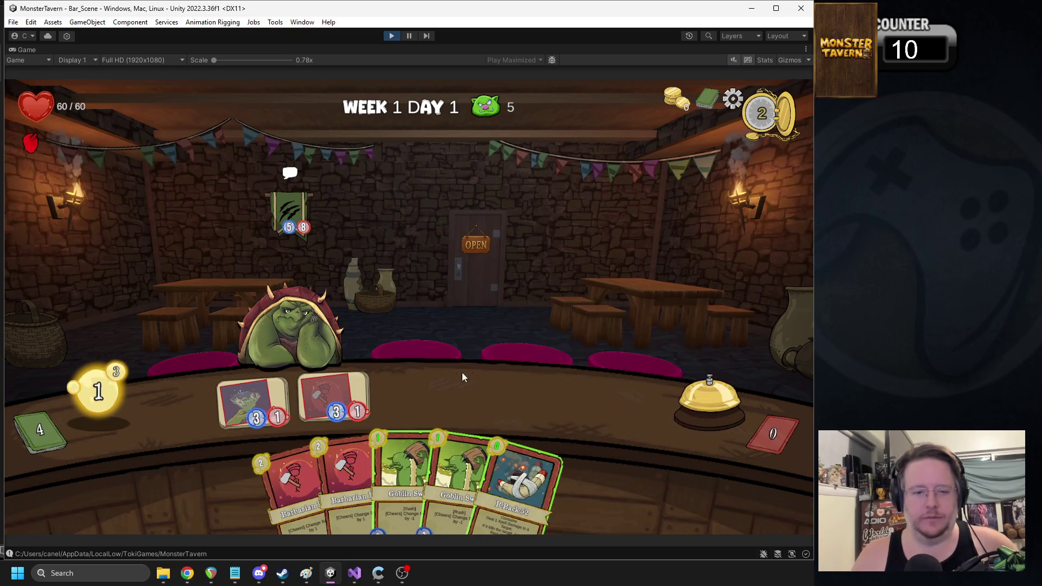
pyautogui.moveTo(410, 455); pyautogui.dragTo(443, 383)
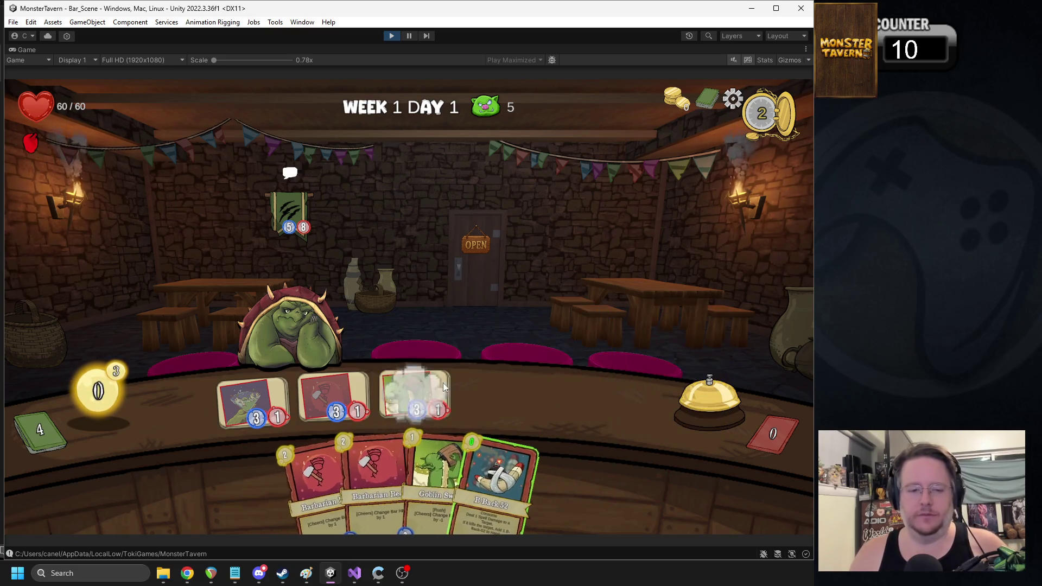
pyautogui.click(670, 411)
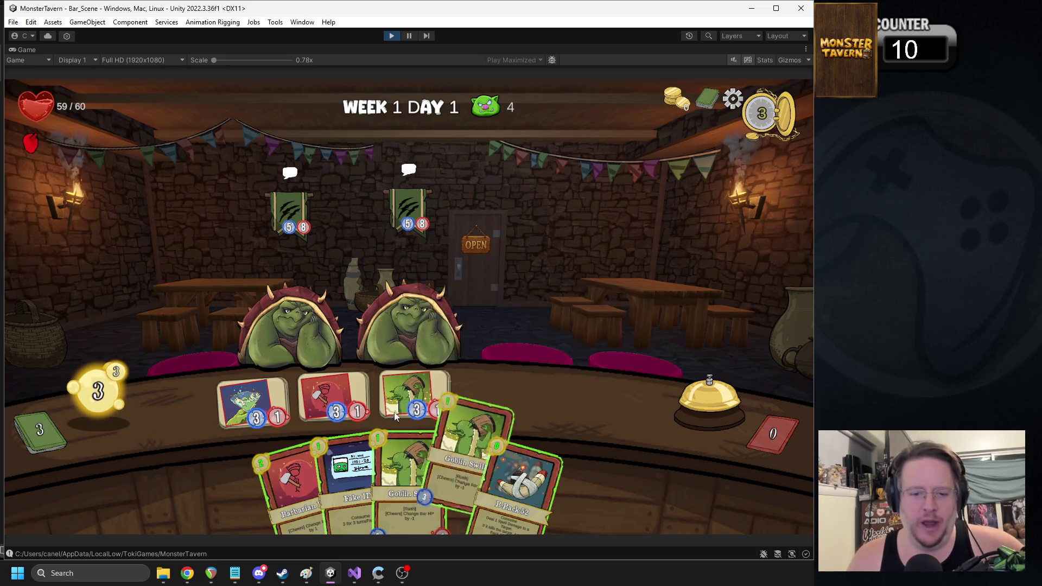
# Step: Put Fake ID on the middle ogre, attack the left ogre, place a Goblin Swill, and end the turn
pyautogui.moveTo(347, 444); pyautogui.dragTo(411, 309)
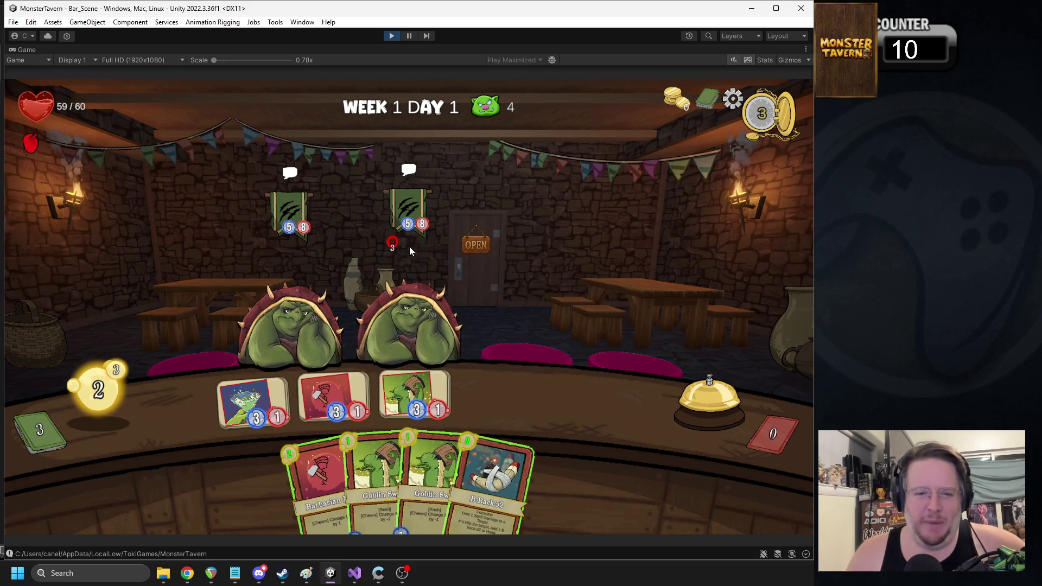
pyautogui.moveTo(251, 401); pyautogui.dragTo(283, 318)
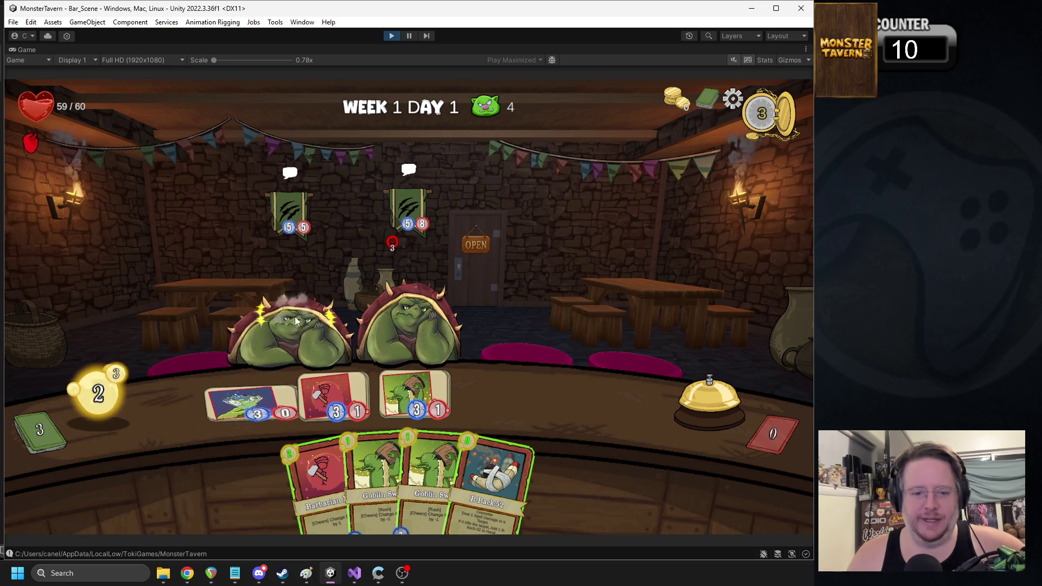
pyautogui.moveTo(337, 394); pyautogui.dragTo(287, 320)
pyautogui.moveTo(394, 383); pyautogui.dragTo(290, 321)
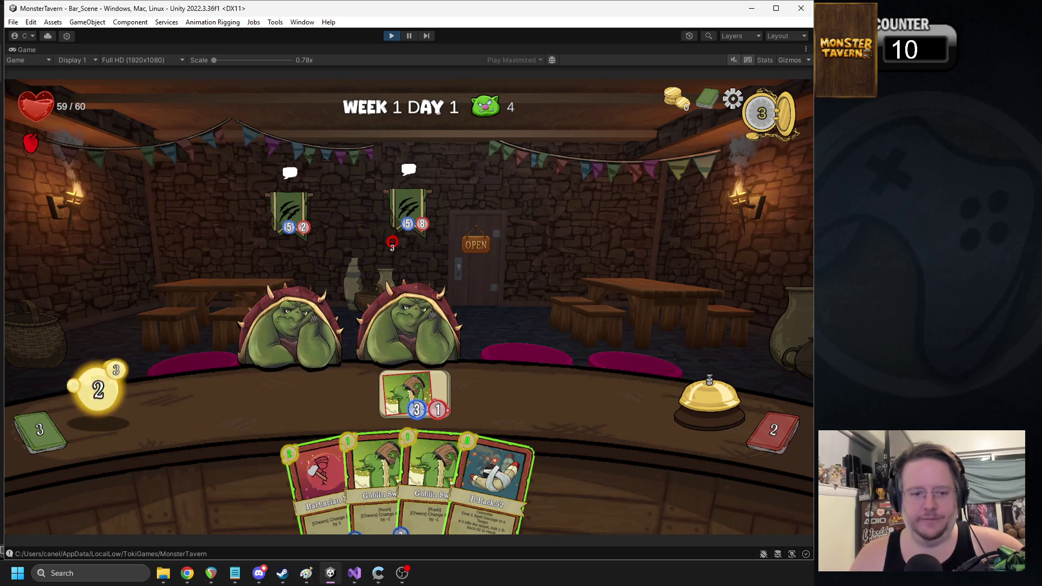
pyautogui.moveTo(380, 453)
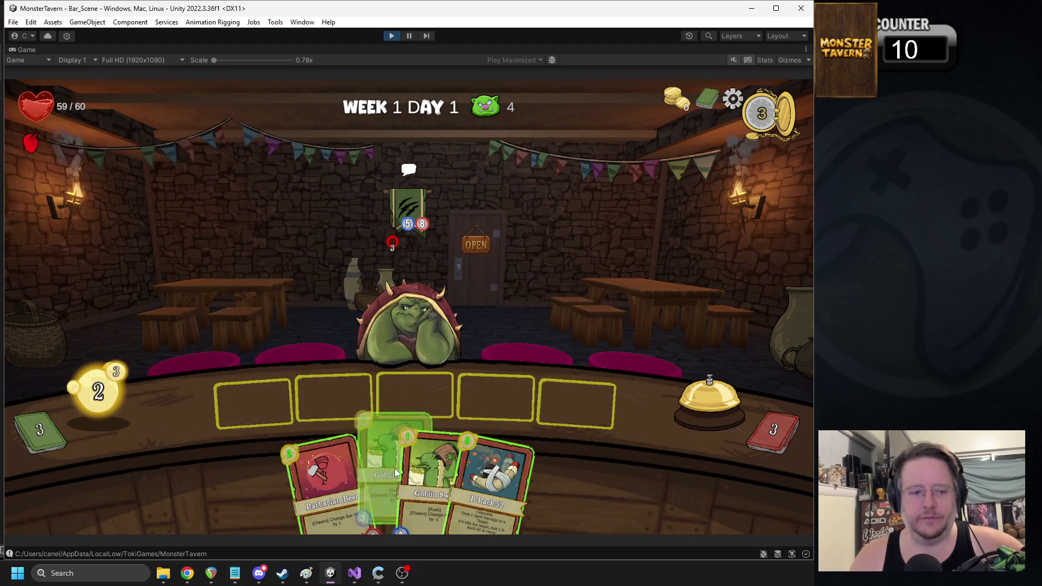
pyautogui.moveTo(373, 467); pyautogui.dragTo(270, 404)
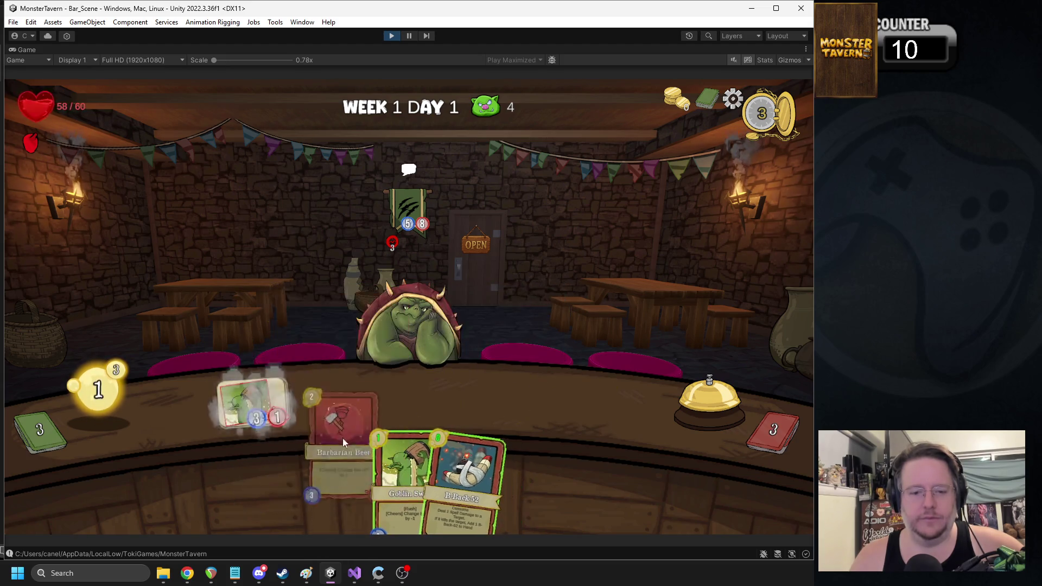
pyautogui.click(691, 394)
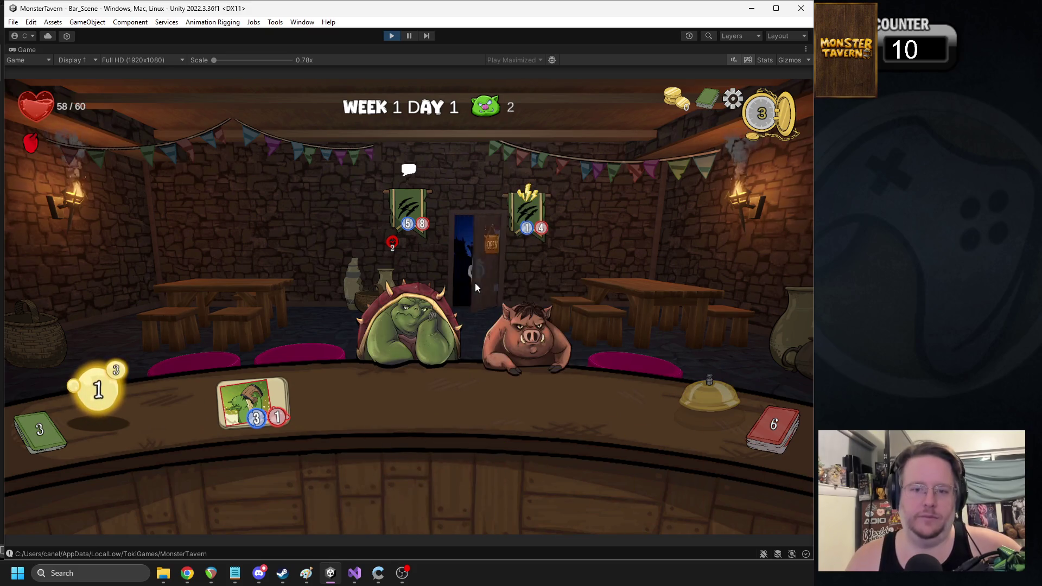
# Step: Add a Goblin Swill and a Barbarian card to the bar and end another turn
pyautogui.moveTo(347, 478); pyautogui.dragTo(322, 411)
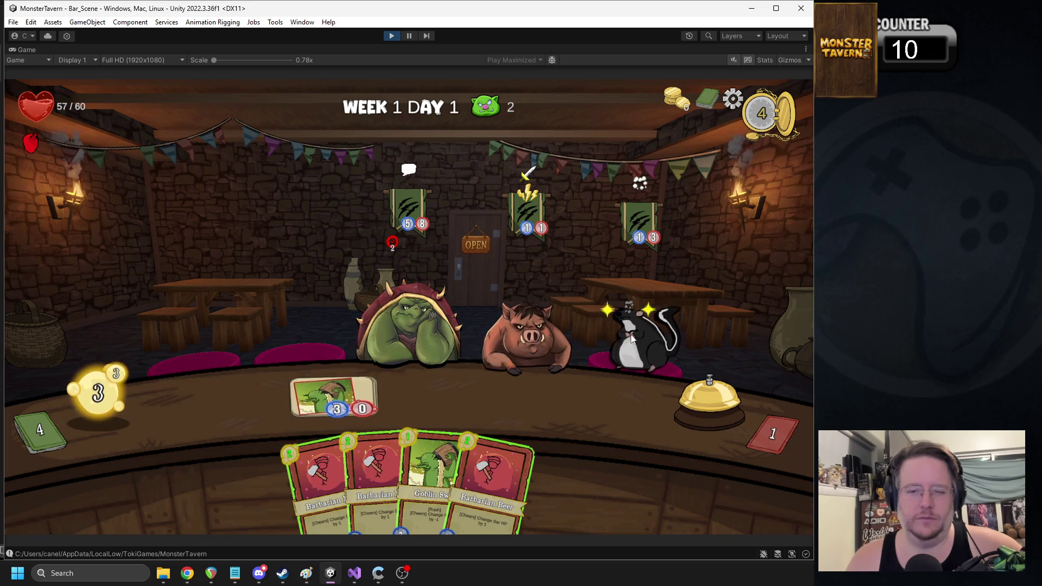
pyautogui.moveTo(320, 472); pyautogui.dragTo(253, 404)
pyautogui.click(693, 391)
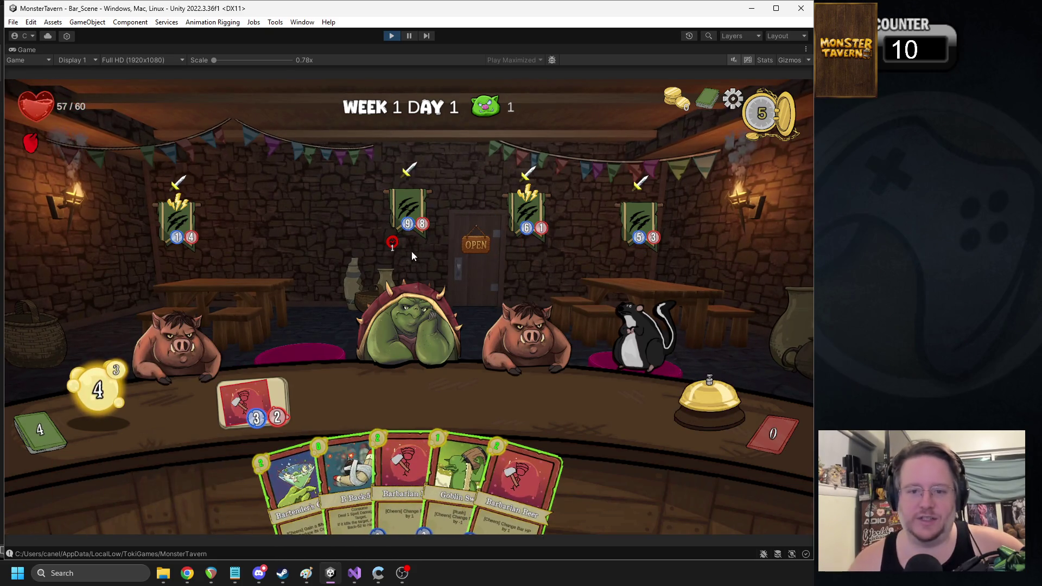
pyautogui.moveTo(386, 242)
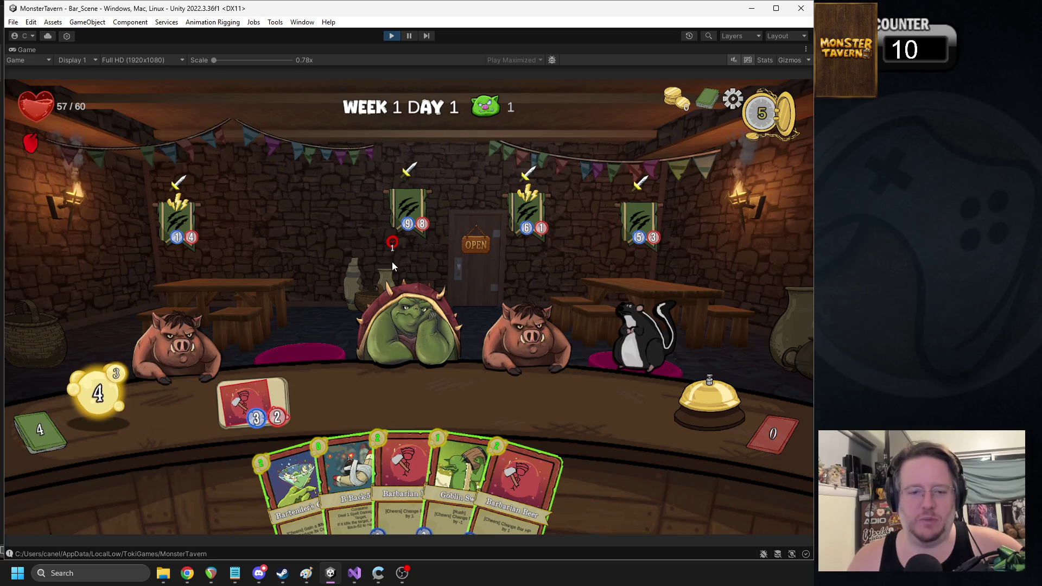
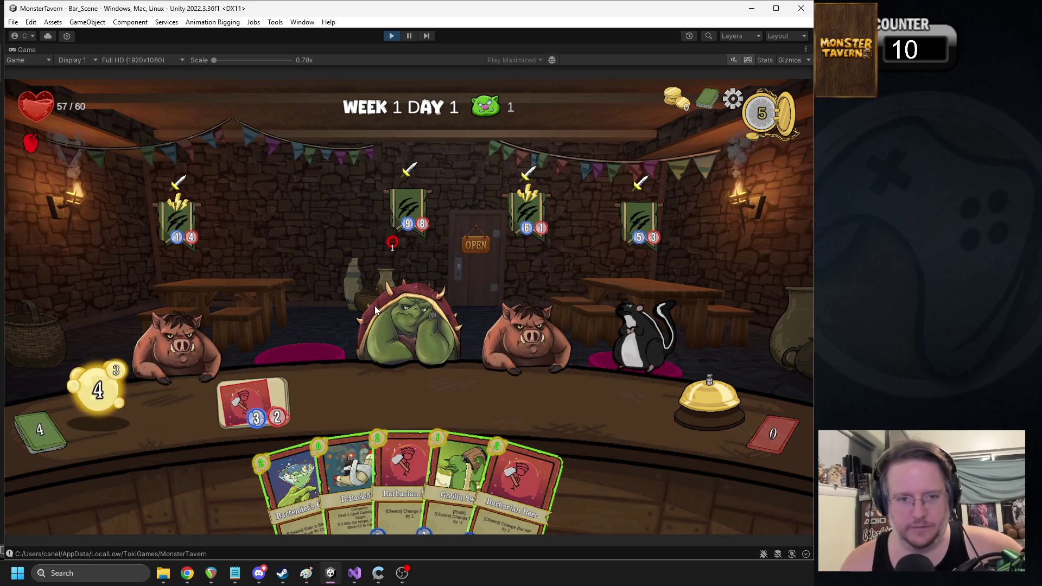
# Step: Stop the playtest, set the Fake ID's Fading duration to 2, and restart Play mode
pyautogui.click(386, 35)
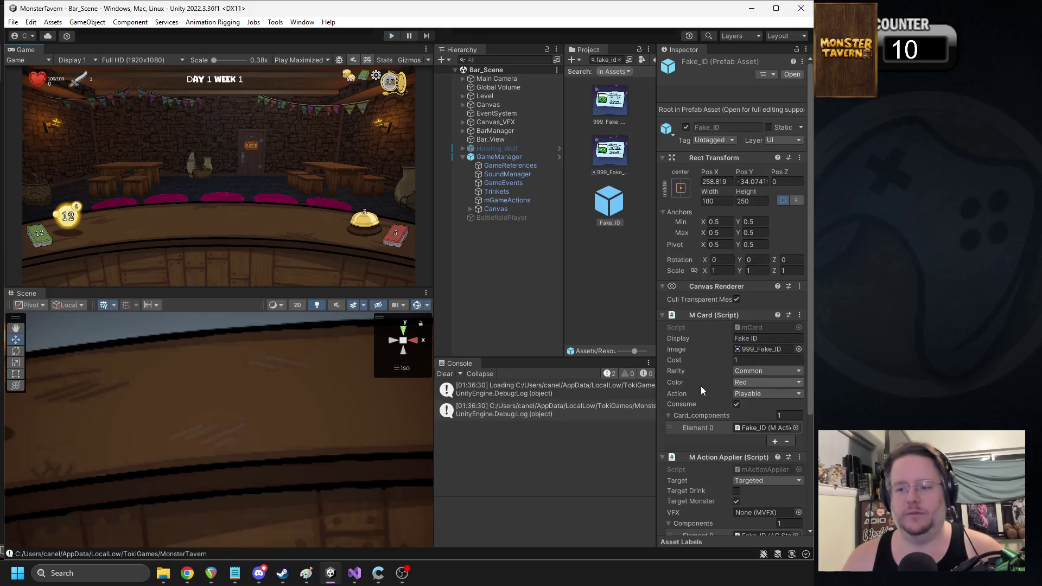
pyautogui.scroll(-5, 761, 361)
pyautogui.click(746, 465)
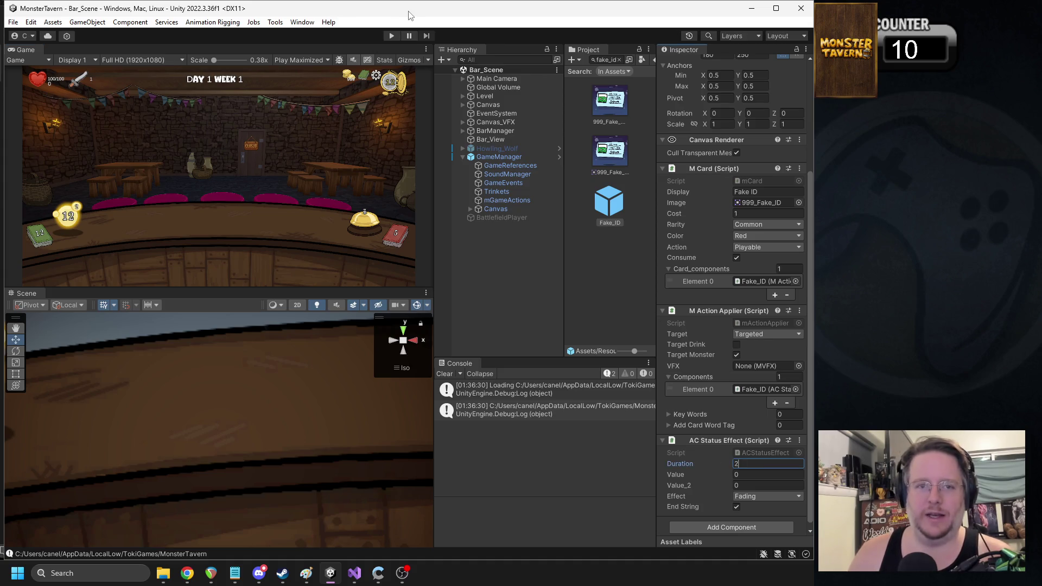
pyautogui.click(393, 34)
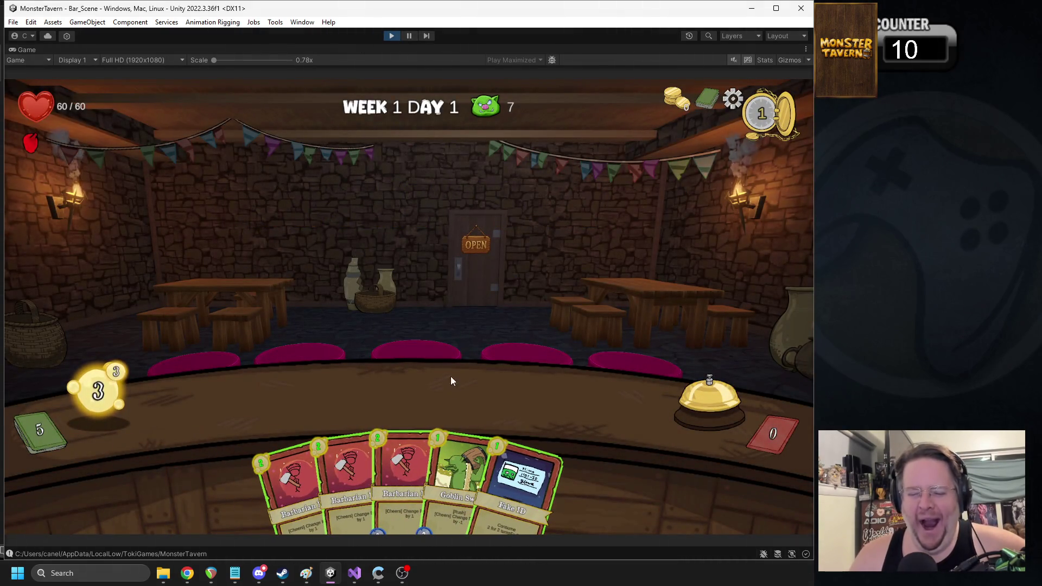
# Step: Put Goblin Swill and Barbarian cards on the bar and end the turn
pyautogui.moveTo(450, 455)
pyautogui.moveTo(450, 454); pyautogui.dragTo(261, 405)
pyautogui.moveTo(304, 456); pyautogui.dragTo(334, 401)
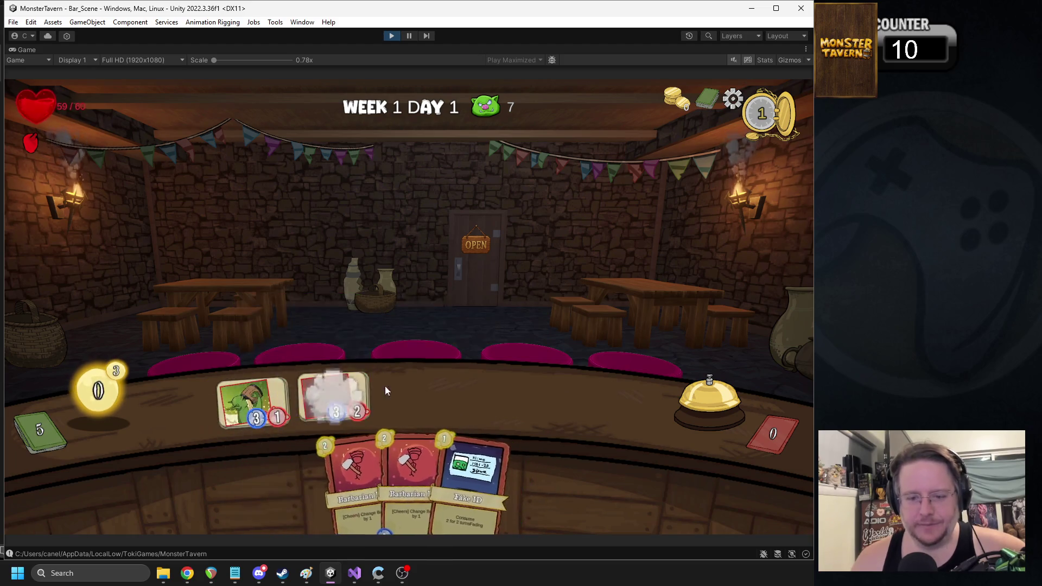
pyautogui.click(726, 391)
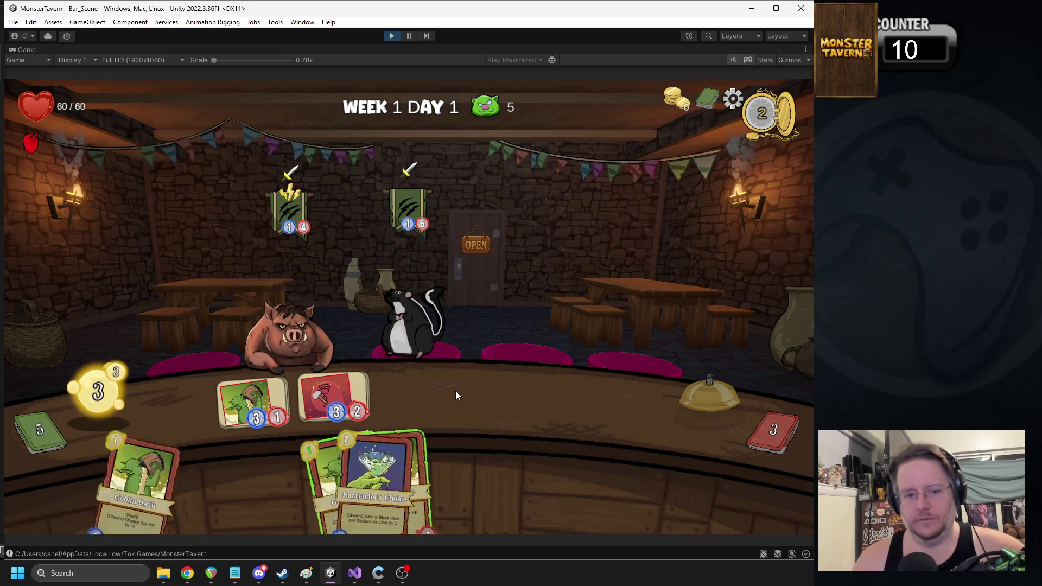
# Step: Play Bartender's Choice, Coffee Shot and two Goblins against the skunk, then end the turn
pyautogui.moveTo(404, 470)
pyautogui.mouseDown()
pyautogui.moveTo(399, 439)
pyautogui.moveTo(336, 321)
pyautogui.mouseUp()
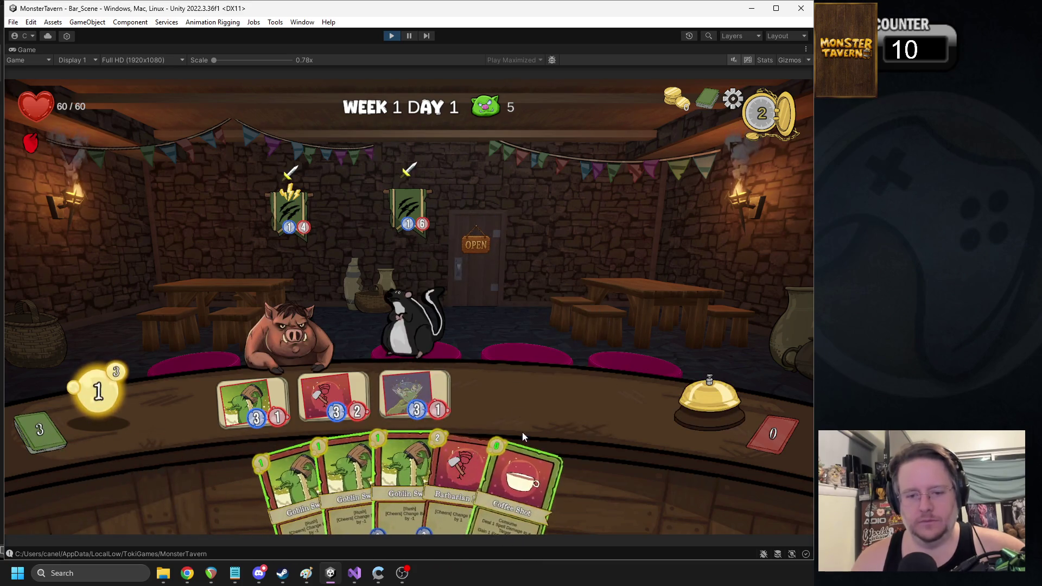
pyautogui.moveTo(525, 459)
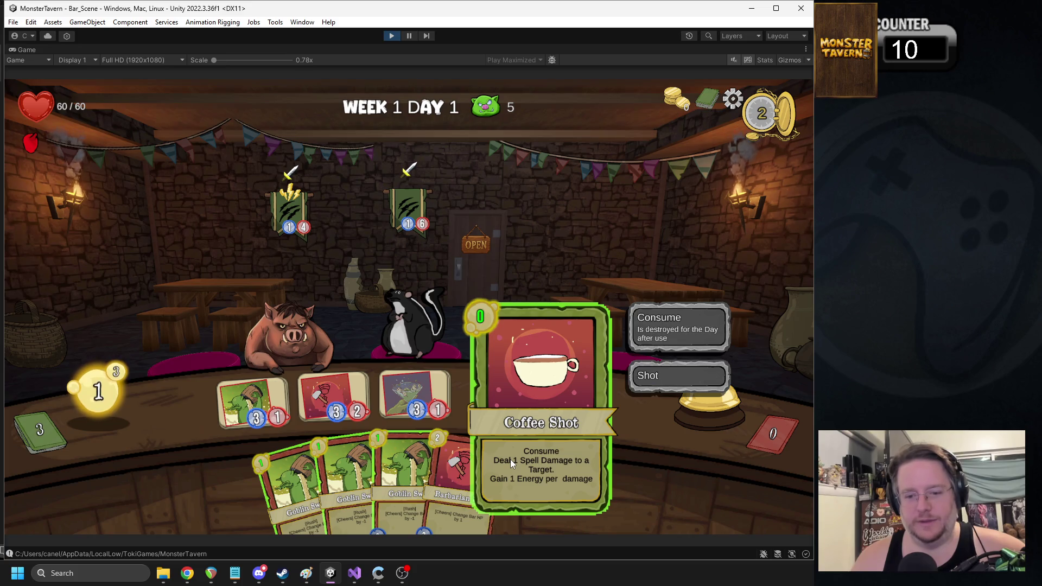
pyautogui.moveTo(511, 459)
pyautogui.mouseDown()
pyautogui.moveTo(510, 266)
pyautogui.moveTo(412, 225)
pyautogui.moveTo(427, 322)
pyautogui.moveTo(519, 345)
pyautogui.moveTo(410, 315)
pyautogui.mouseUp()
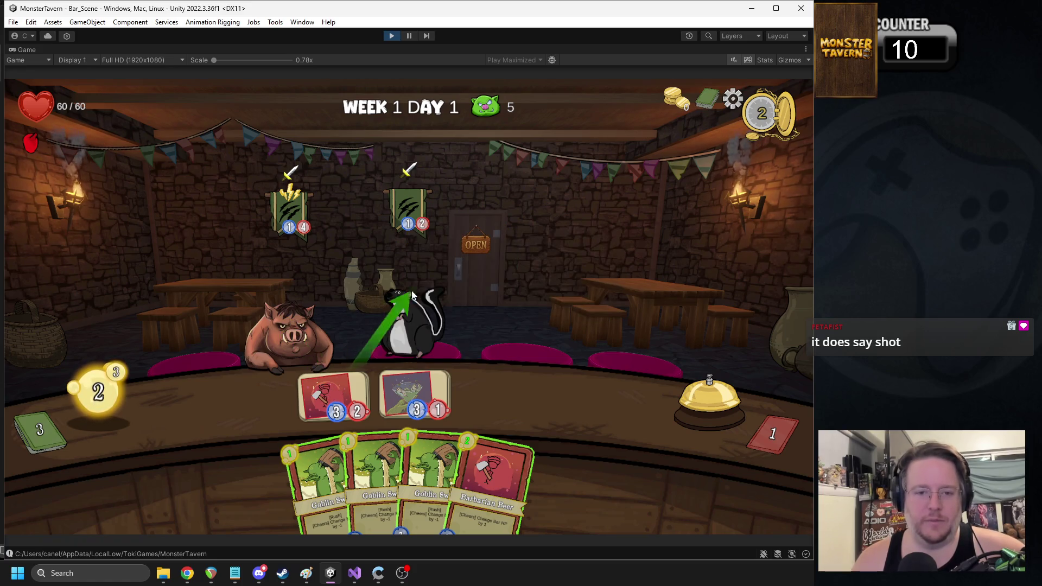
pyautogui.moveTo(364, 429); pyautogui.dragTo(253, 393)
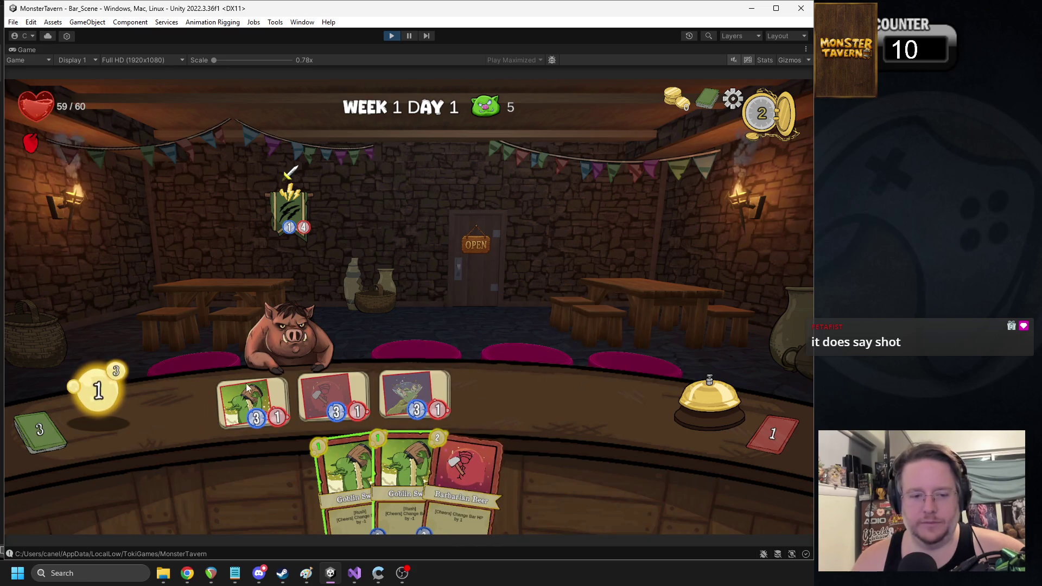
pyautogui.moveTo(347, 472)
pyautogui.mouseDown()
pyautogui.moveTo(486, 391)
pyautogui.moveTo(497, 397)
pyautogui.mouseUp()
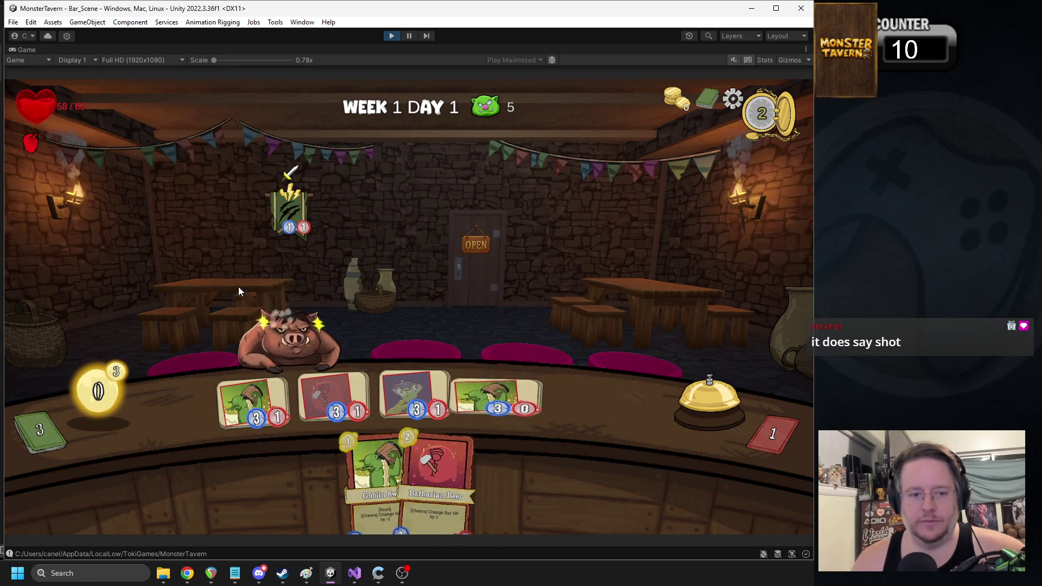
pyautogui.click(686, 408)
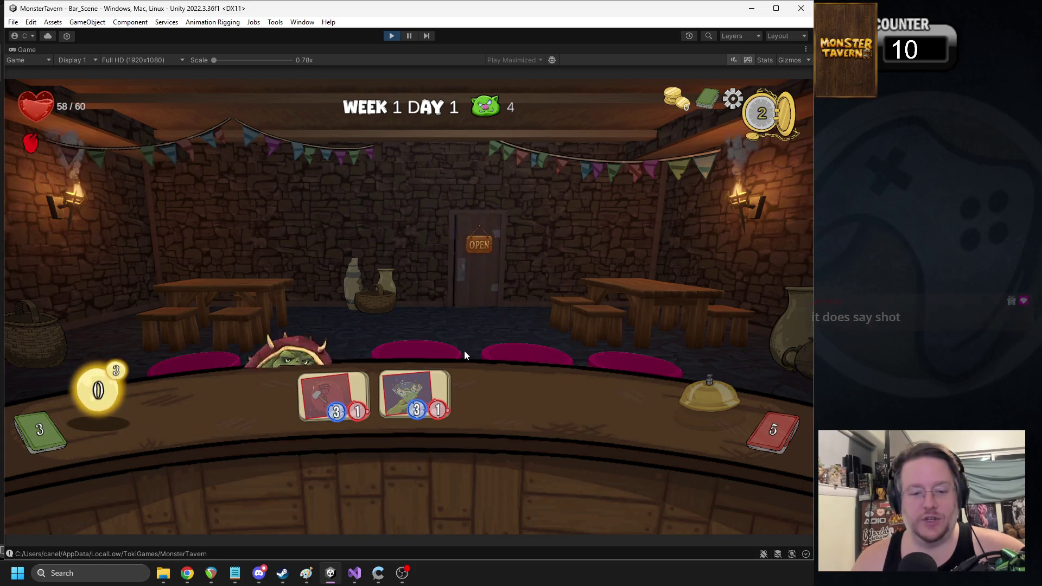
# Step: Use Fake ID on the turtle, put a Barbarian Beer on the bar, and end the turn
pyautogui.moveTo(409, 471)
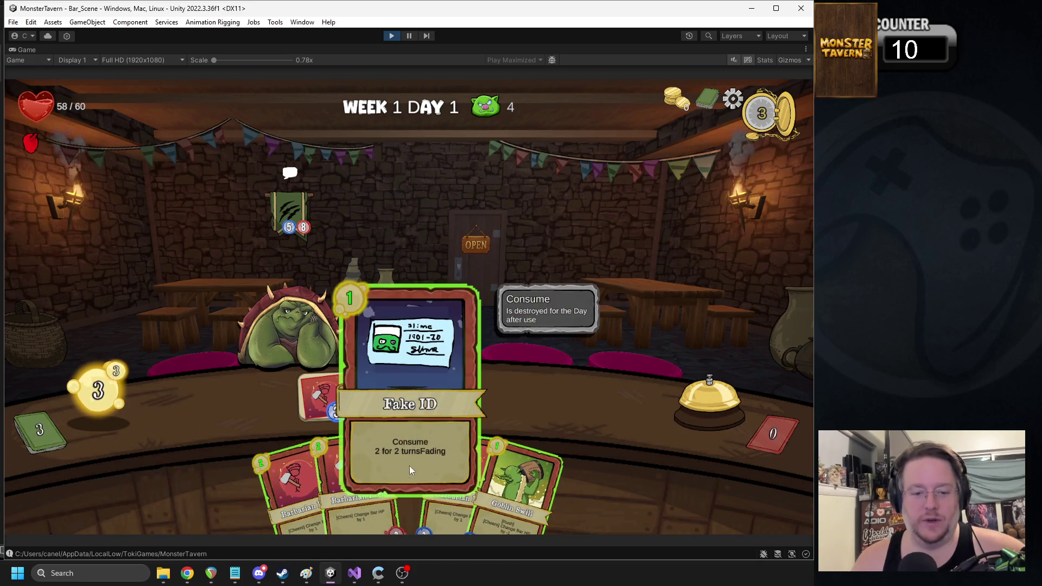
pyautogui.moveTo(405, 472)
pyautogui.mouseDown()
pyautogui.moveTo(415, 348)
pyautogui.moveTo(288, 293)
pyautogui.mouseUp()
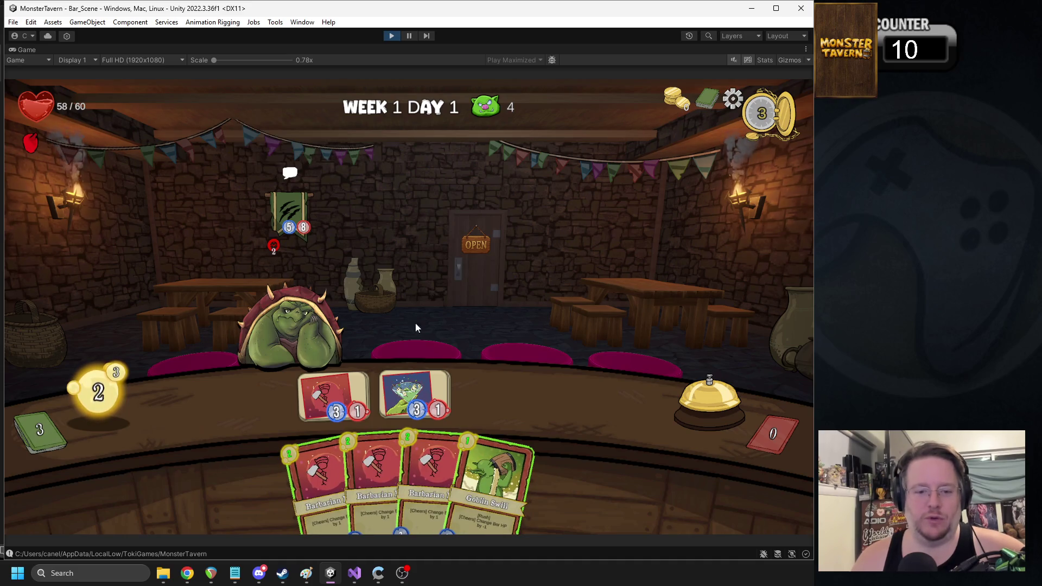
pyautogui.moveTo(432, 472); pyautogui.dragTo(247, 402)
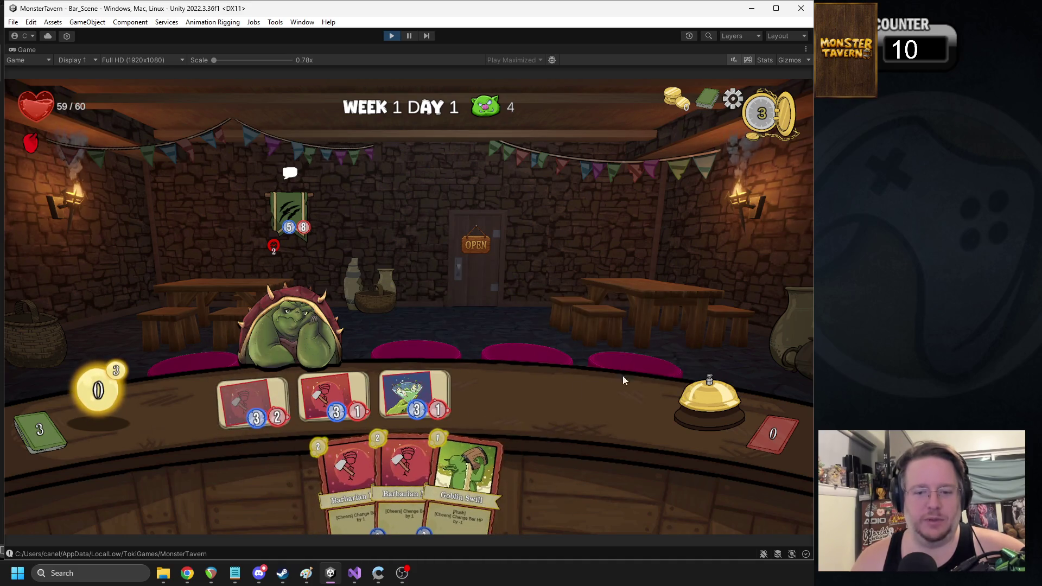
pyautogui.click(704, 403)
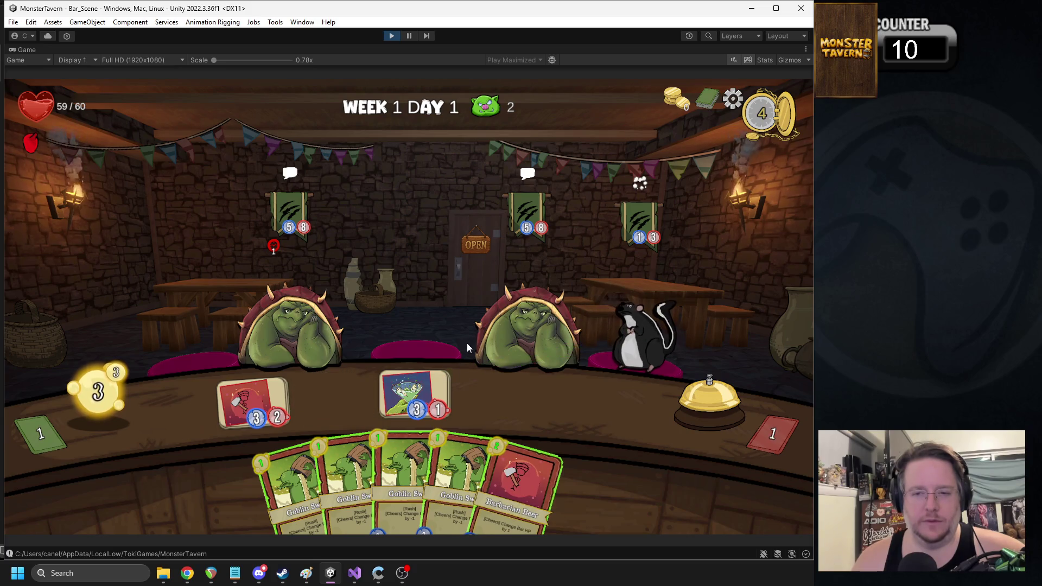
# Step: Serve the 3/1 drink to the skunk and play Goblin cards until the exception appears
pyautogui.moveTo(389, 402); pyautogui.dragTo(641, 337)
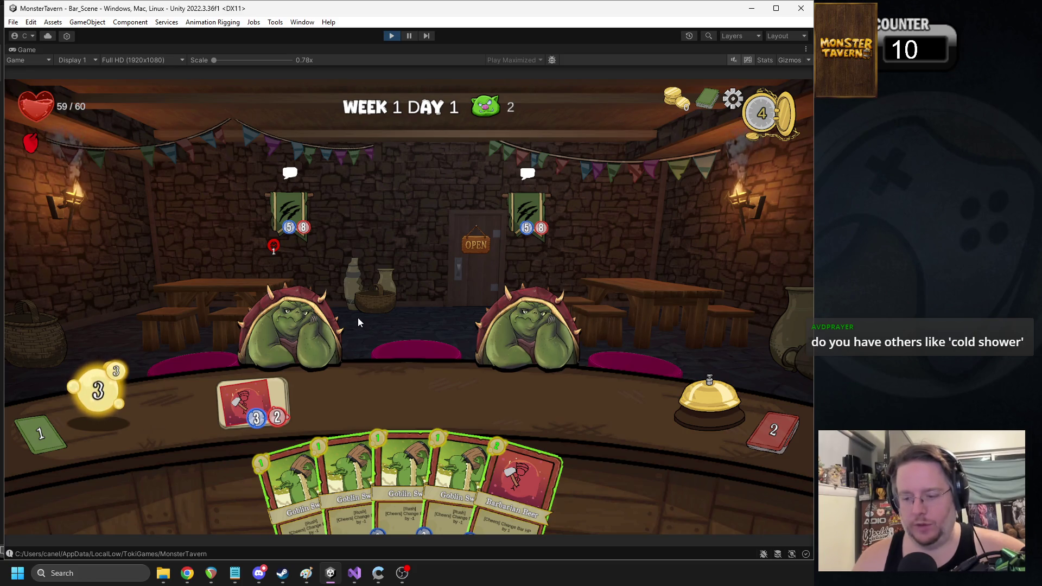
pyautogui.moveTo(293, 478)
pyautogui.mouseDown()
pyautogui.moveTo(318, 395)
pyautogui.moveTo(510, 330)
pyautogui.mouseUp()
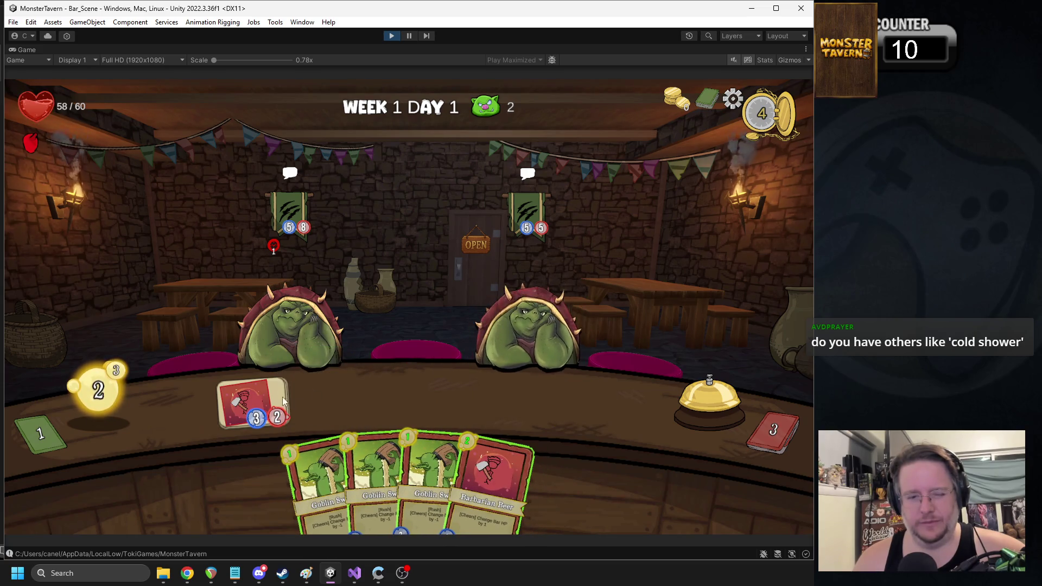
pyautogui.moveTo(317, 478)
pyautogui.mouseDown()
pyautogui.moveTo(349, 392)
pyautogui.moveTo(339, 395)
pyautogui.moveTo(481, 343)
pyautogui.mouseUp()
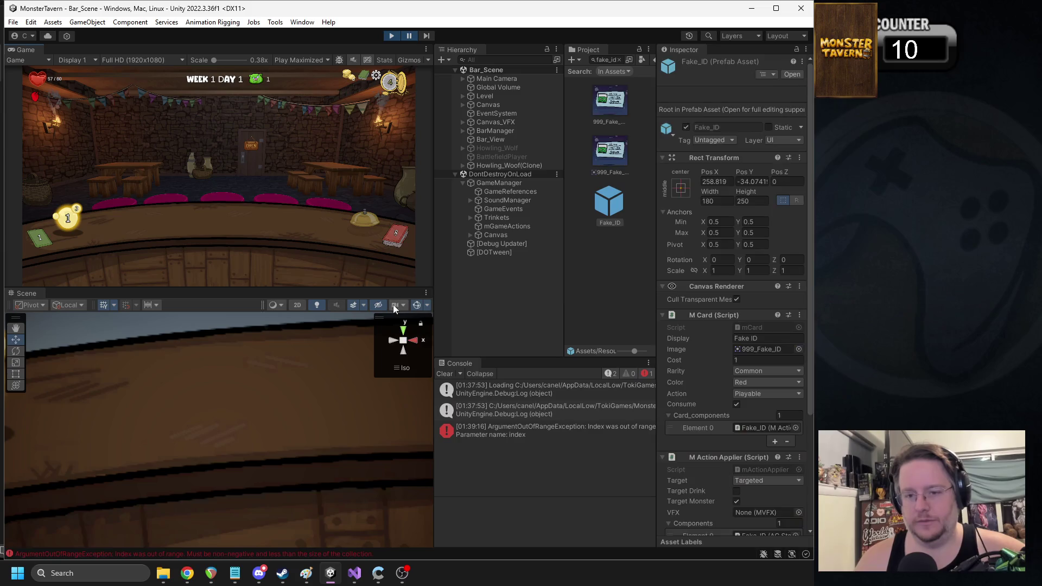
# Step: Open the erroring line, then follow the stack trace to BSMonsterTurn.cs line 92
pyautogui.doubleClick(504, 434)
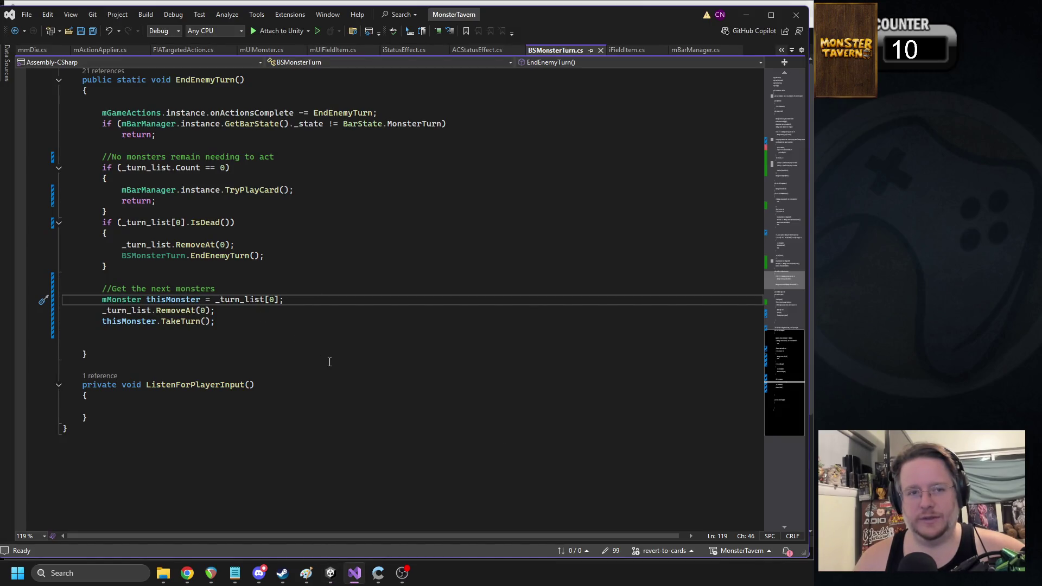
pyautogui.click(330, 574)
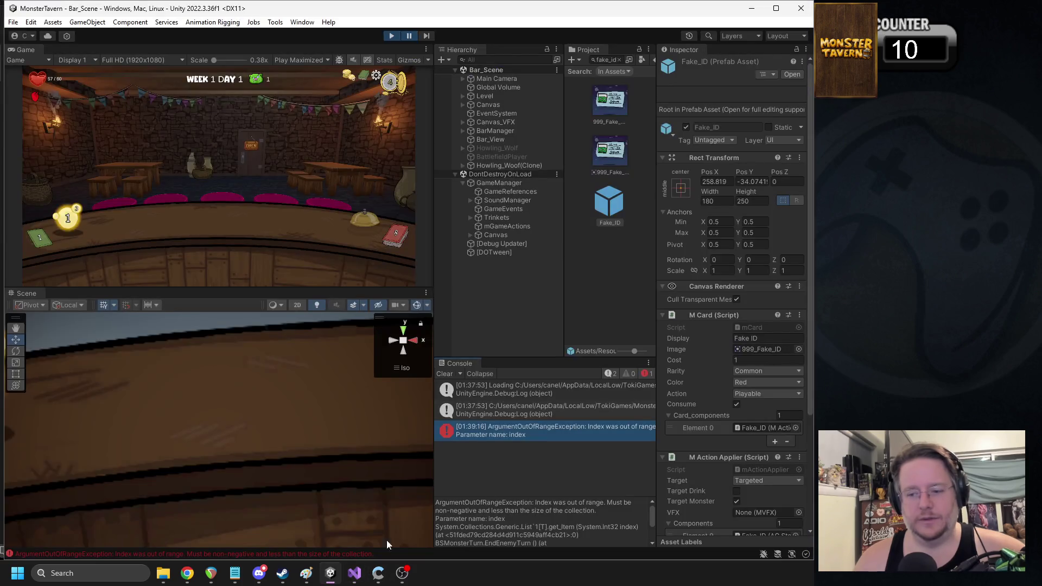
pyautogui.scroll(-3, 747, 470)
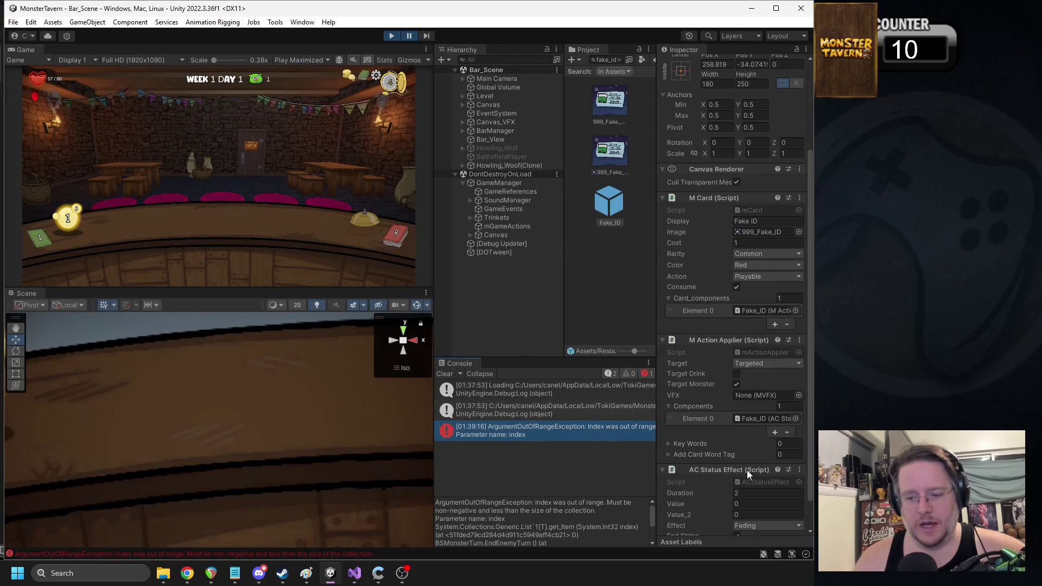
pyautogui.scroll(-2, 599, 511)
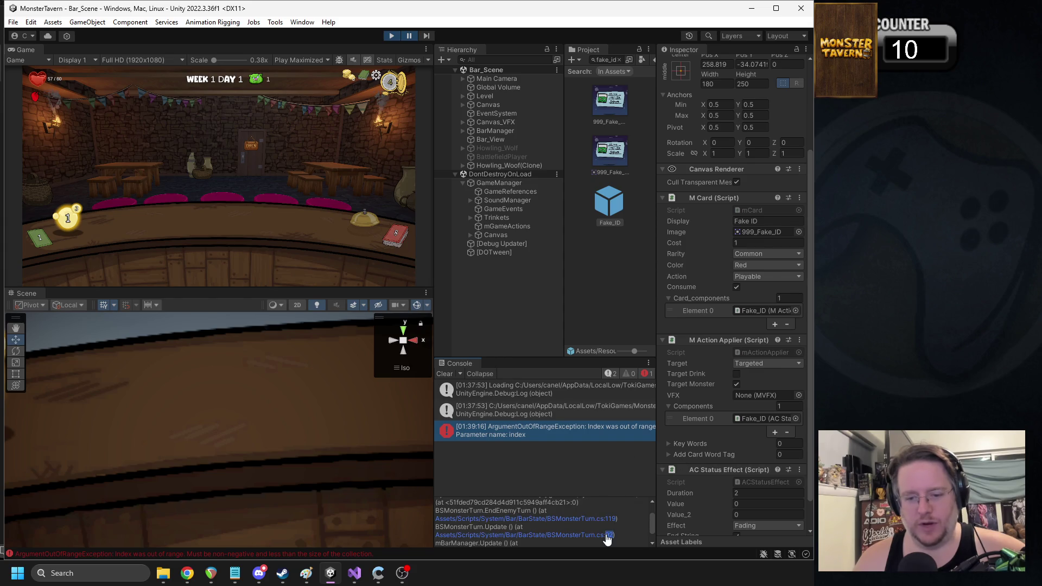
pyautogui.click(606, 536)
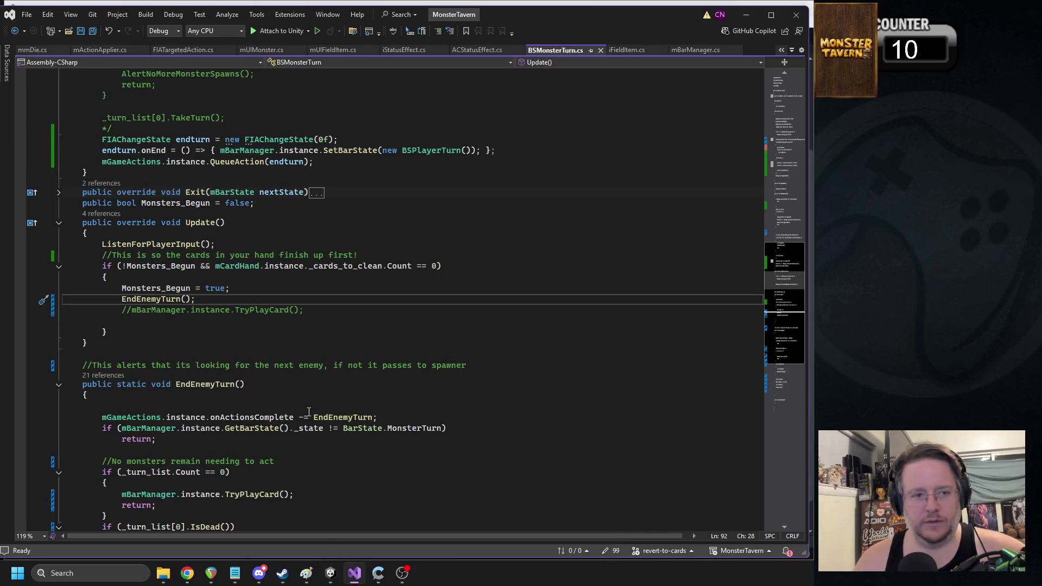
# Step: Follow the stack trace to mBarManager.cs line 197 and return to Unity
pyautogui.click(331, 573)
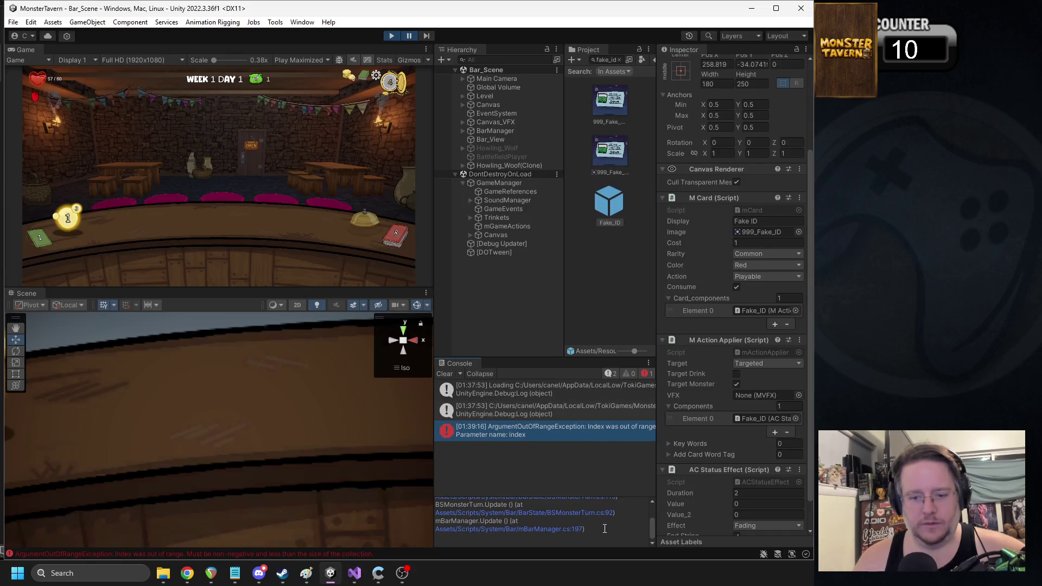
pyautogui.click(579, 531)
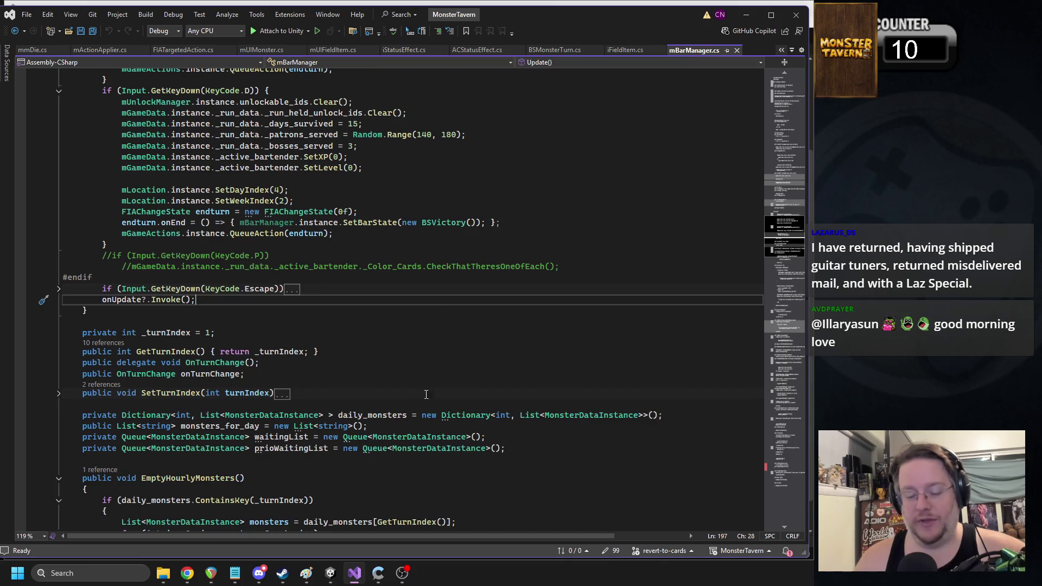
pyautogui.click(331, 573)
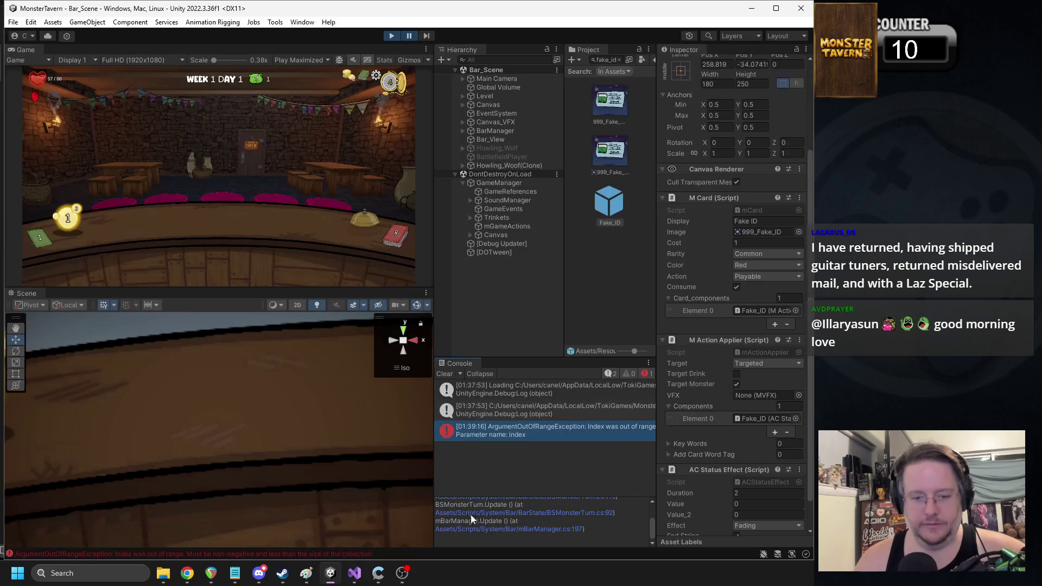
# Step: Reopen BSMonsterTurn.cs at line 92 and review its Enter() method
pyautogui.click(610, 513)
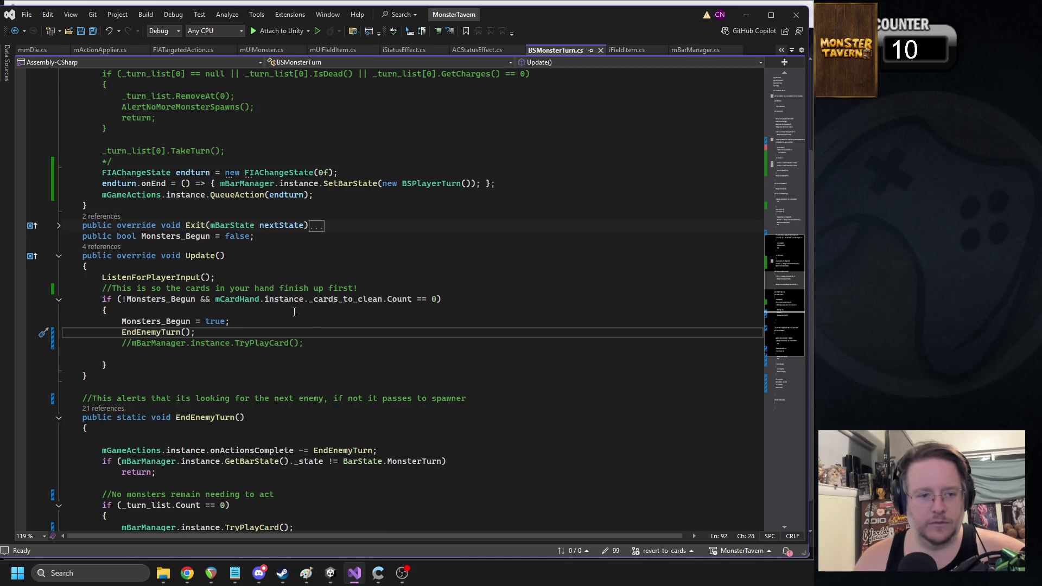
pyautogui.scroll(13, 144, 311)
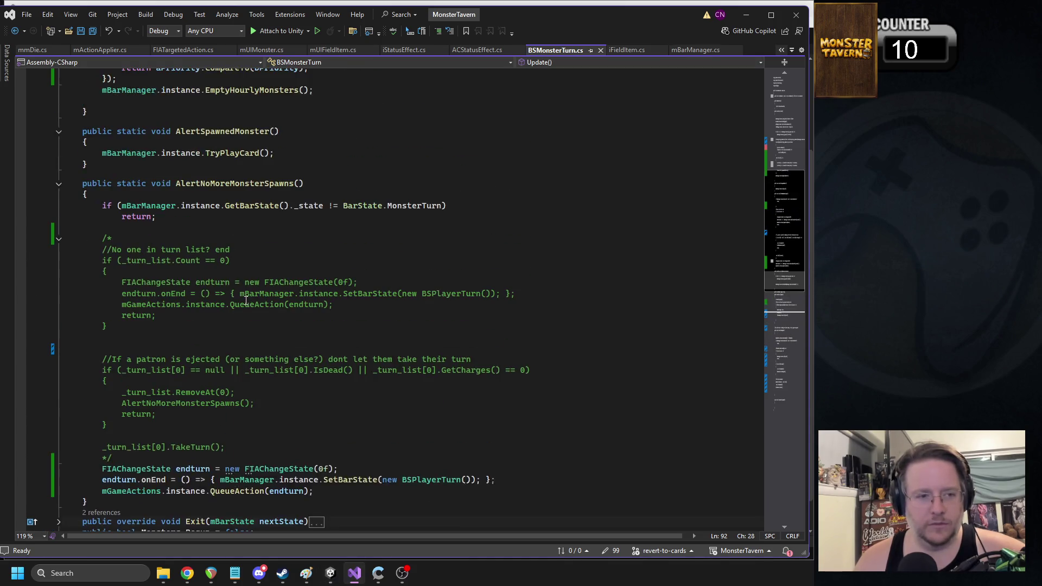
pyautogui.scroll(4, 244, 296)
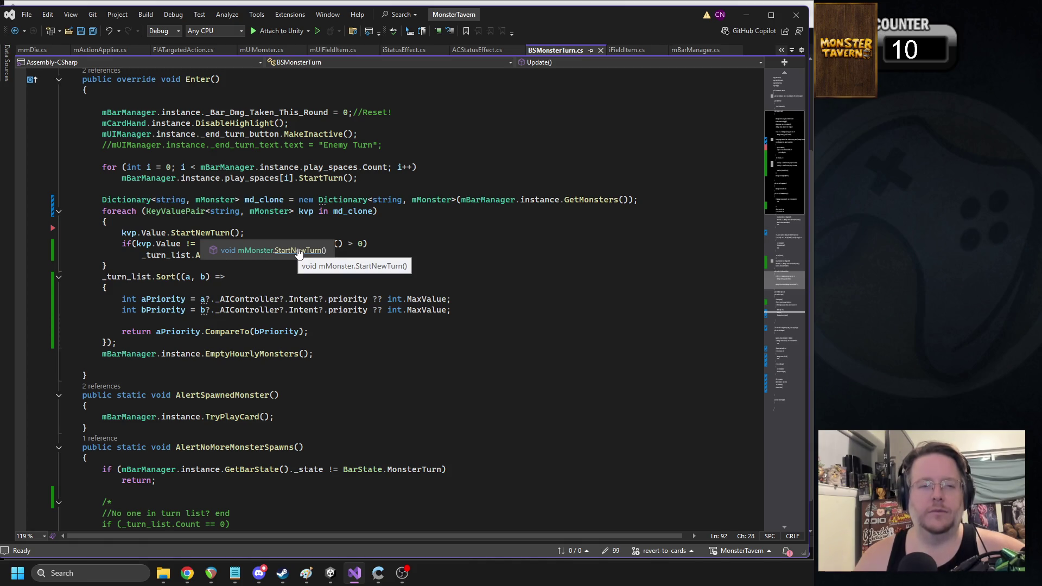
pyautogui.click(284, 223)
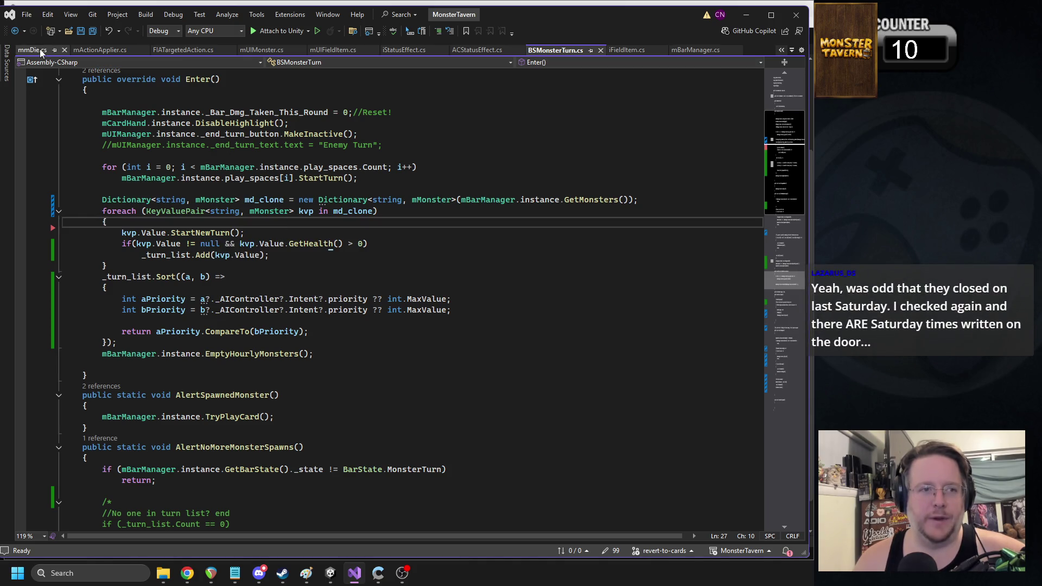
# Step: Close mmDie.cs and bring the Unity editor back to the front
pyautogui.click(63, 50)
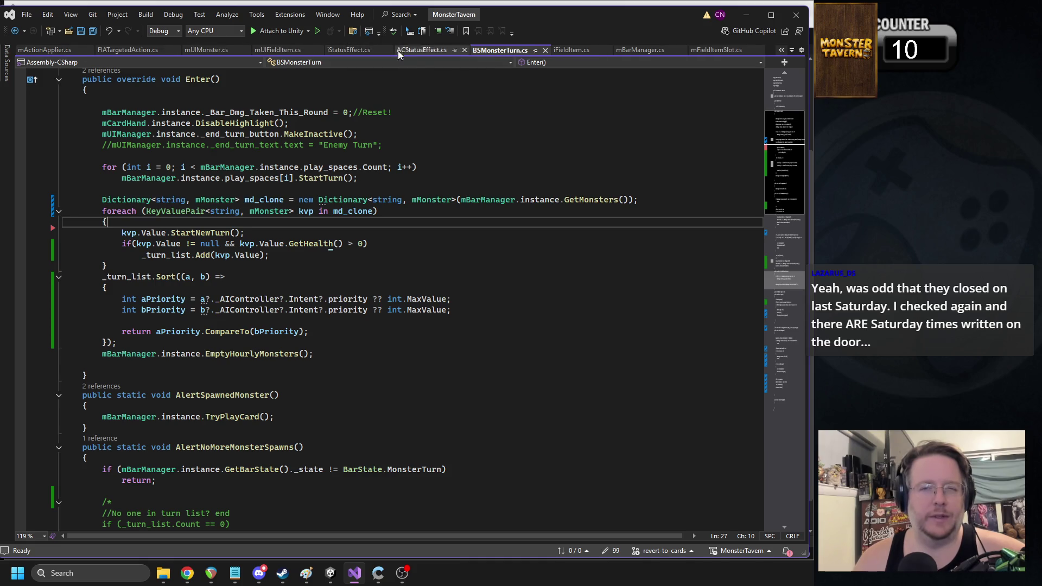
pyautogui.moveTo(339, 576)
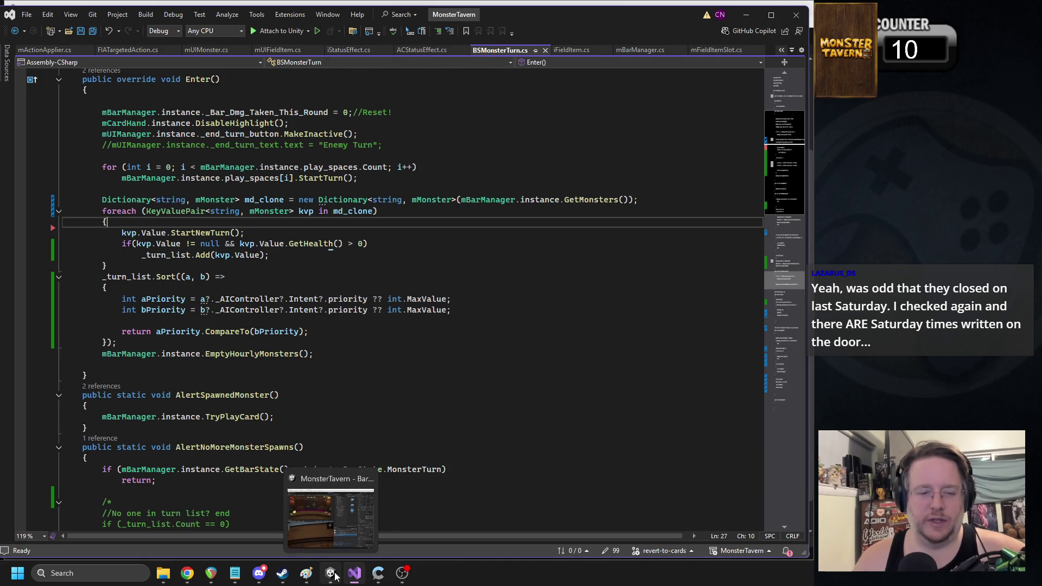
pyautogui.click(332, 516)
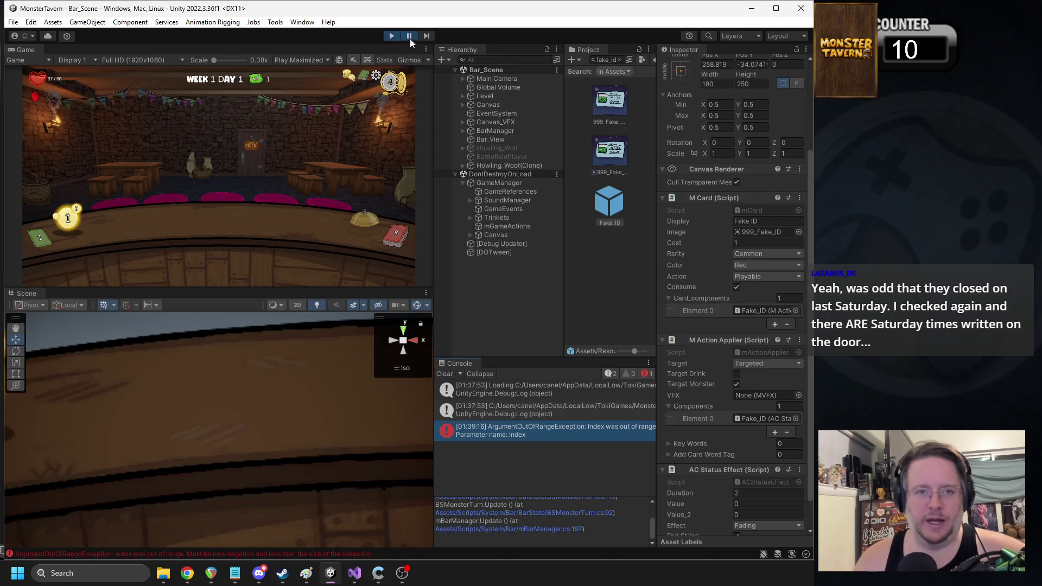
# Step: Stop the playtest and open the AC Status Effect script in Visual Studio
pyautogui.click(391, 36)
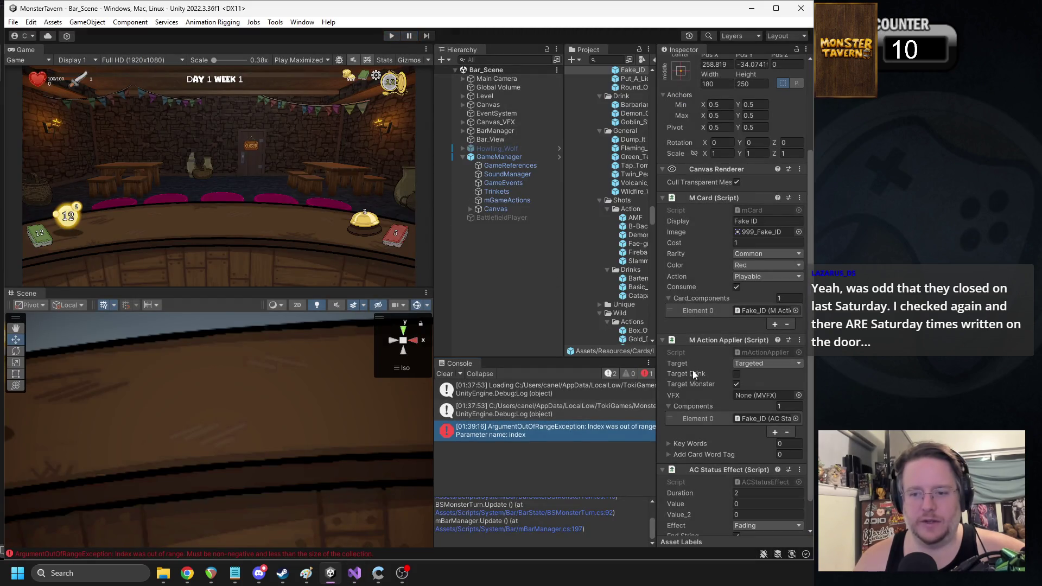
pyautogui.rightClick(729, 470)
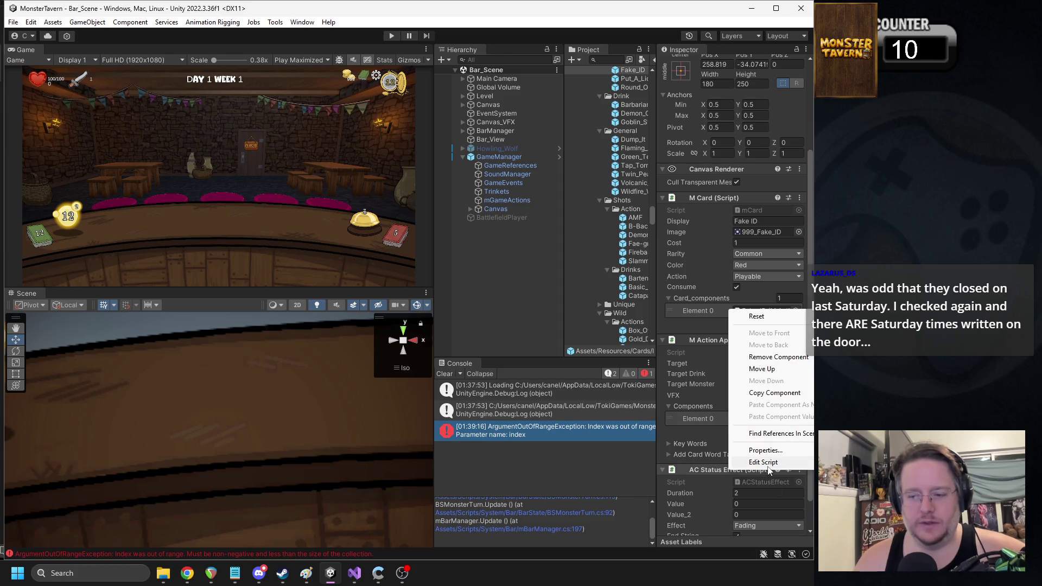
pyautogui.click(767, 465)
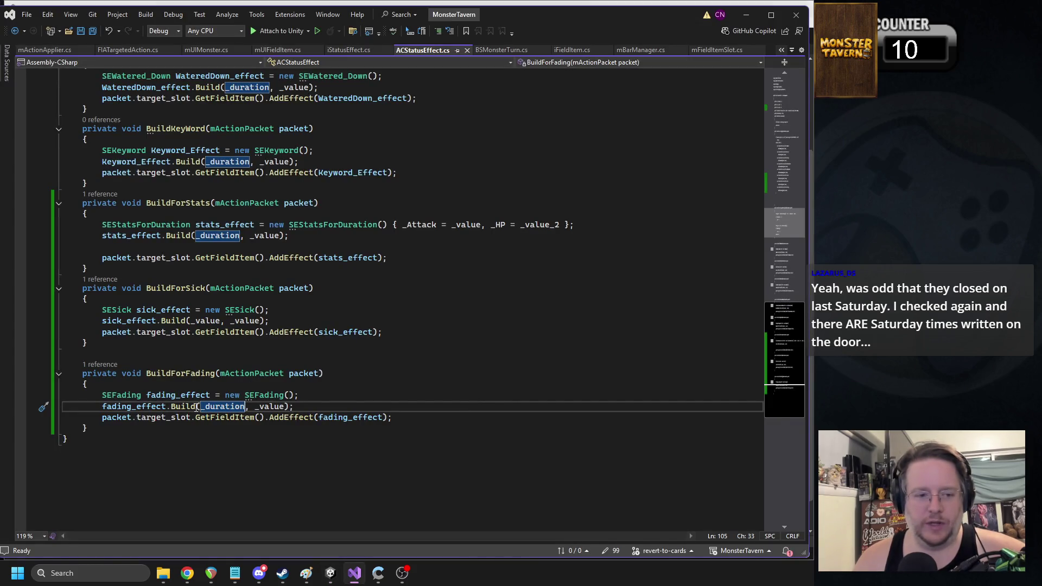
pyautogui.click(239, 452)
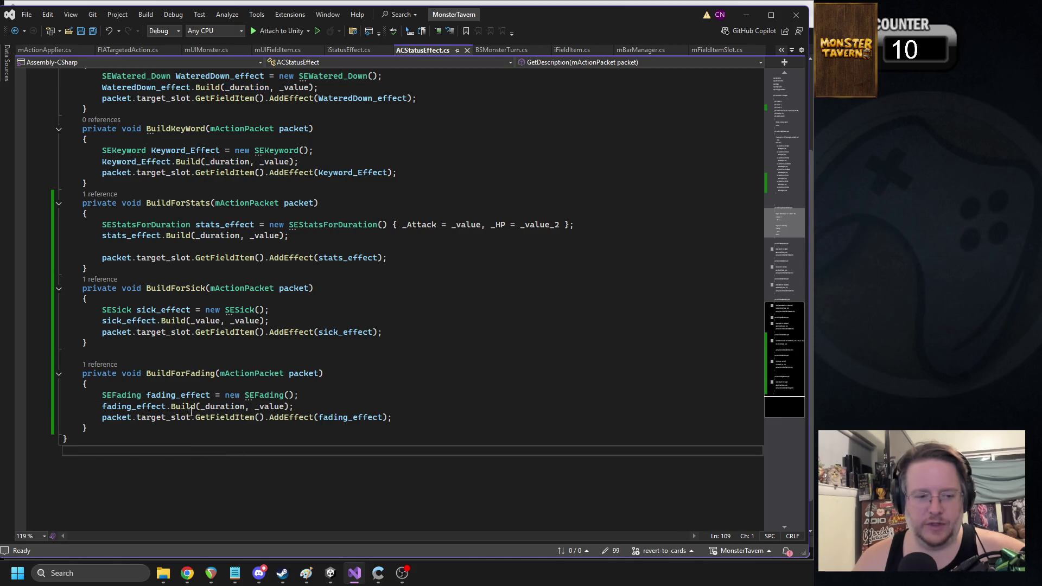
# Step: Go to SEFading's Build definition, then to mBarManager's DespawnMonster definition
pyautogui.moveTo(183, 406)
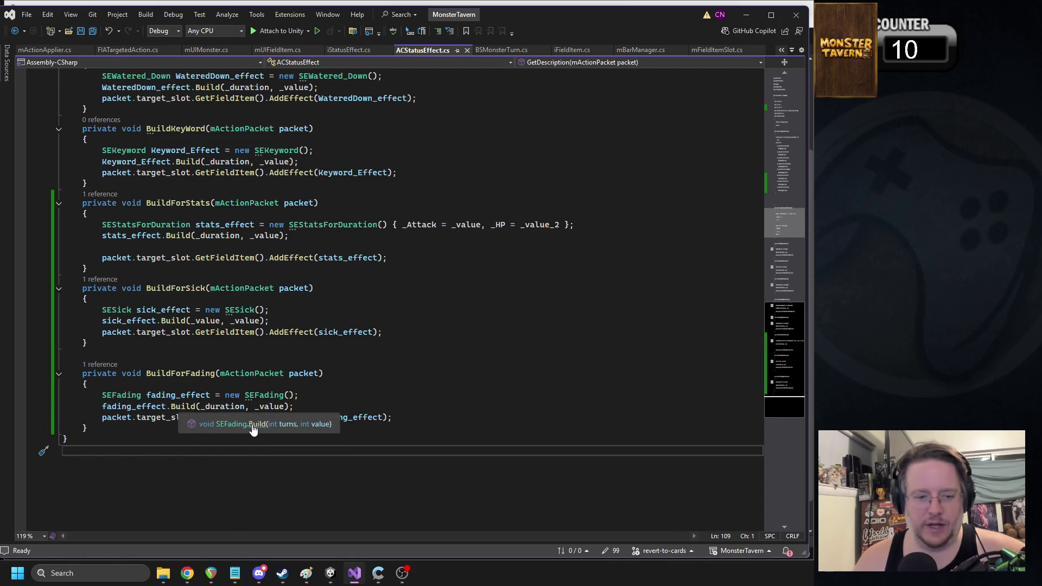
pyautogui.click(257, 425)
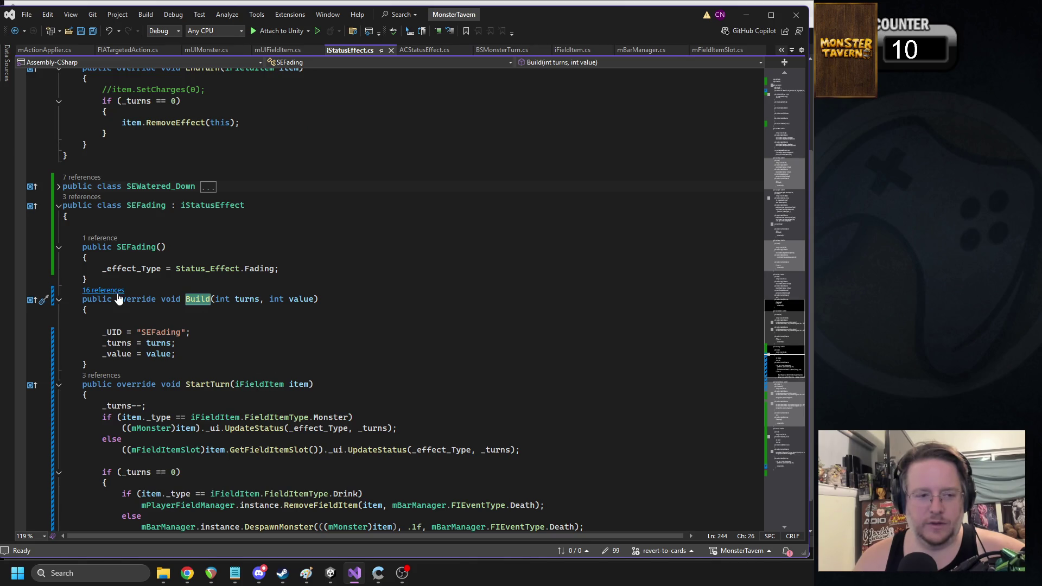
pyautogui.scroll(-4, 241, 356)
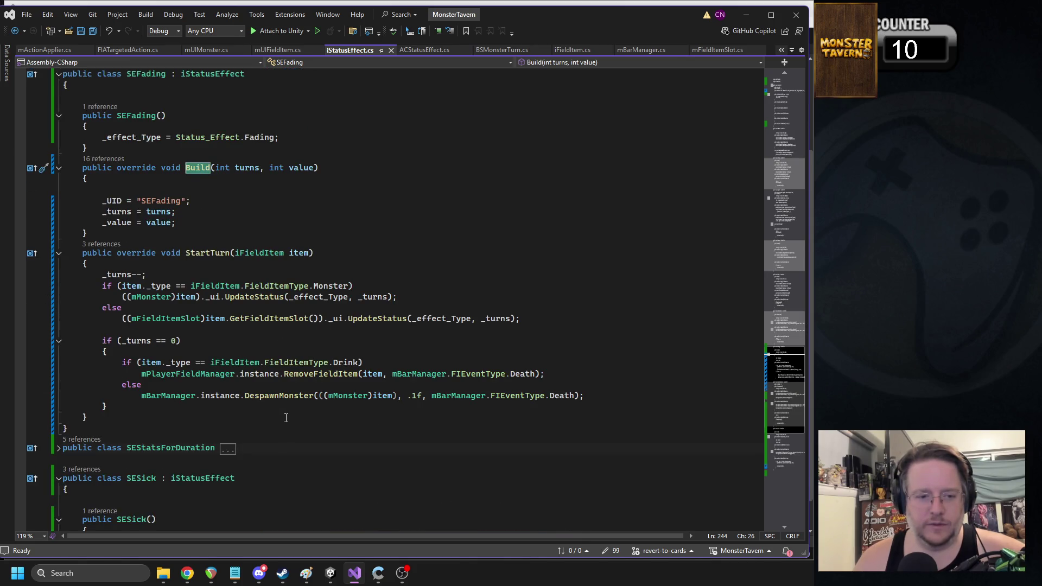
pyautogui.moveTo(282, 396)
pyautogui.click(391, 418)
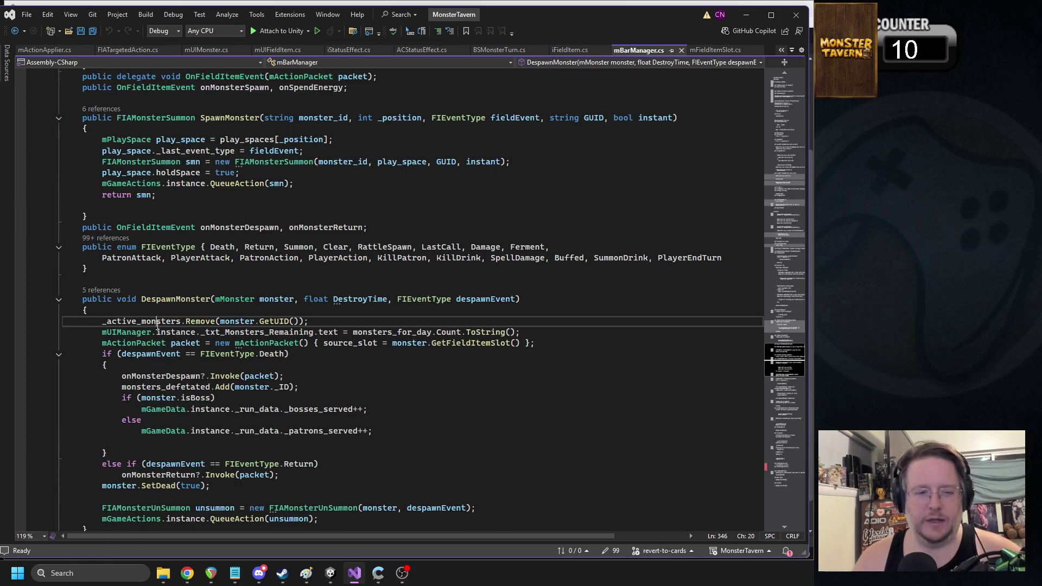
# Step: Insert monster.SetDead(true); as DespawnMonster's first line and save mBarManager.cs
pyautogui.doubleClick(237, 321)
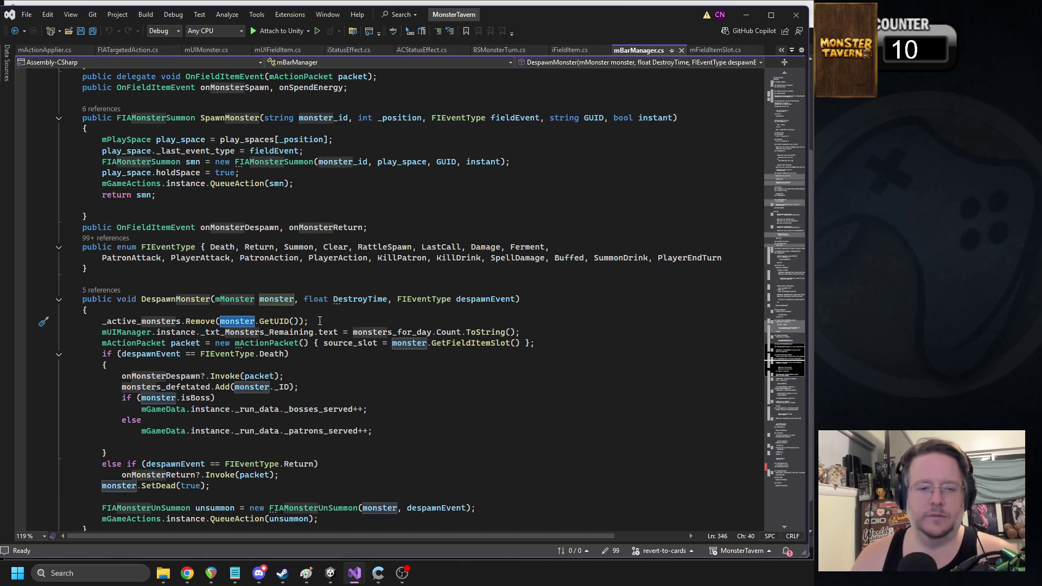
pyautogui.click(279, 315)
pyautogui.press('Return')
pyautogui.write('monster.isdead')
pyautogui.press('BackSpace')
pyautogui.press('BackSpace')
pyautogui.press('BackSpace')
pyautogui.write('setd')
pyautogui.press('Tab')
pyautogui.write('(true);')
pyautogui.hotkey('ctrl', 's')
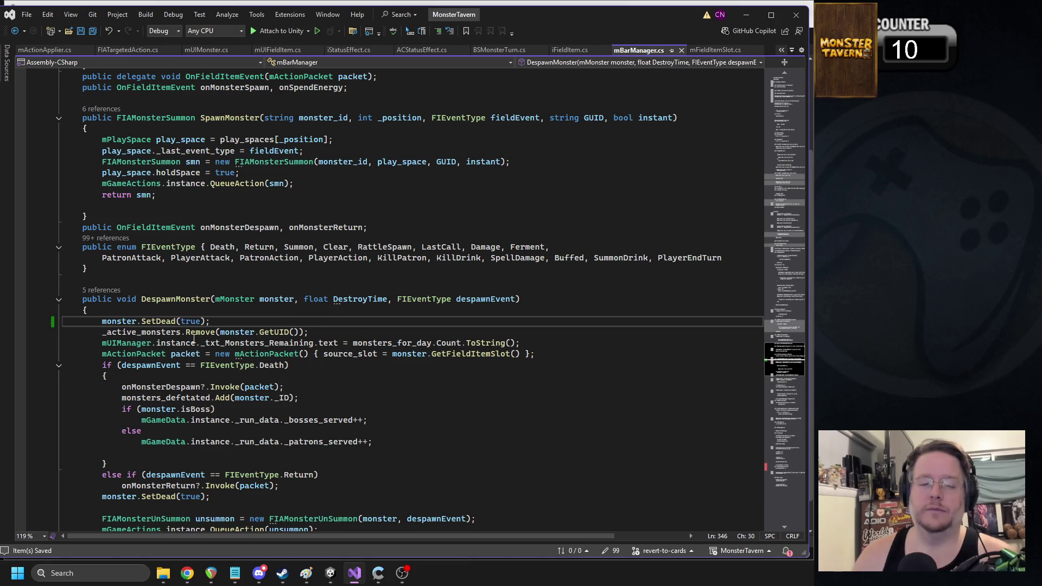
# Step: Find all references to SetDead and open the call at line 346
pyautogui.click(253, 341)
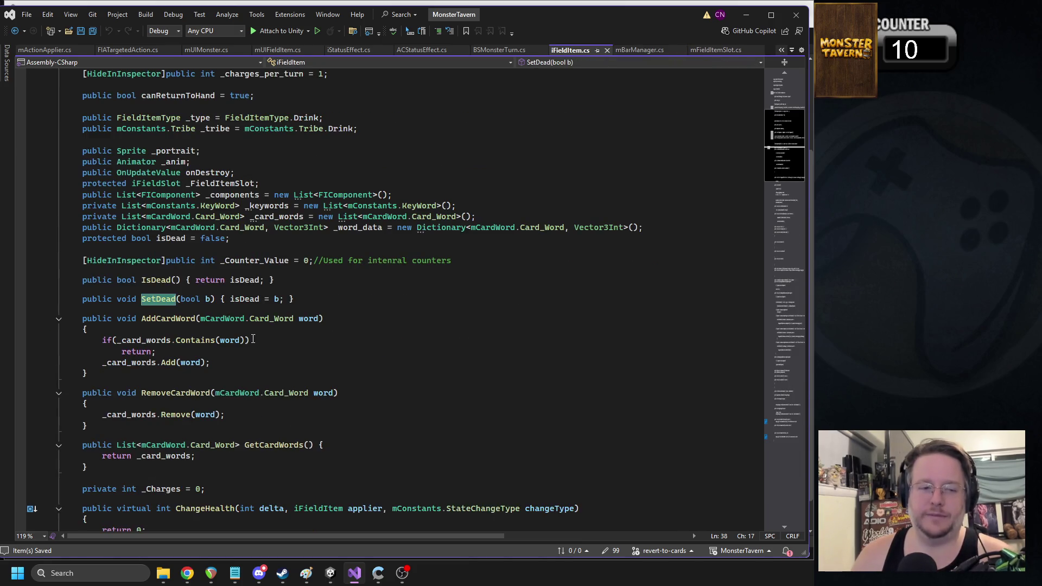
pyautogui.click(105, 293)
pyautogui.click(97, 289)
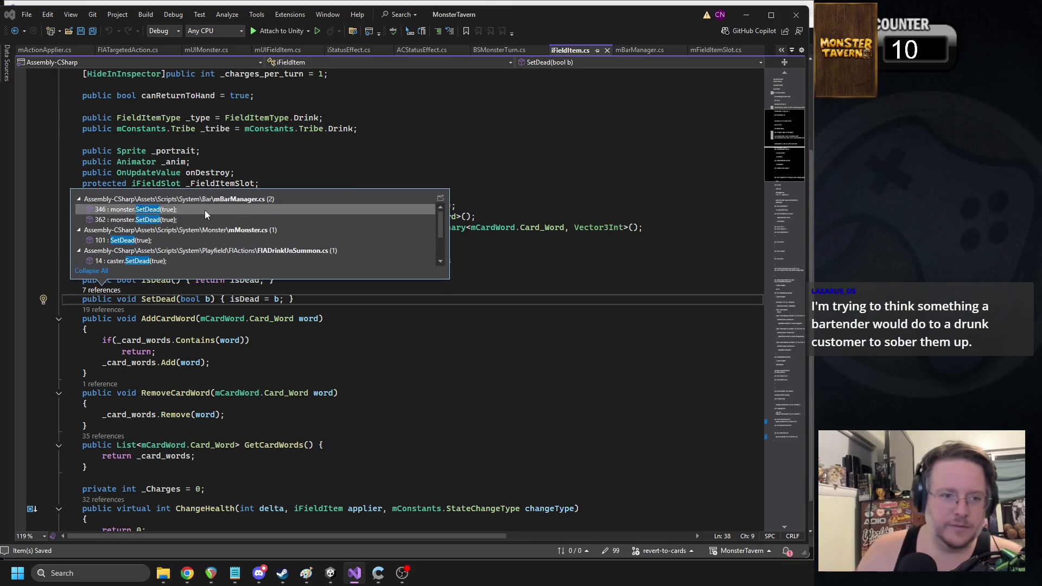
pyautogui.moveTo(204, 210)
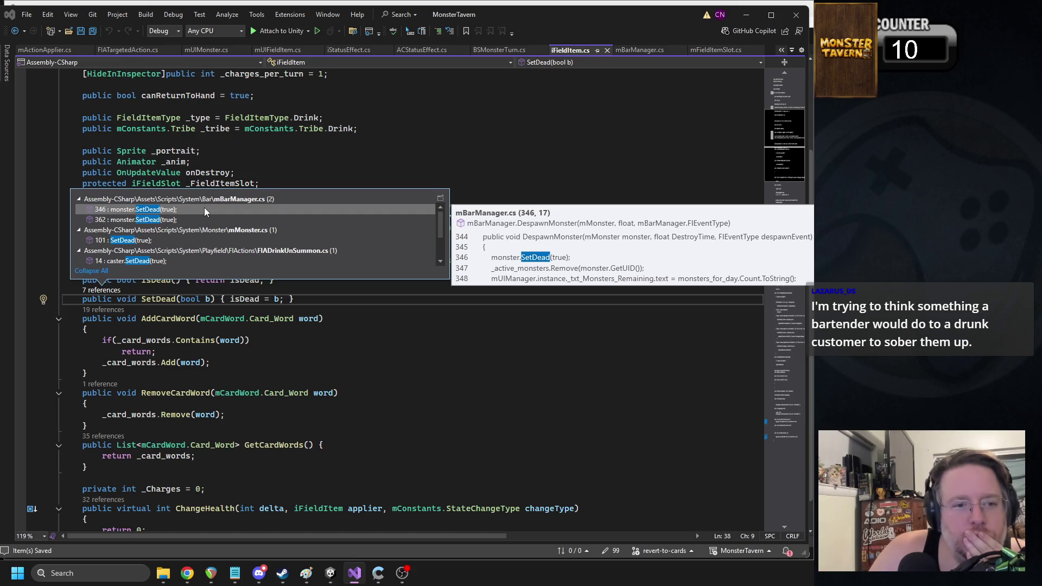
pyautogui.doubleClick(204, 210)
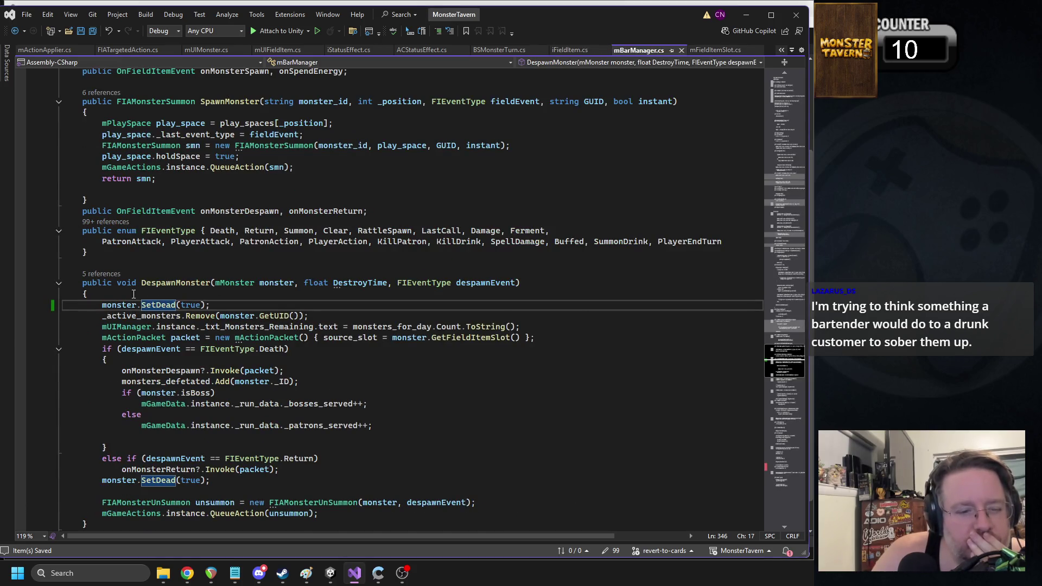
# Step: Delete the later redundant SetDead(true) line and switch to Unity to recompile
pyautogui.scroll(-1, 268, 388)
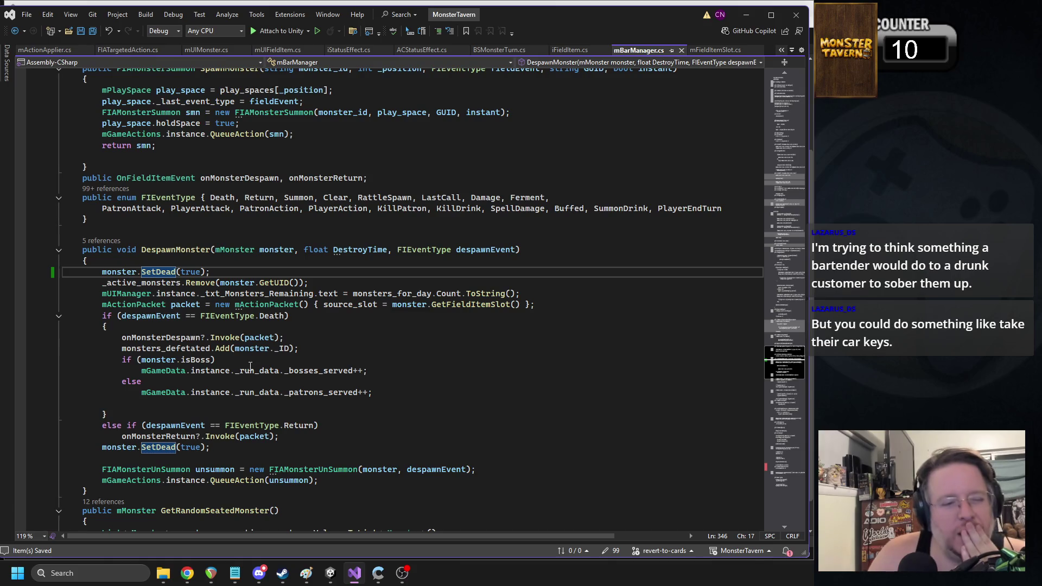
pyautogui.tripleClick(155, 450)
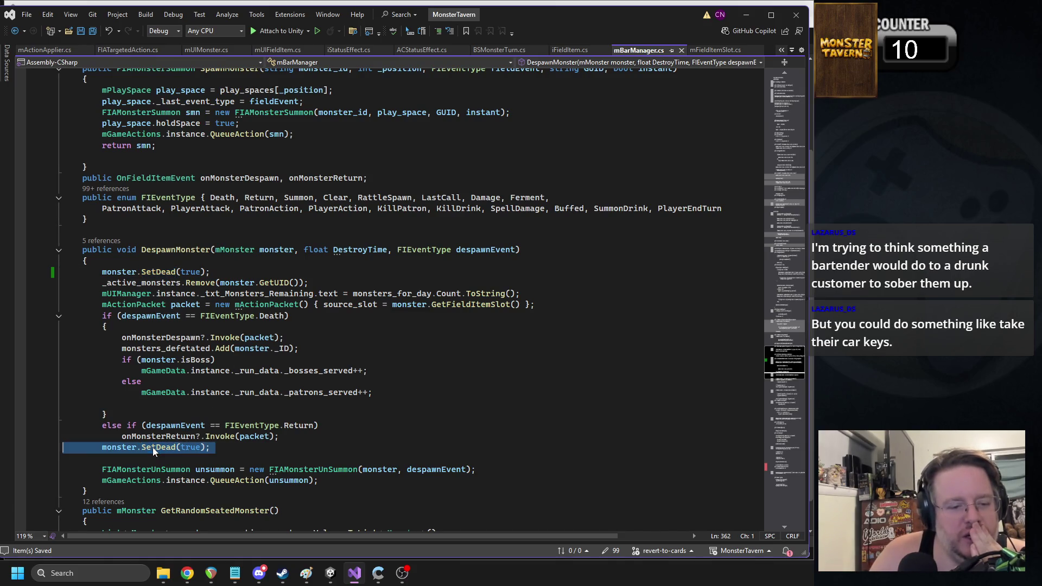
pyautogui.press('Delete')
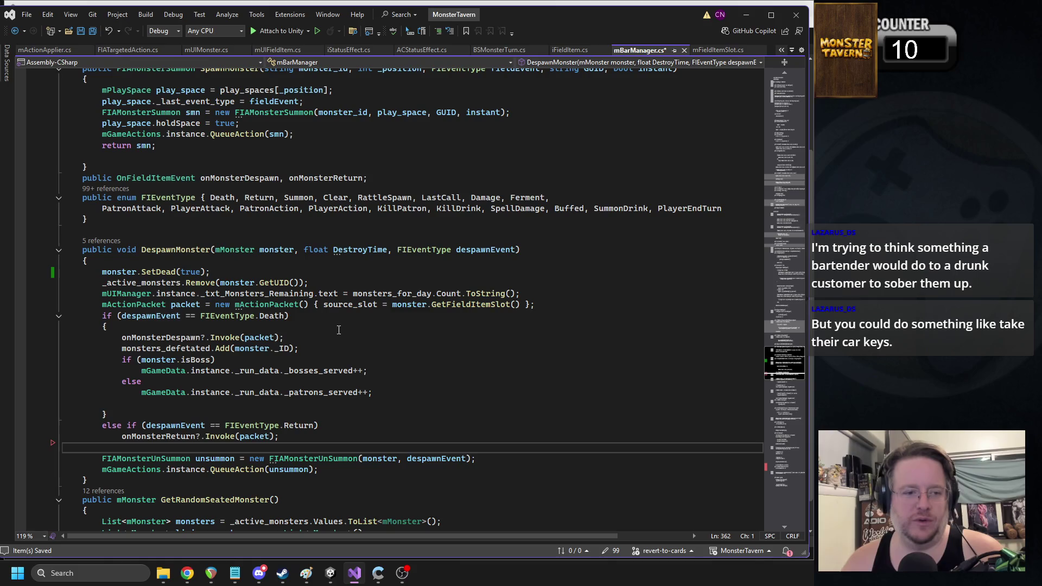
pyautogui.tripleClick(363, 348)
pyautogui.click(355, 360)
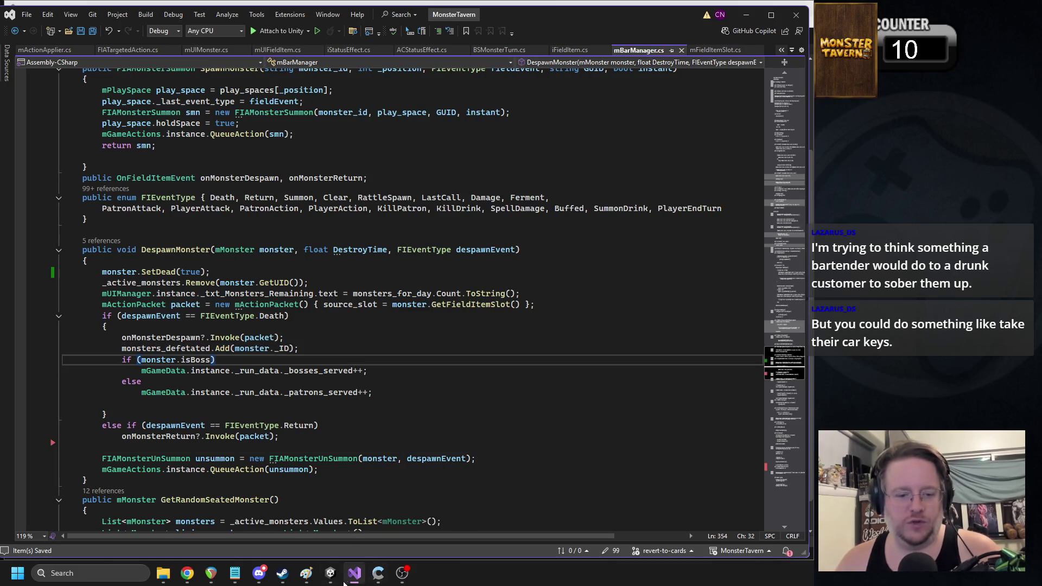
pyautogui.click(344, 581)
pyautogui.moveTo(353, 571)
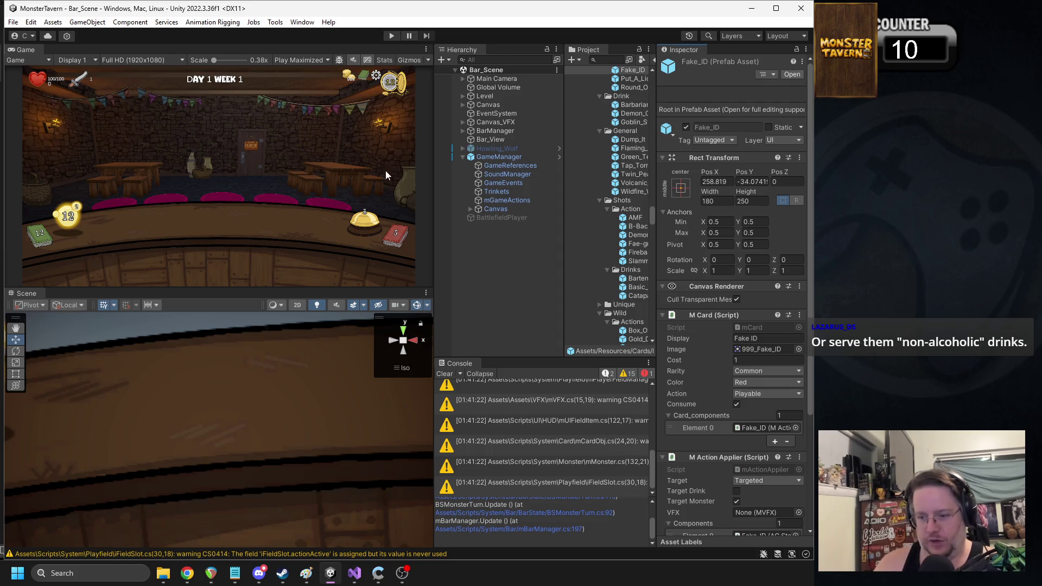
# Step: Start a new playtest, play the Bartender's card, and open the tavern for patrons
pyautogui.click(391, 36)
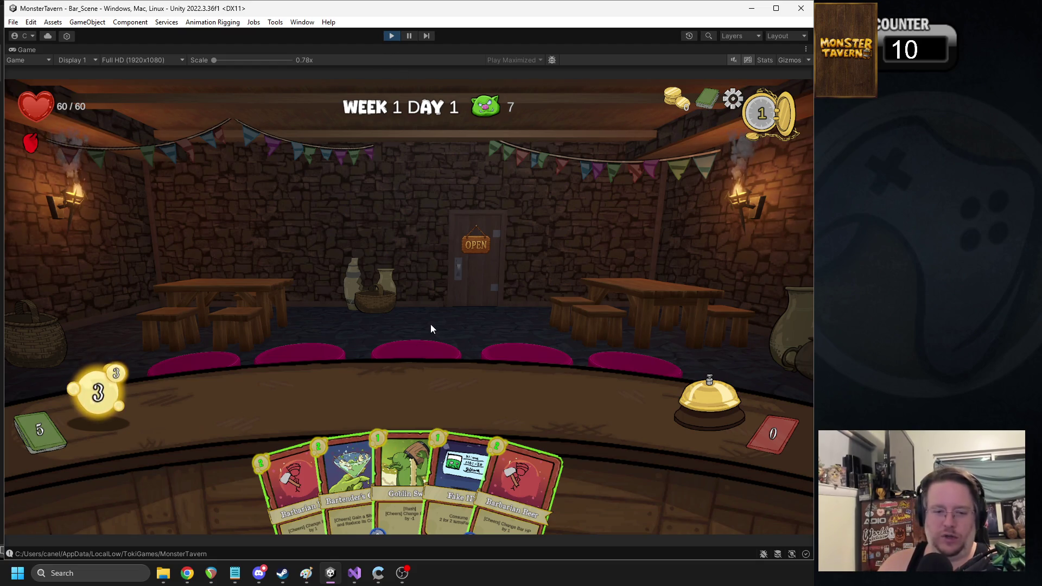
pyautogui.moveTo(347, 477)
pyautogui.mouseDown()
pyautogui.moveTo(270, 399)
pyautogui.moveTo(255, 401)
pyautogui.mouseUp()
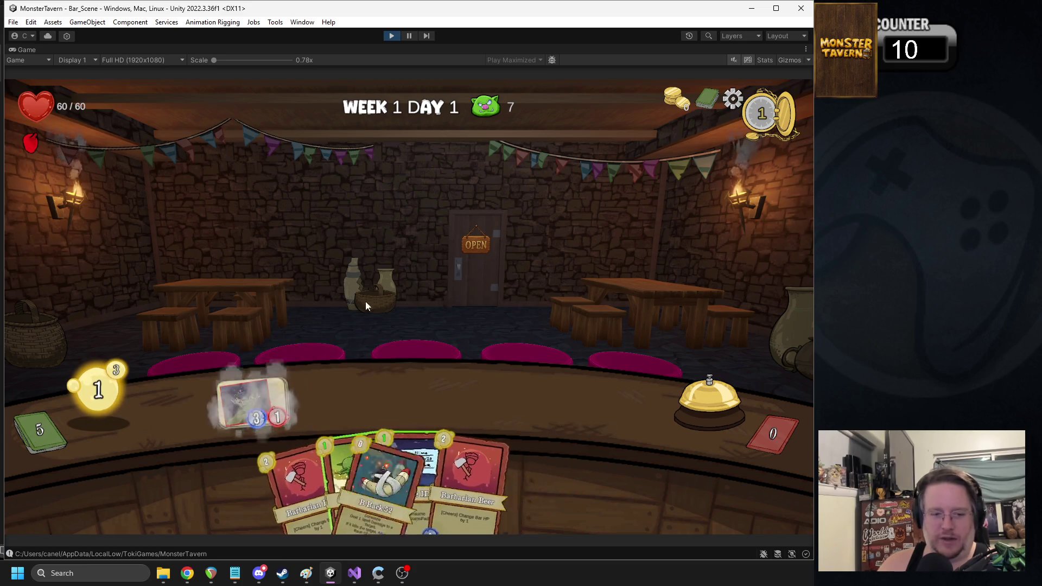
pyautogui.click(679, 394)
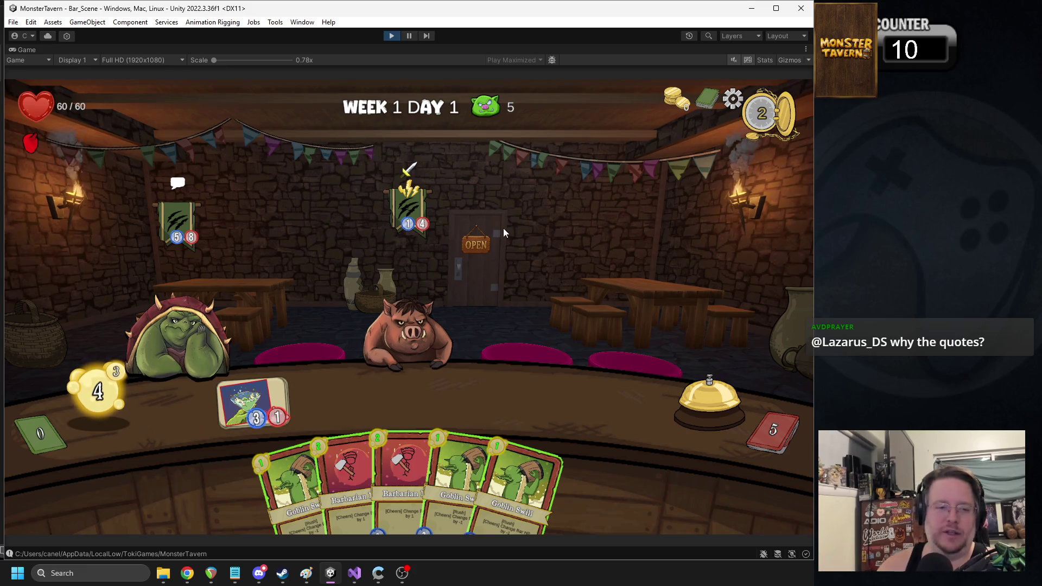
# Step: Serve a Goblin Swill to the pig, place Barbarian and Goblin Swill cards, and end the turn
pyautogui.moveTo(182, 253)
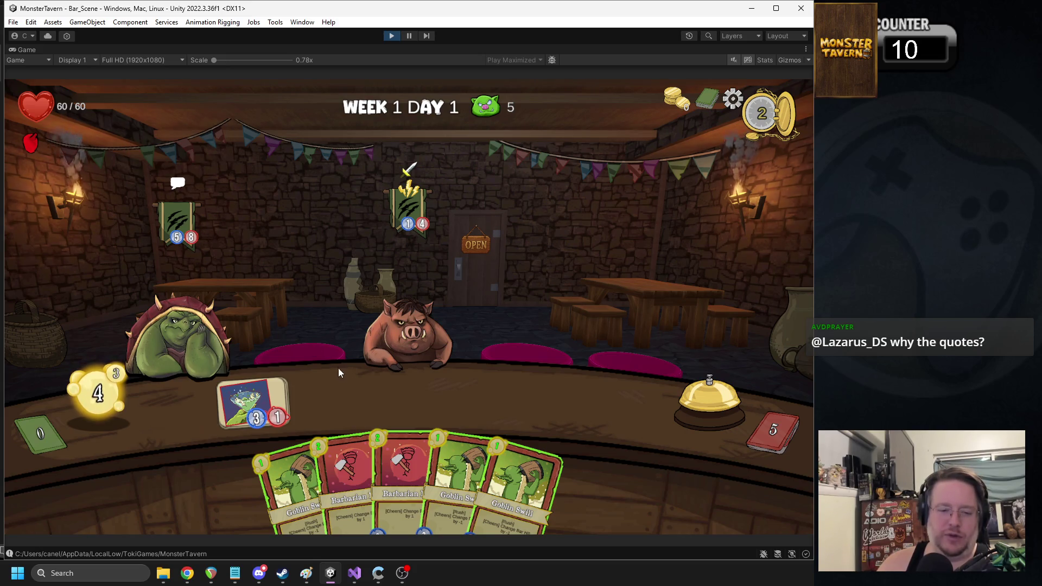
pyautogui.moveTo(287, 484); pyautogui.dragTo(311, 343)
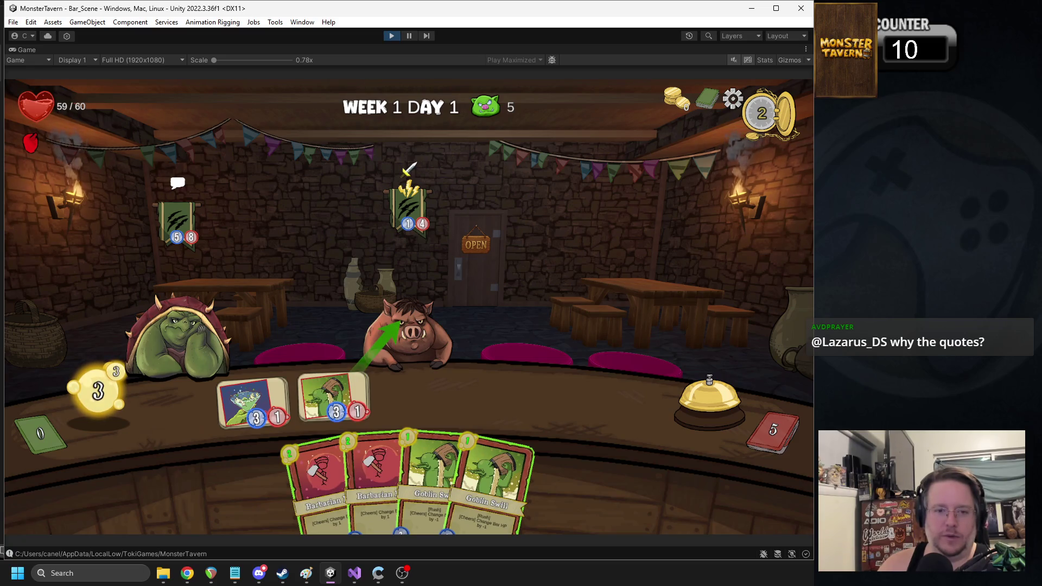
pyautogui.moveTo(319, 468); pyautogui.dragTo(276, 409)
pyautogui.moveTo(403, 461); pyautogui.dragTo(334, 399)
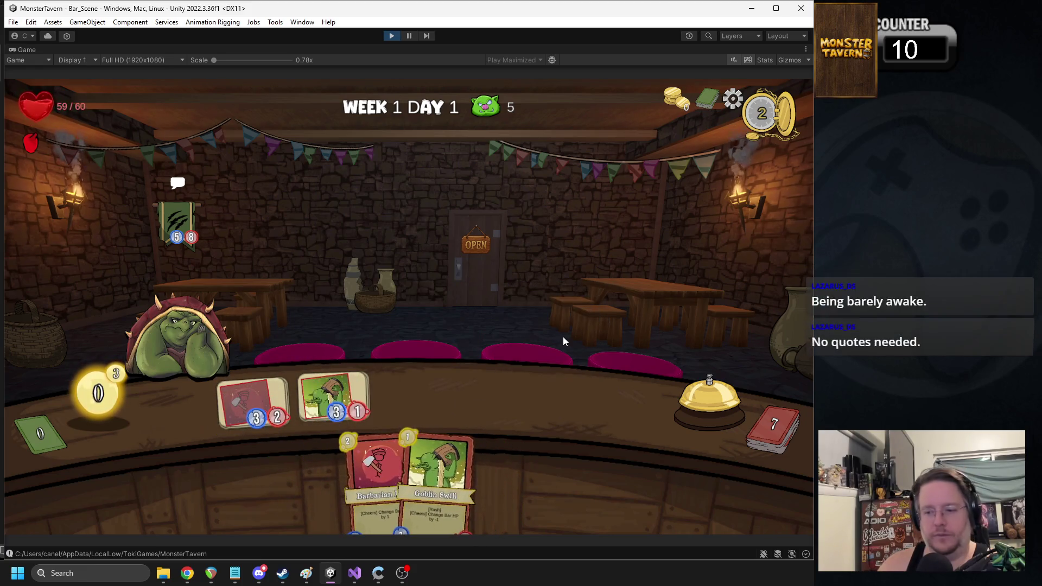
pyautogui.click(679, 397)
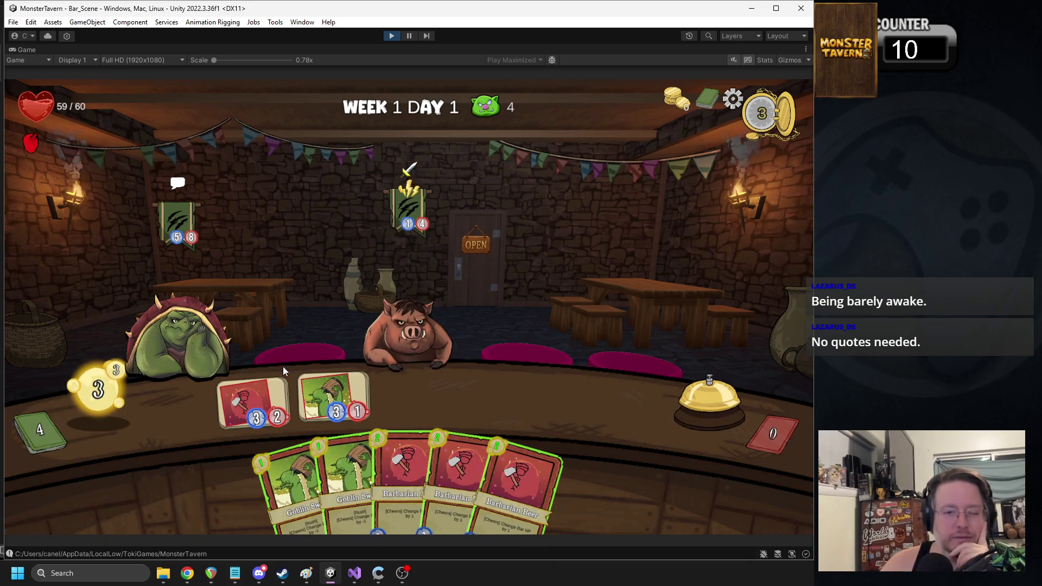
# Step: Play Goblin Swill, Fake ID and Bartender's Choice, try the B-Back shot on the skunk, end the turn
pyautogui.moveTo(347, 429)
pyautogui.mouseDown()
pyautogui.moveTo(330, 393)
pyautogui.moveTo(370, 410)
pyautogui.moveTo(415, 394)
pyautogui.mouseUp()
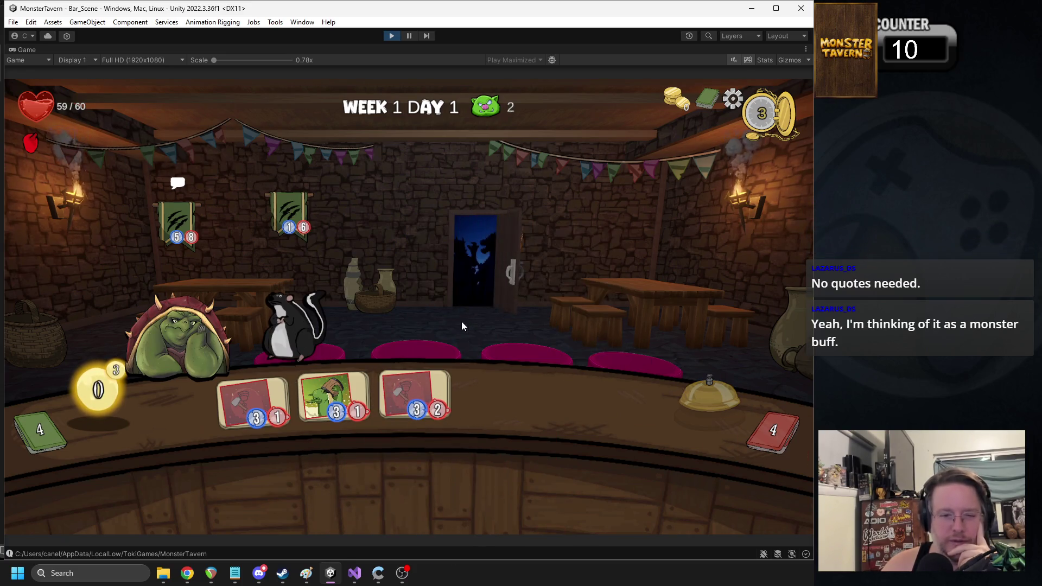
pyautogui.moveTo(309, 478); pyautogui.dragTo(624, 333)
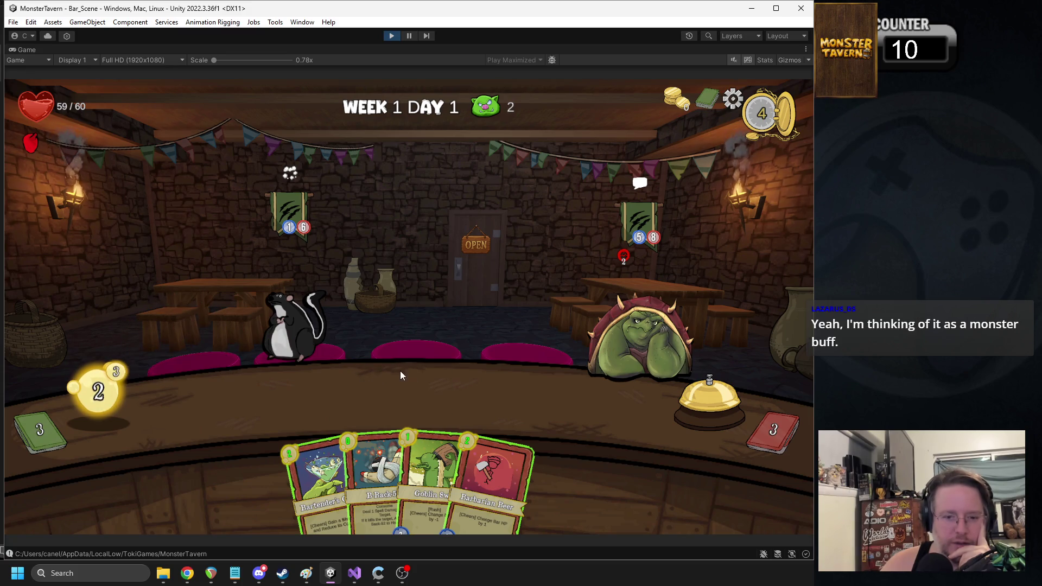
pyautogui.moveTo(315, 468)
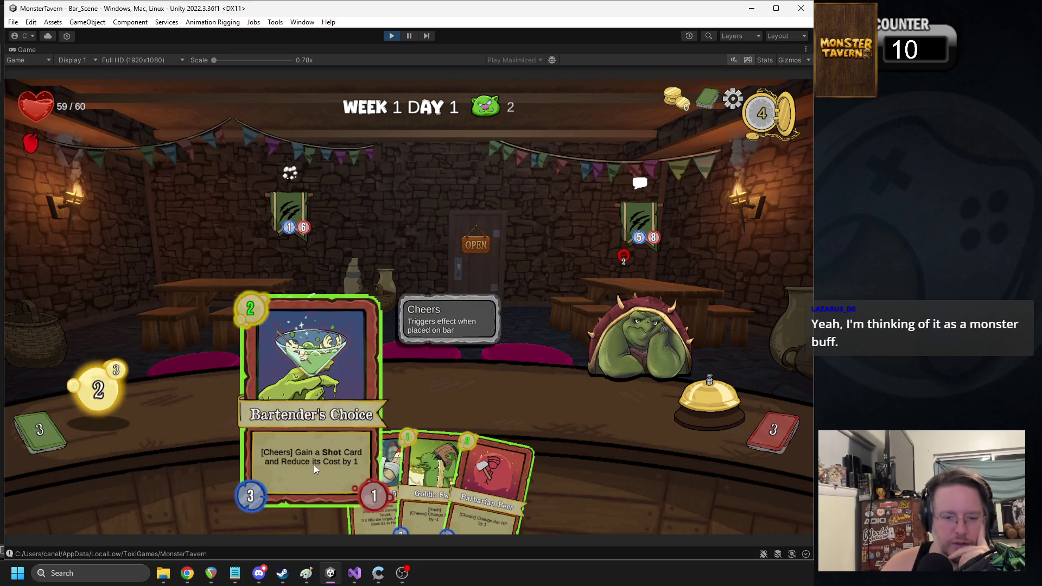
pyautogui.moveTo(315, 466); pyautogui.dragTo(279, 407)
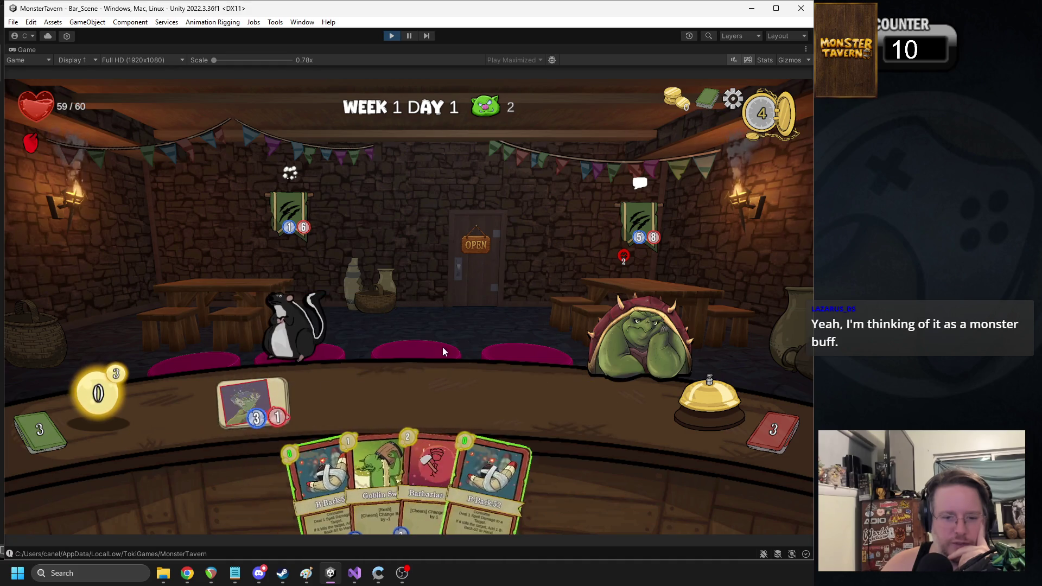
pyautogui.moveTo(444, 417)
pyautogui.mouseDown()
pyautogui.moveTo(304, 312)
pyautogui.moveTo(480, 380)
pyautogui.moveTo(425, 365)
pyautogui.mouseUp()
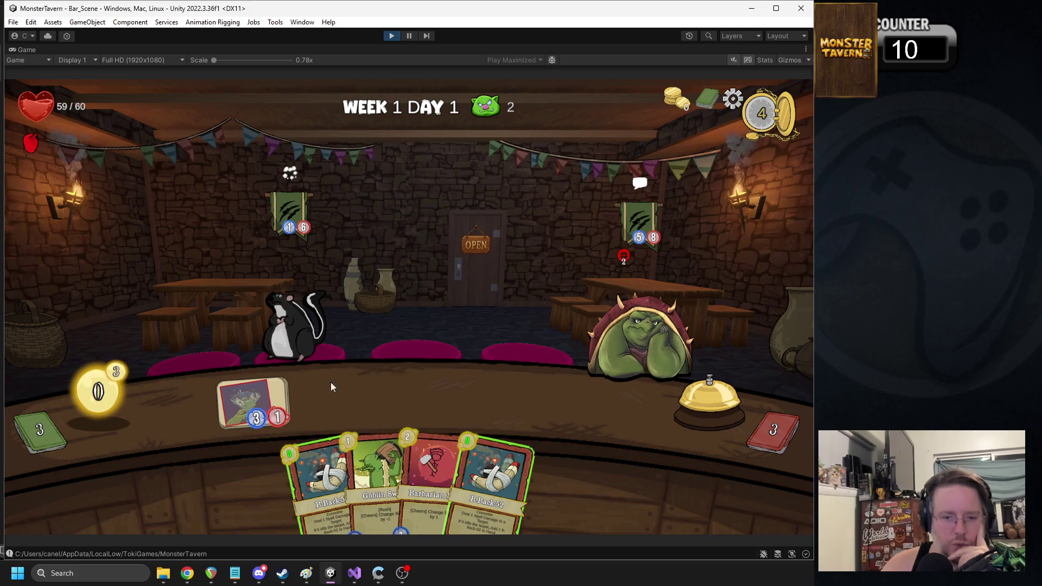
pyautogui.click(716, 410)
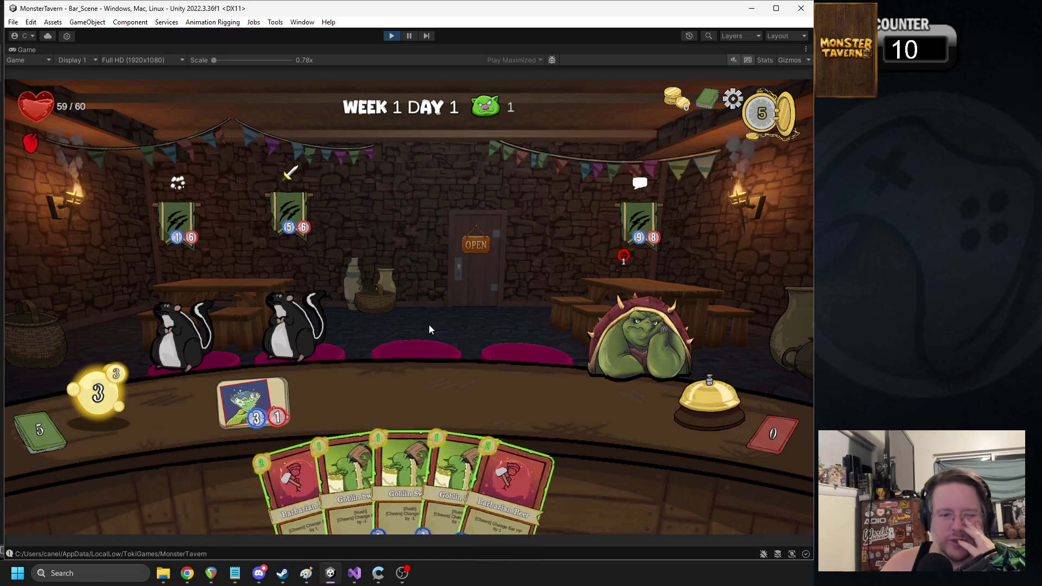
# Step: Serve Goblin Swills to each of the three skunks
pyautogui.moveTo(350, 472)
pyautogui.mouseDown()
pyautogui.moveTo(347, 398)
pyautogui.moveTo(332, 392)
pyautogui.mouseUp()
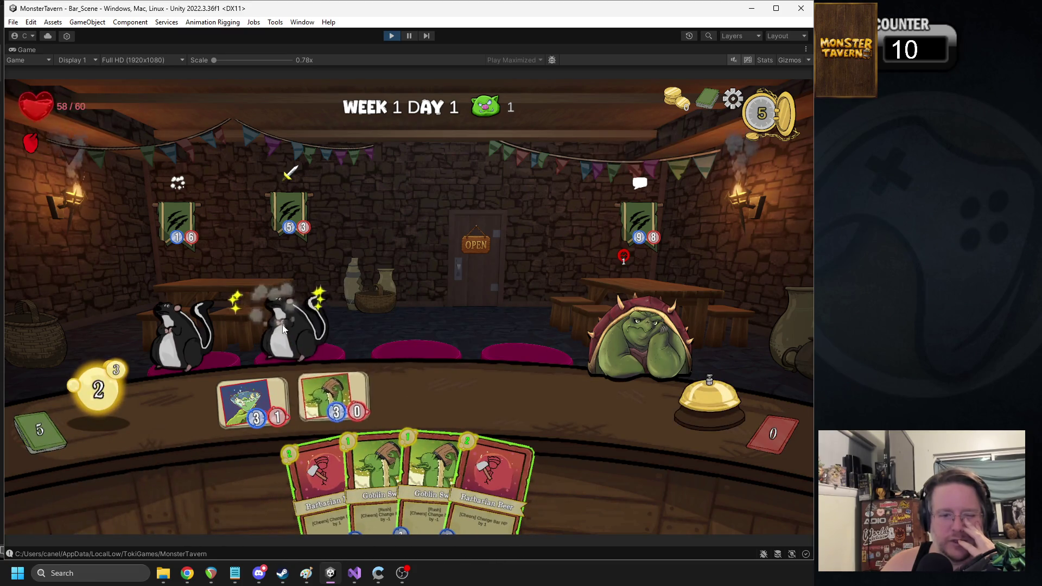
pyautogui.moveTo(375, 446); pyautogui.dragTo(342, 391)
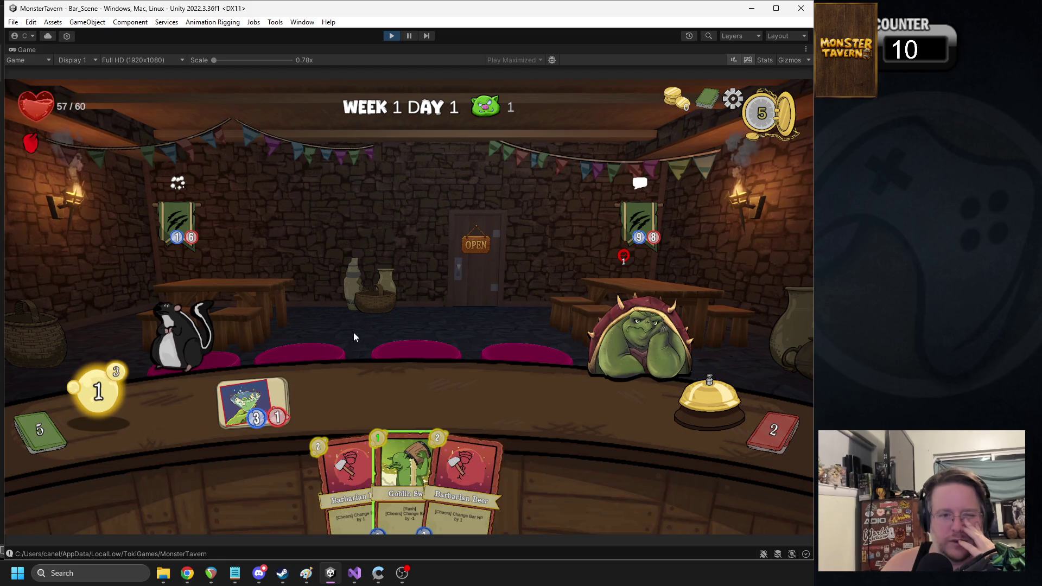
pyautogui.moveTo(404, 472); pyautogui.dragTo(347, 392)
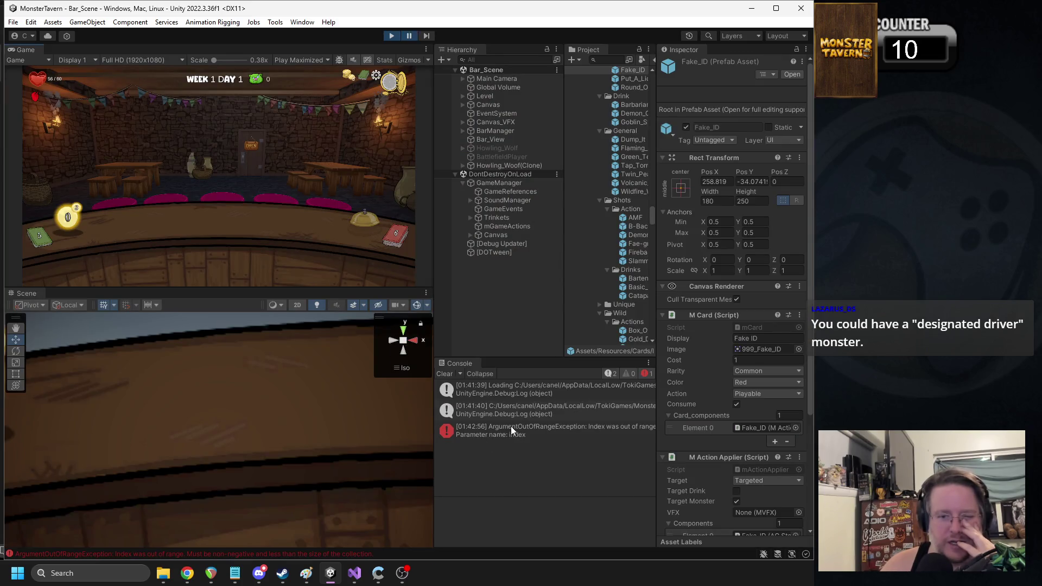
# Step: Open the exception's BSMonsterTurn.cs link and select the line reading _turn_list[0] in EndEnemyTurn
pyautogui.click(510, 427)
pyautogui.scroll(-2, 583, 517)
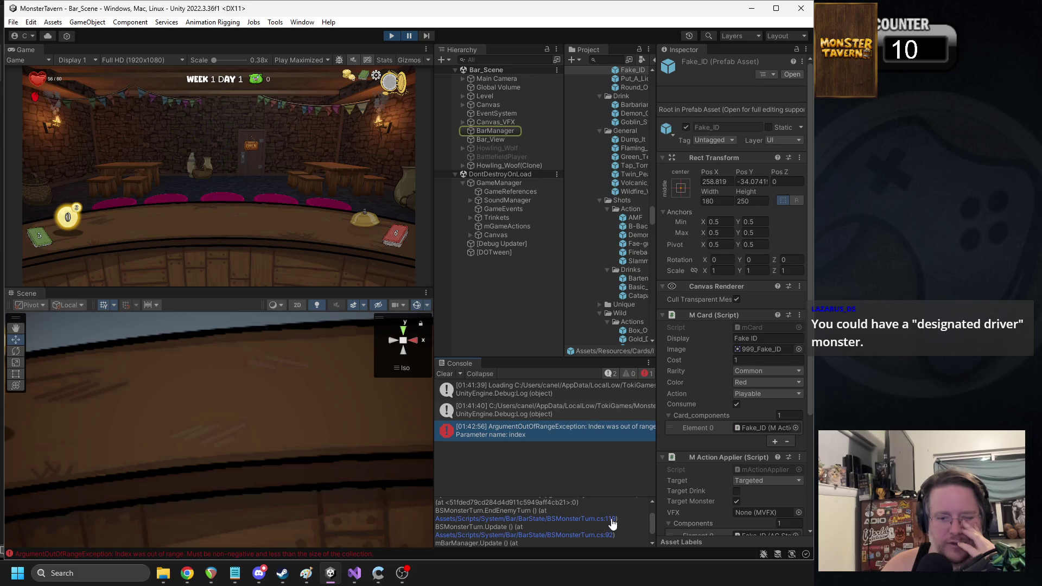
pyautogui.click(611, 519)
pyautogui.tripleClick(239, 301)
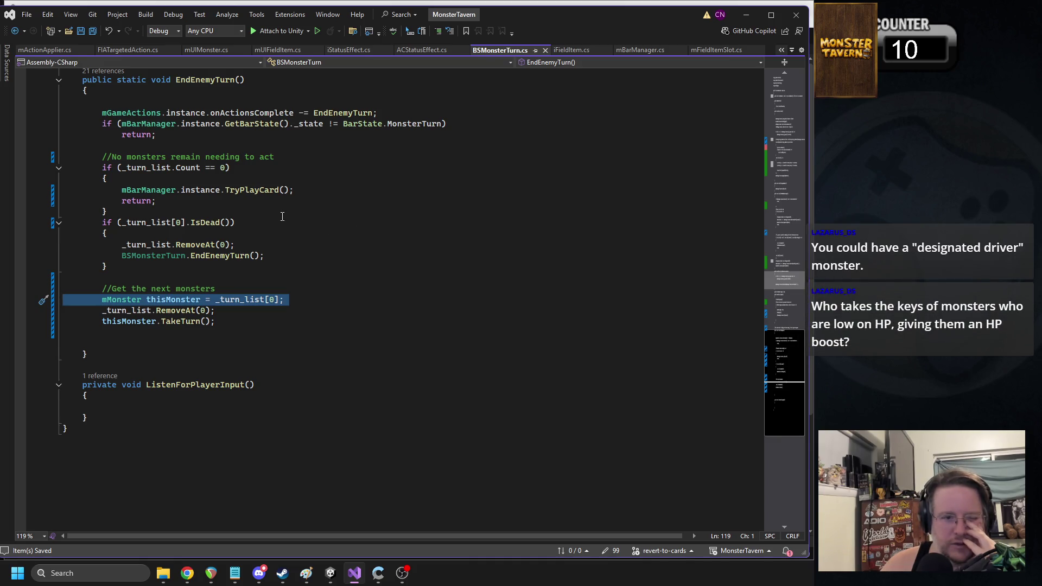
# Step: Add 'return;' after the EndEnemyTurn() call in the IsDead block, then go back to Unity
pyautogui.tripleClick(201, 223)
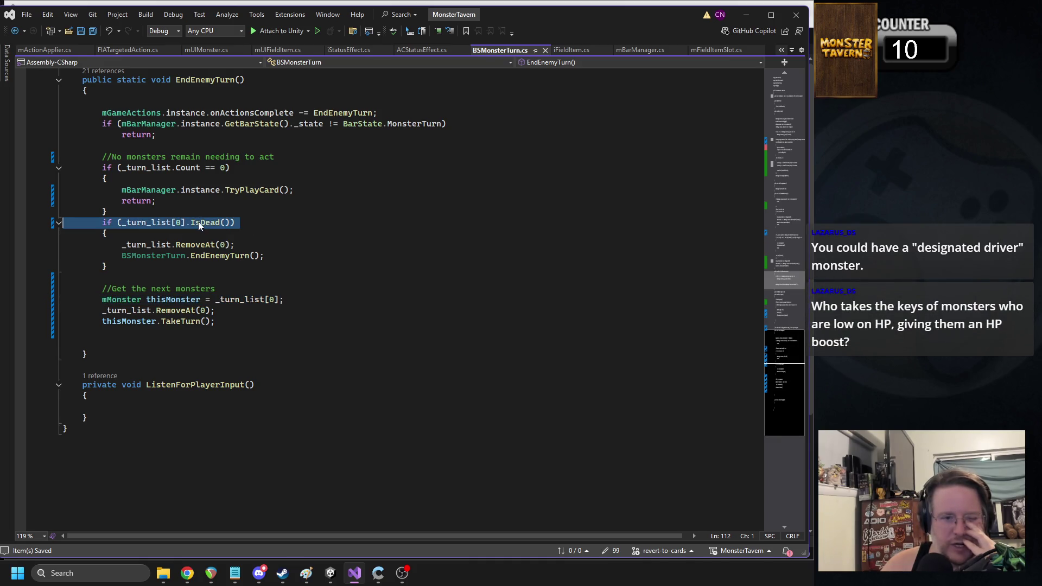
pyautogui.click(266, 257)
pyautogui.press('Return')
pyautogui.write('return;')
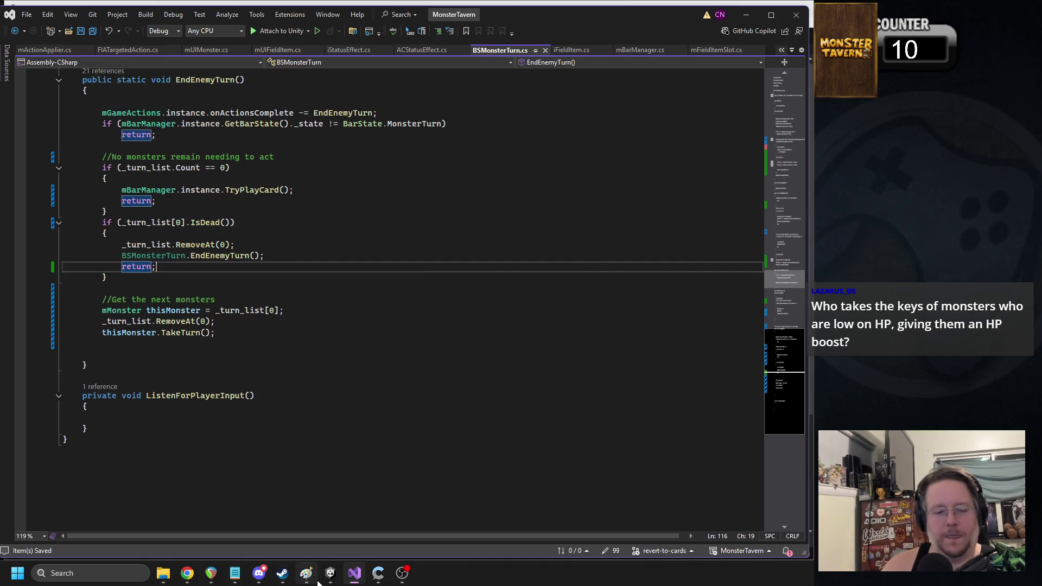
pyautogui.click(321, 579)
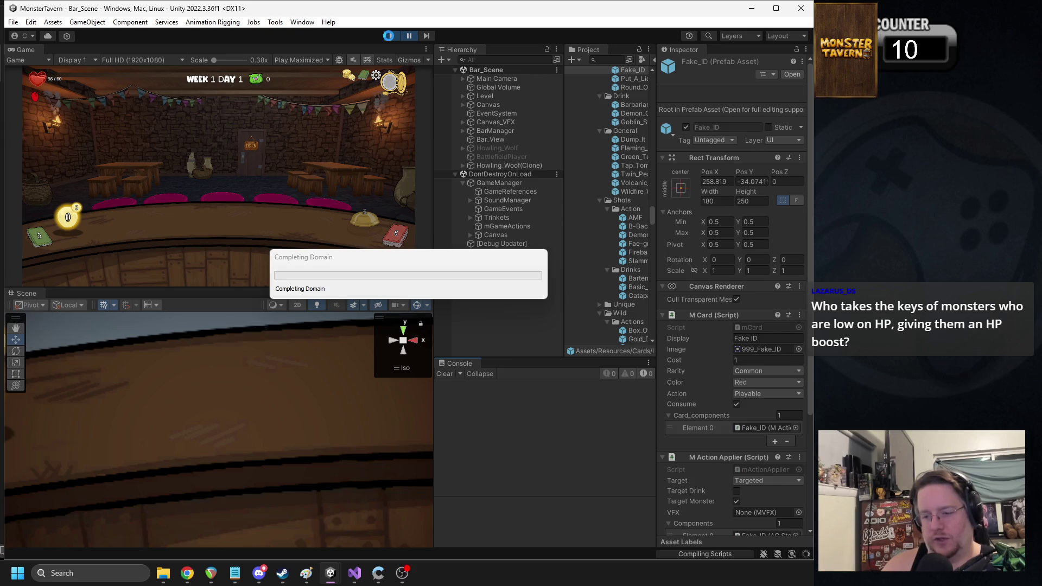
# Step: Exit Play mode and clear all messages from the Console
pyautogui.click(391, 36)
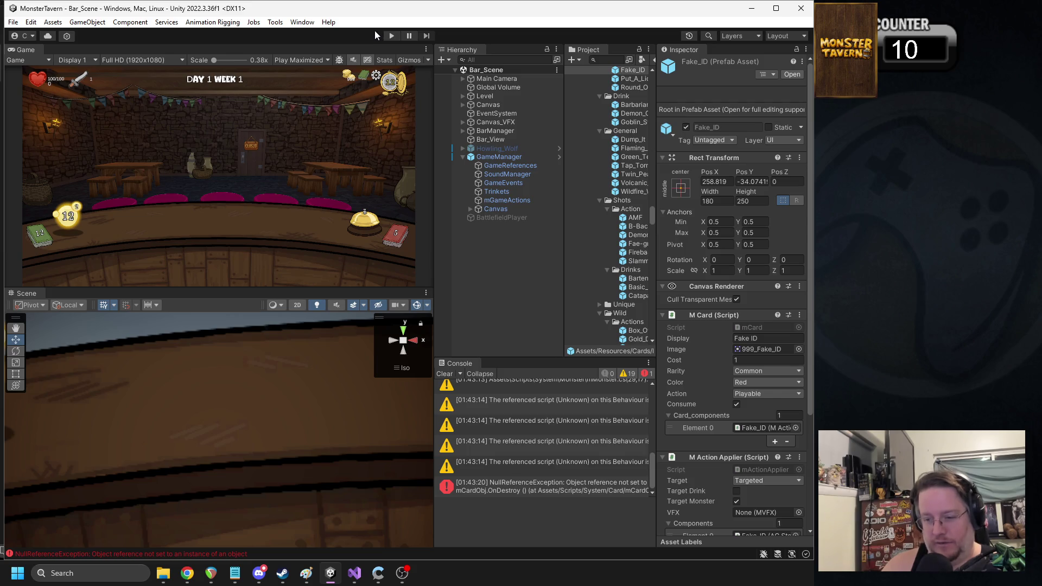
pyautogui.click(444, 375)
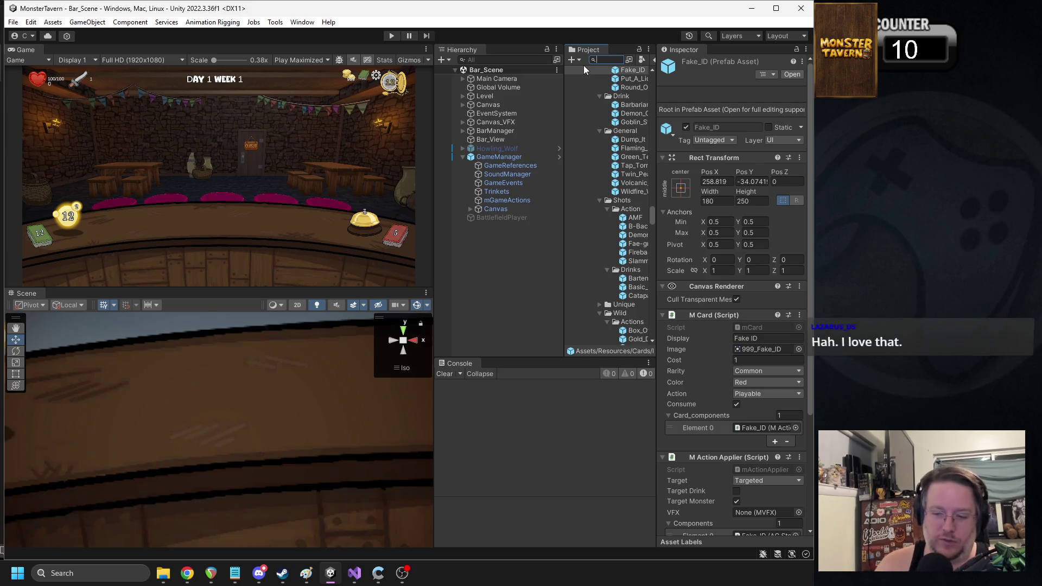
# Step: Search 'nder', select the Bartenders_Choice card prefab, and tick Consume in its M Card component
pyautogui.write('bartender')
pyautogui.scroll(-3, 610, 278)
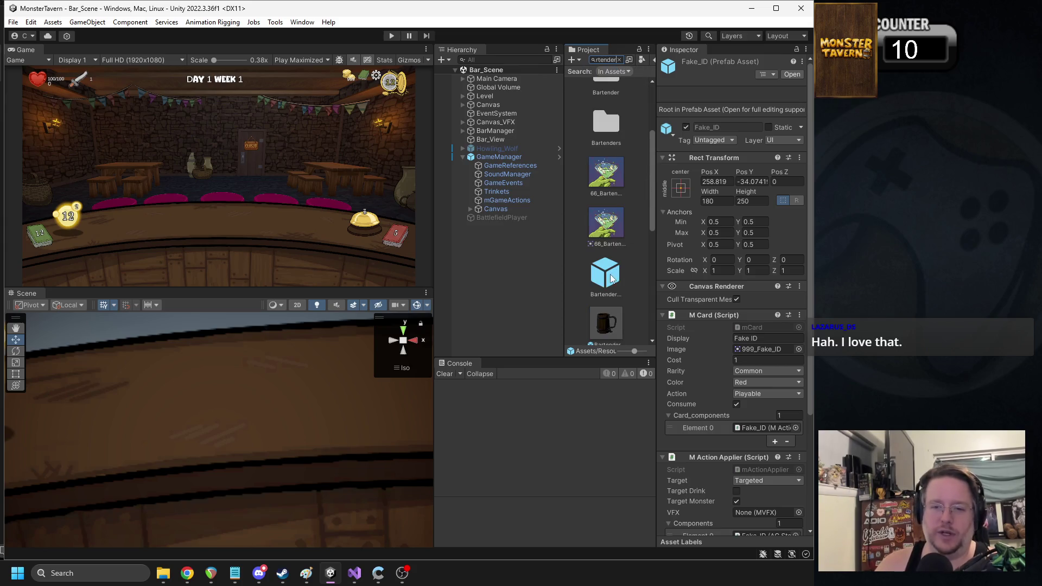
pyautogui.click(611, 279)
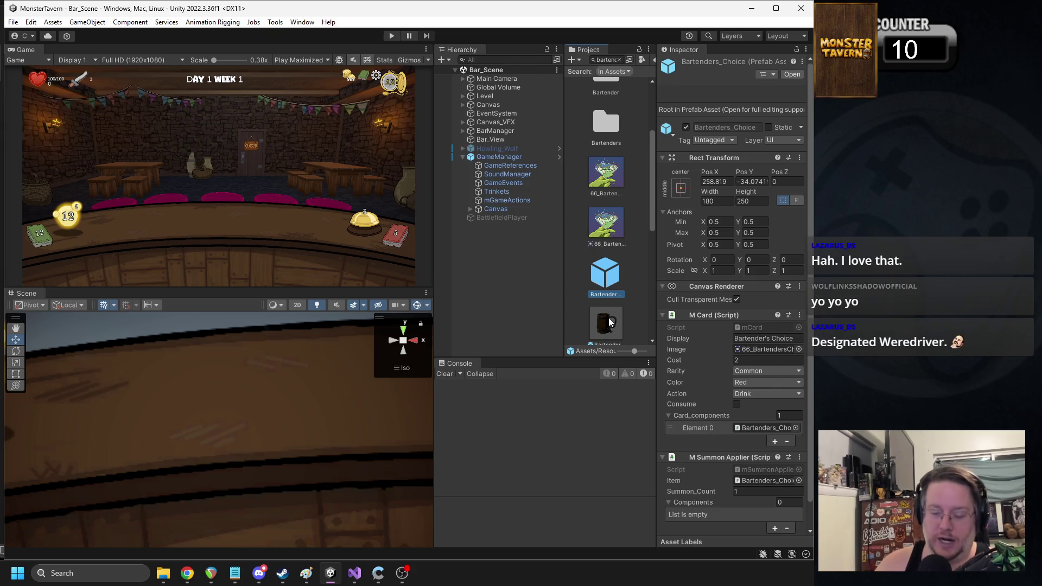
pyautogui.click(607, 321)
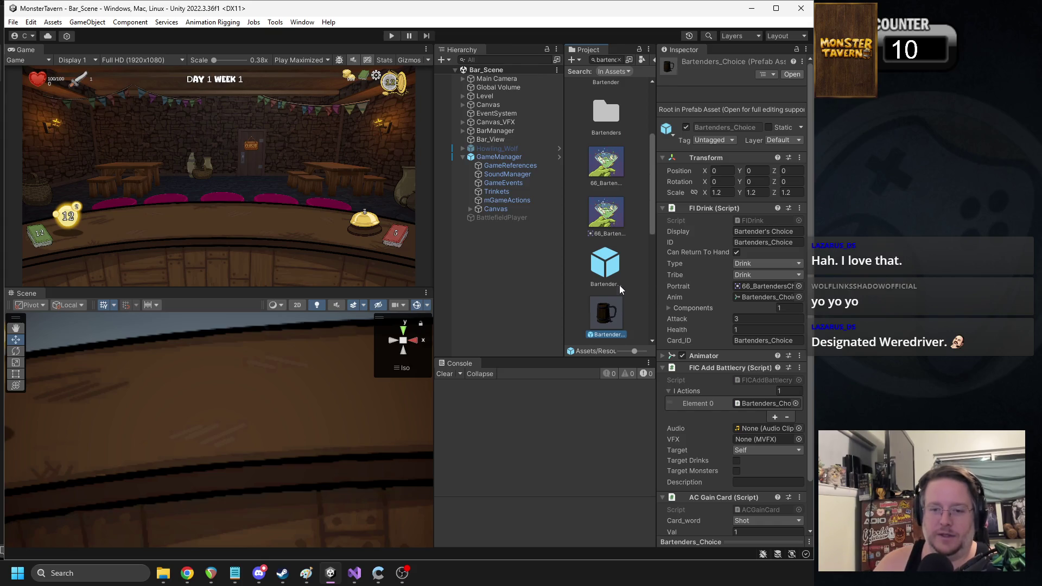
pyautogui.scroll(-2, 620, 289)
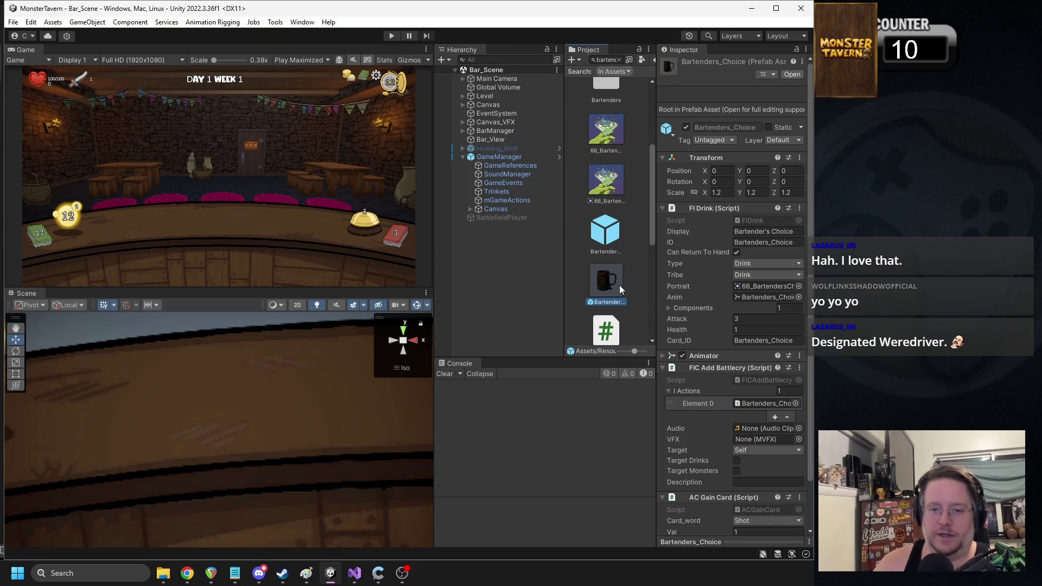
pyautogui.click(612, 244)
pyautogui.scroll(-1, 767, 315)
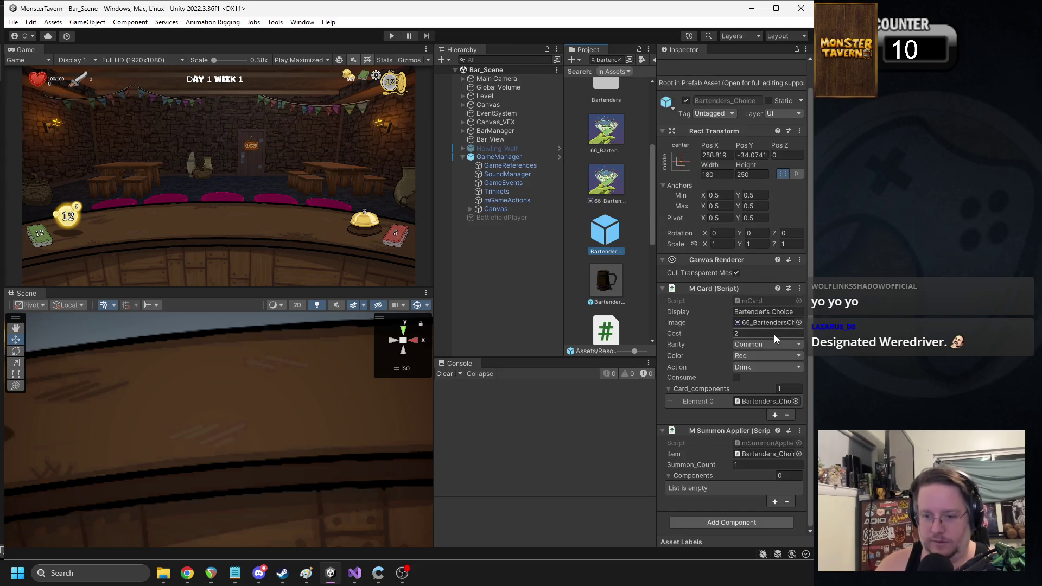
pyautogui.click(737, 378)
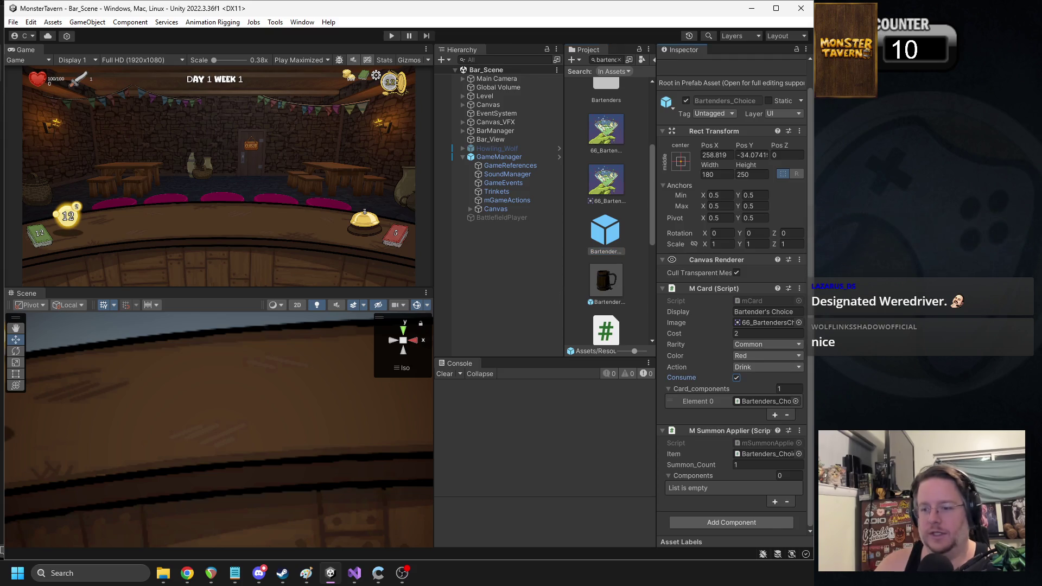
pyautogui.hotkey('alt', 'Tab')
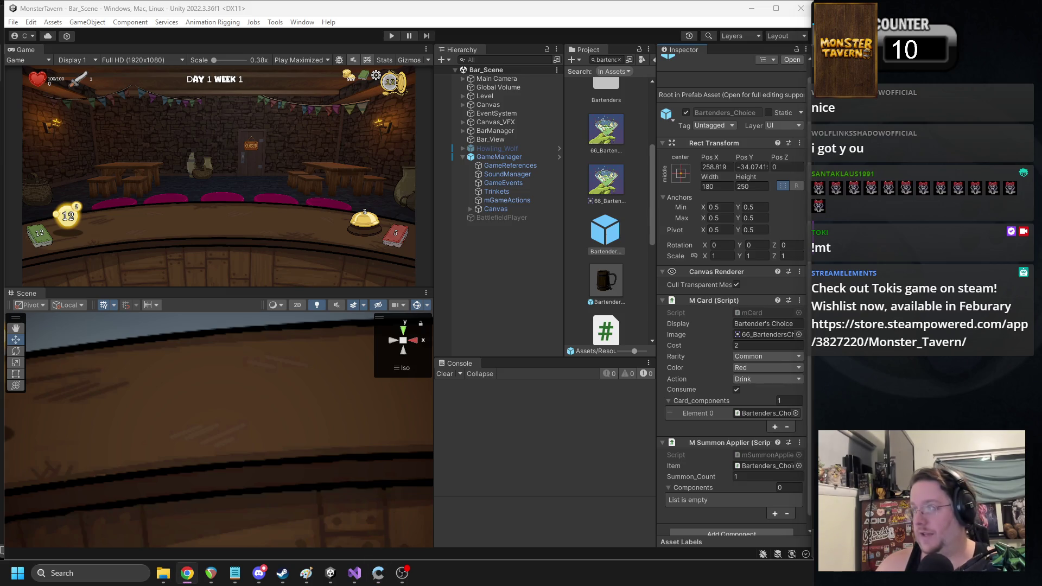
# Step: Browse the Monster Tavern store screenshots up to the Full Deck image, then close the page
pyautogui.click(187, 573)
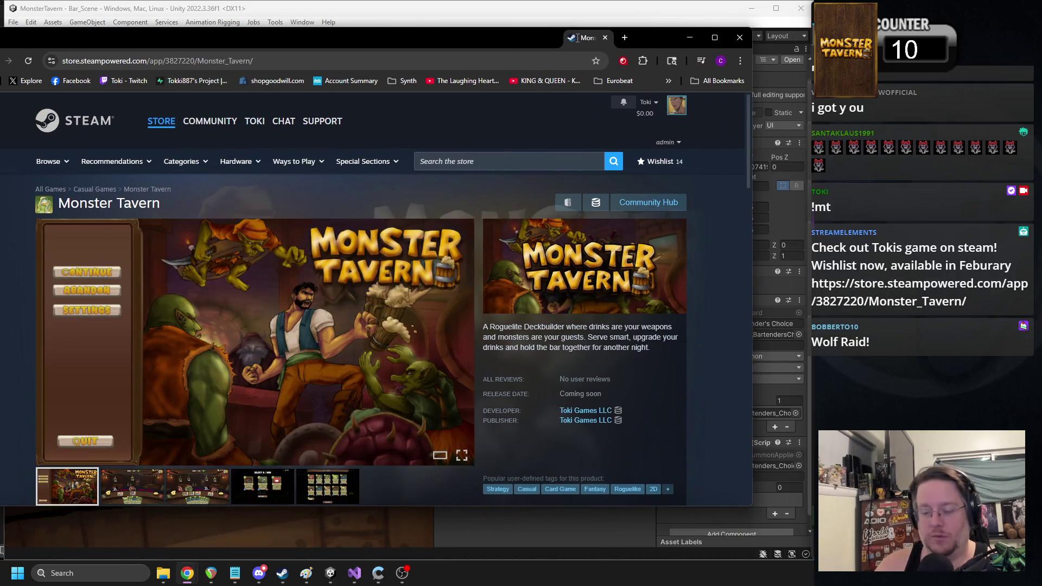
pyautogui.scroll(-1, 386, 306)
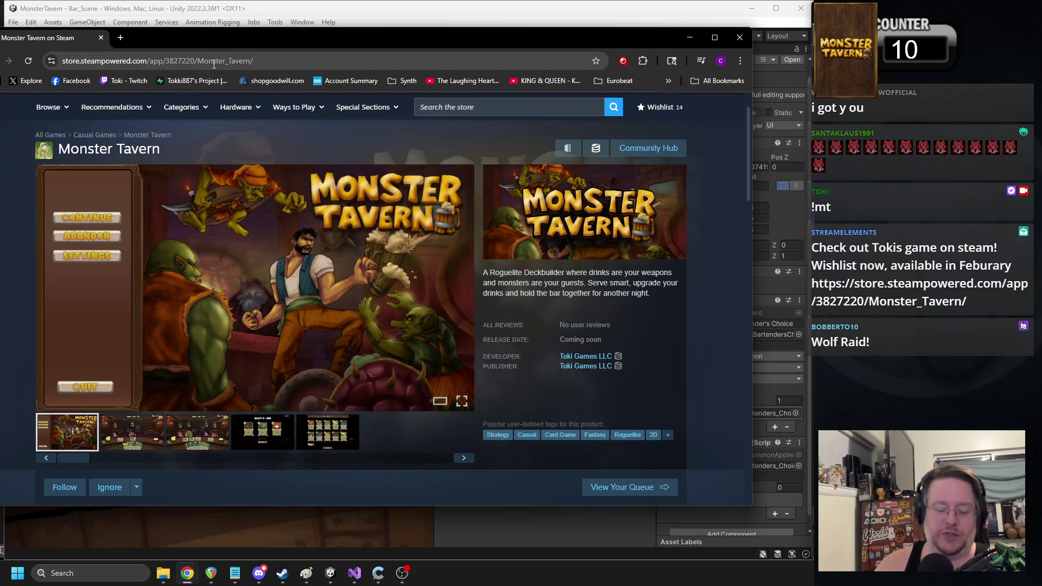
pyautogui.click(139, 432)
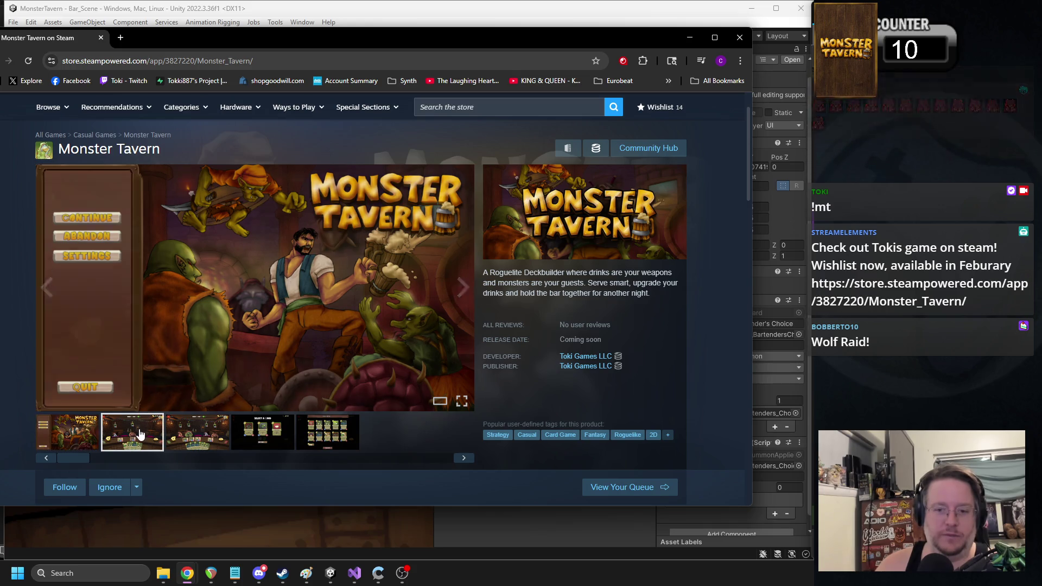
pyautogui.click(227, 434)
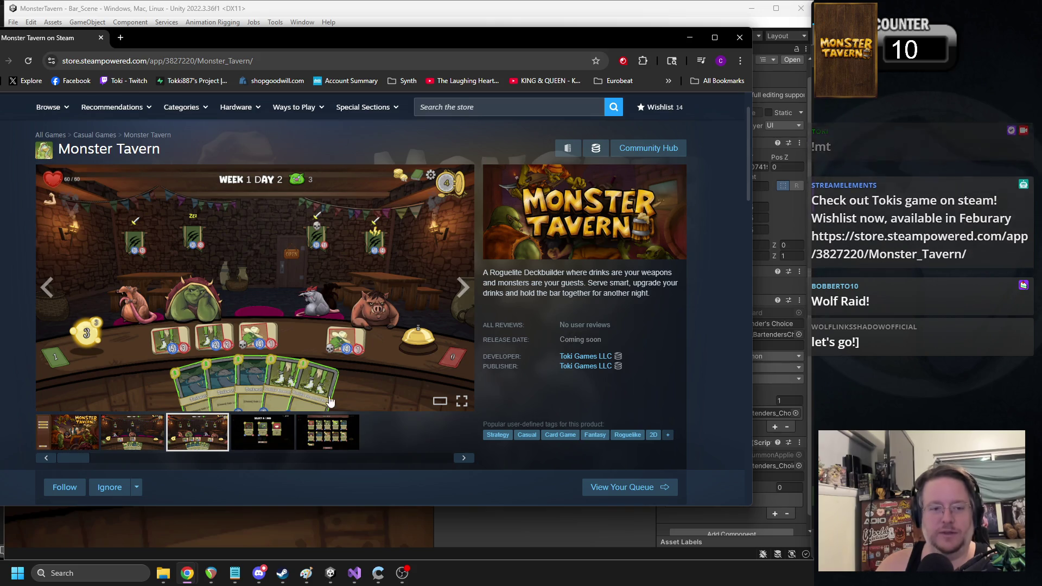
pyautogui.click(271, 433)
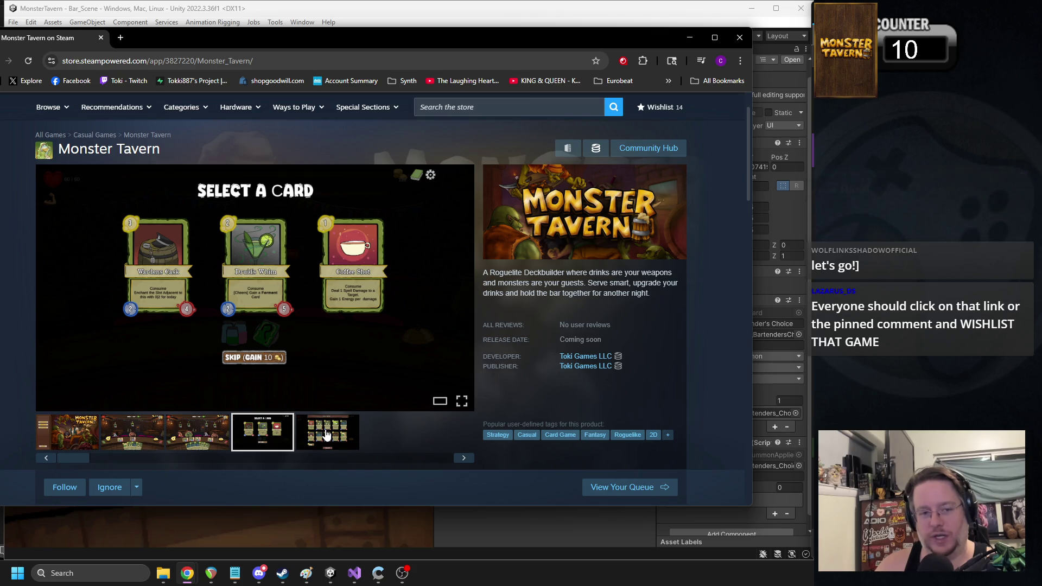
pyautogui.click(326, 434)
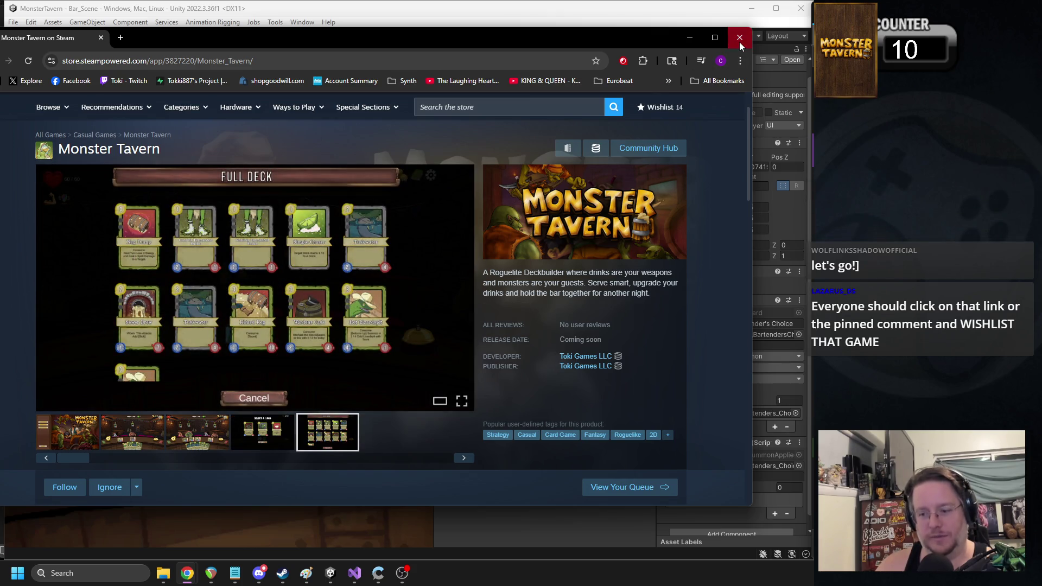
pyautogui.click(741, 43)
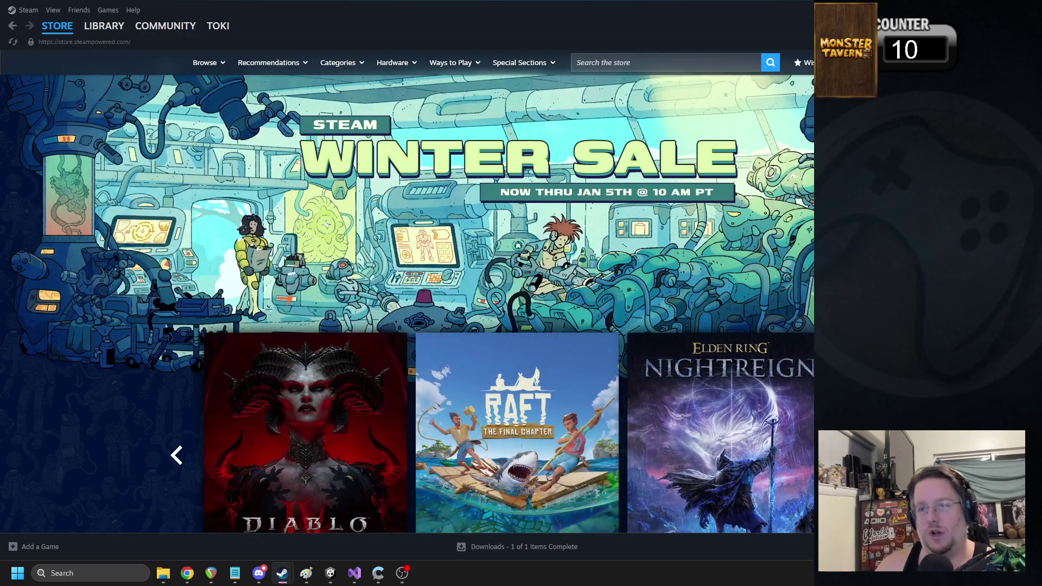
# Step: Restore the Steam window, browse the Upcoming tab below Top Sellers, then close Steam
pyautogui.doubleClick(487, 30)
pyautogui.scroll(-20, 327, 328)
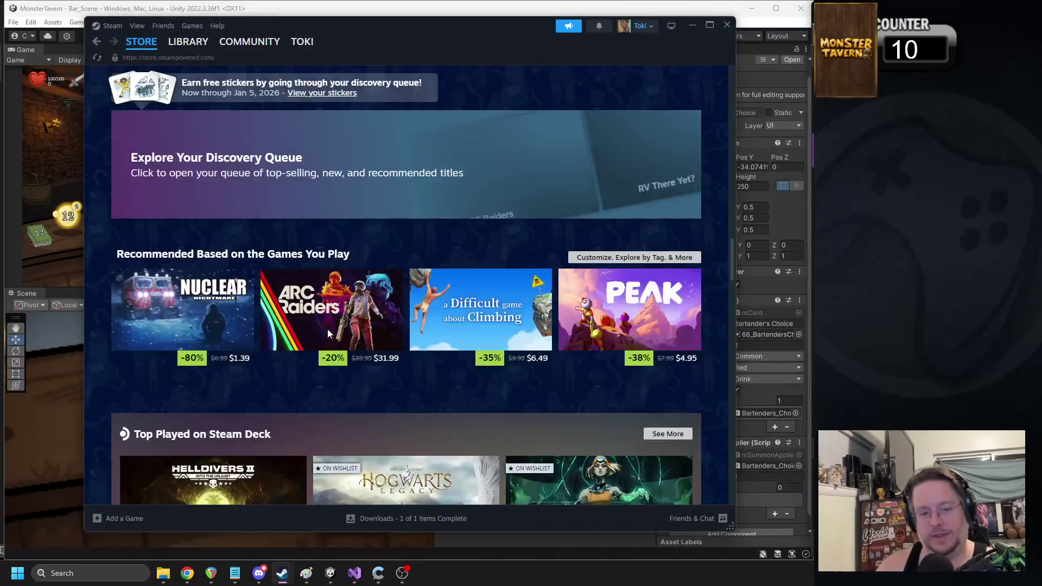
pyautogui.scroll(-15, 338, 329)
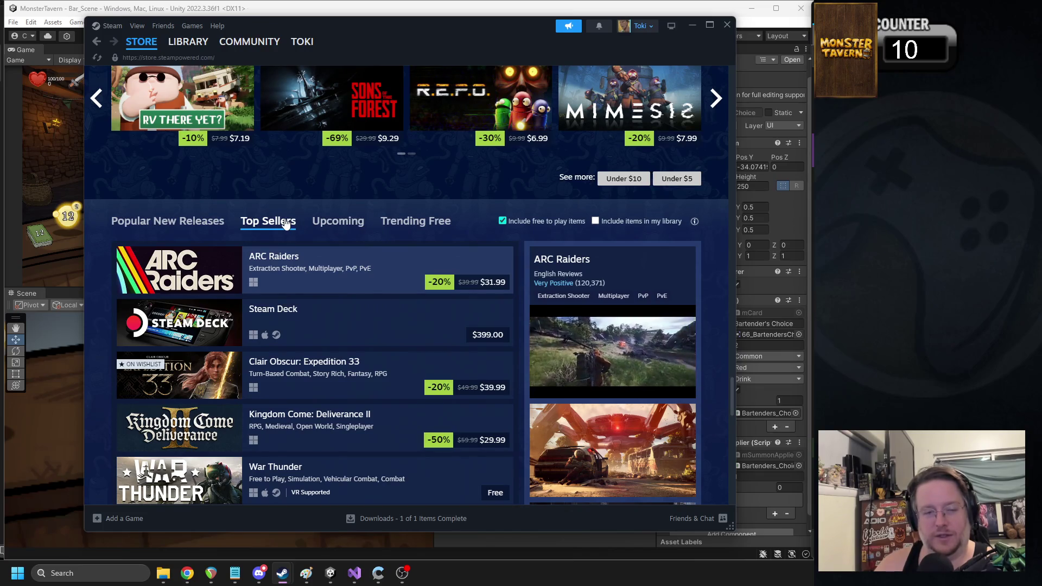
pyautogui.click(346, 223)
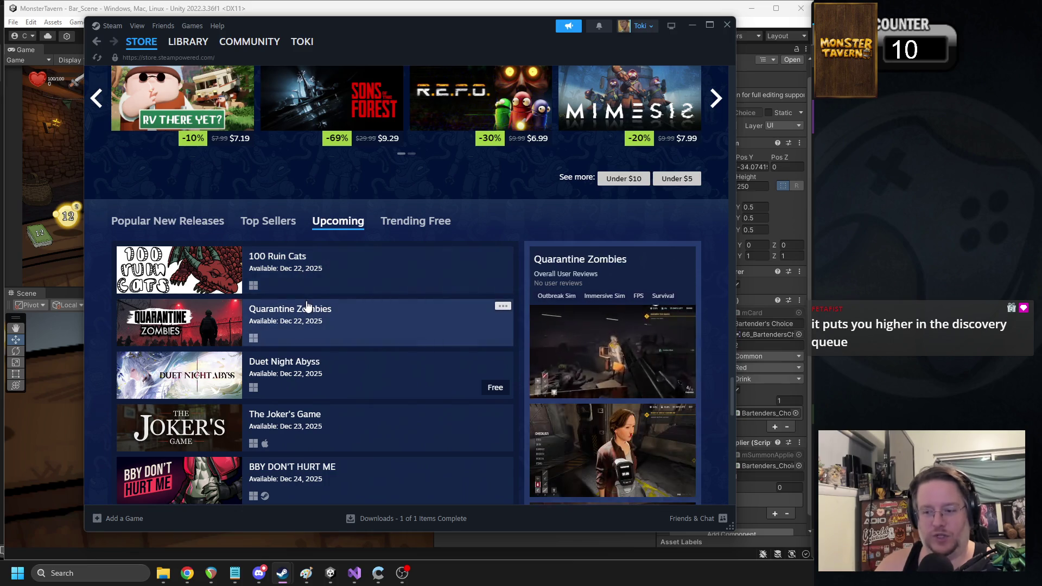
pyautogui.scroll(-4, 307, 307)
pyautogui.scroll(-2, 307, 307)
pyautogui.scroll(15, 307, 293)
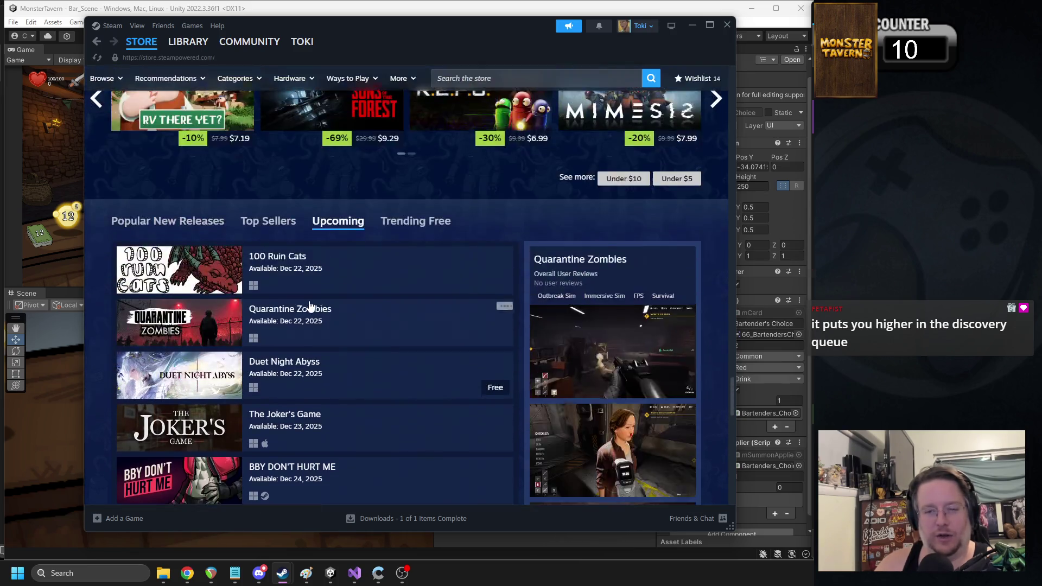
pyautogui.scroll(6, 308, 251)
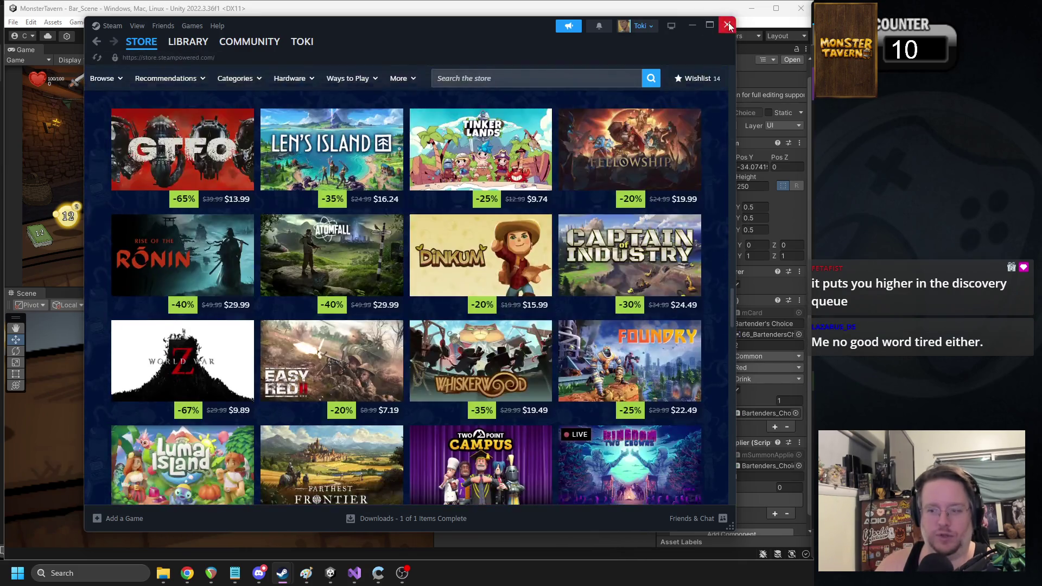
pyautogui.click(727, 24)
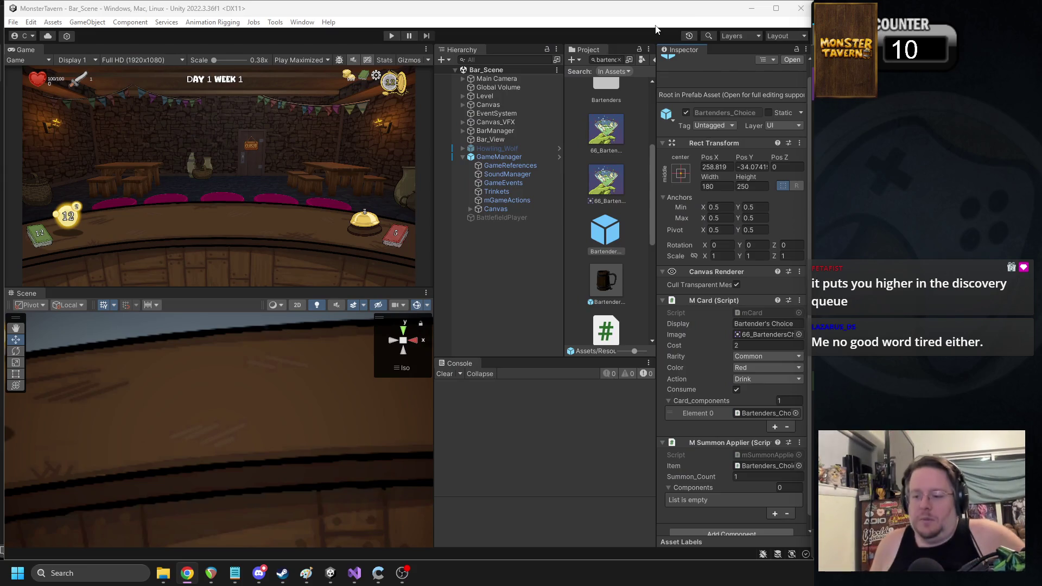
# Step: Start Play mode, put Bartender's Choice and the goblin cards on the bar, and end the turn
pyautogui.click(392, 34)
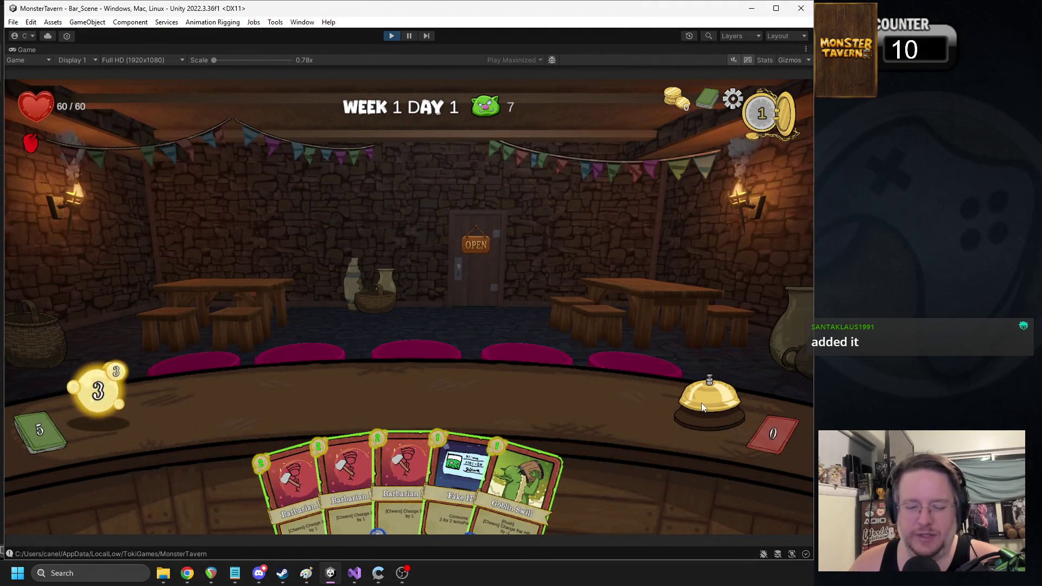
pyautogui.moveTo(458, 456)
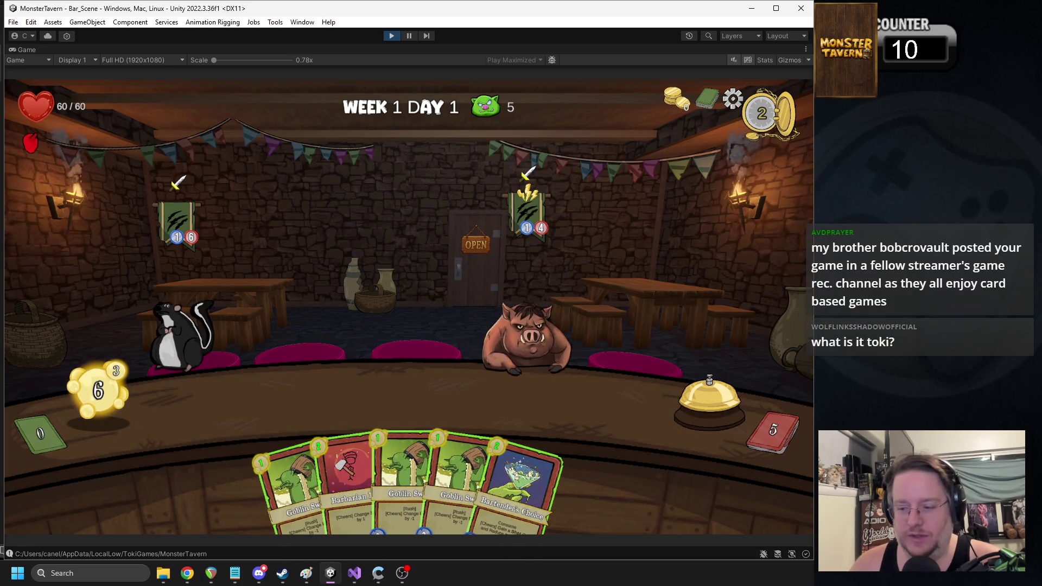
pyautogui.hotkey('alt', 'Tab')
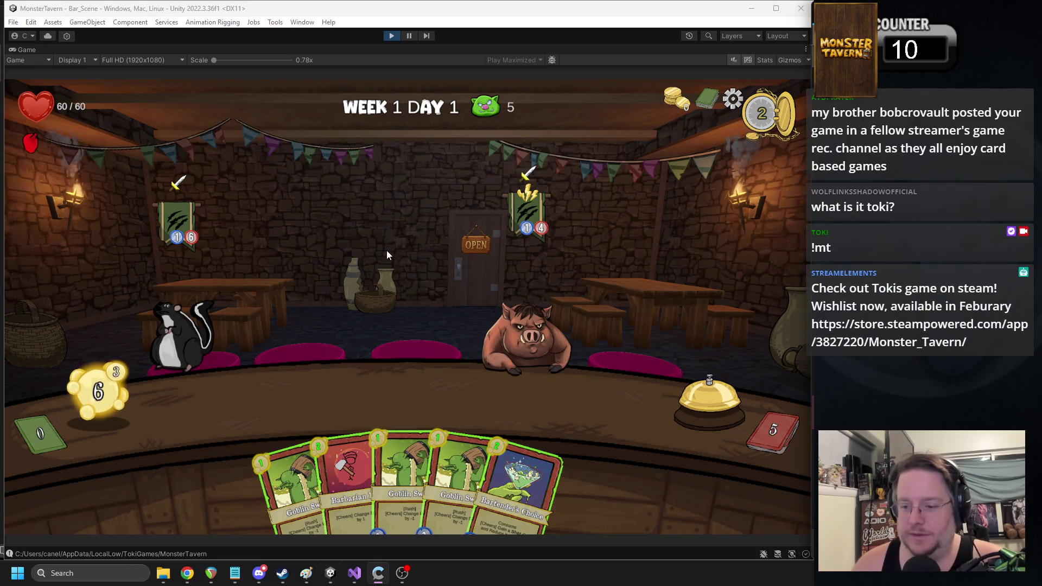
pyautogui.click(403, 272)
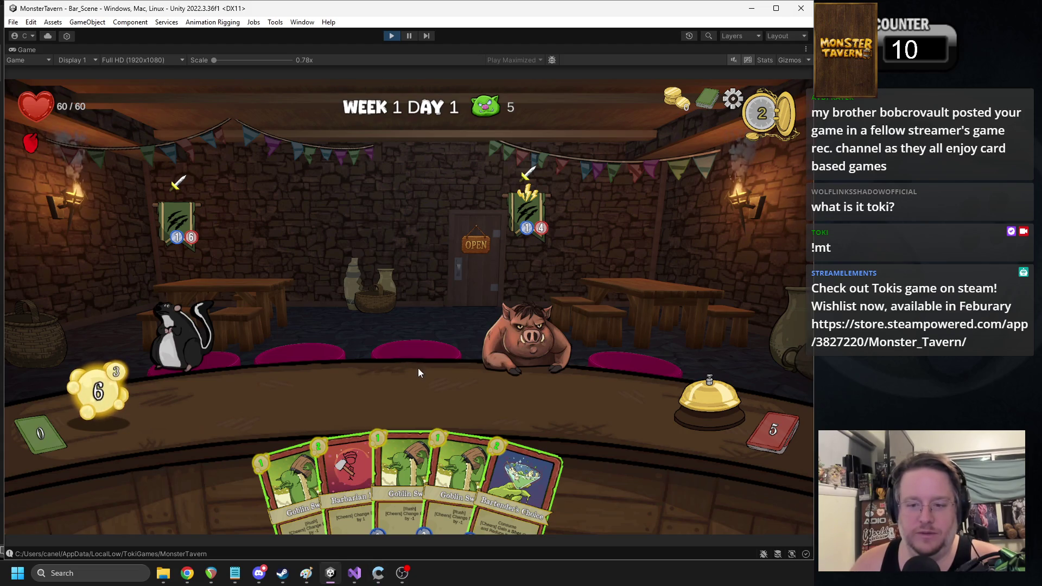
pyautogui.moveTo(521, 483); pyautogui.dragTo(282, 399)
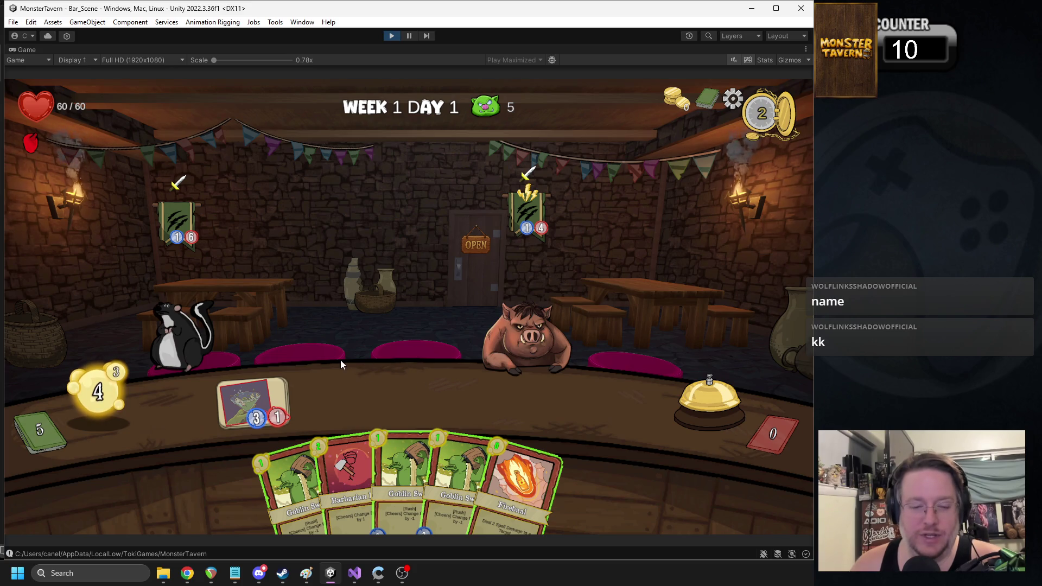
pyautogui.moveTo(293, 480)
pyautogui.mouseDown()
pyautogui.moveTo(305, 437)
pyautogui.moveTo(365, 443)
pyautogui.moveTo(412, 380)
pyautogui.mouseUp()
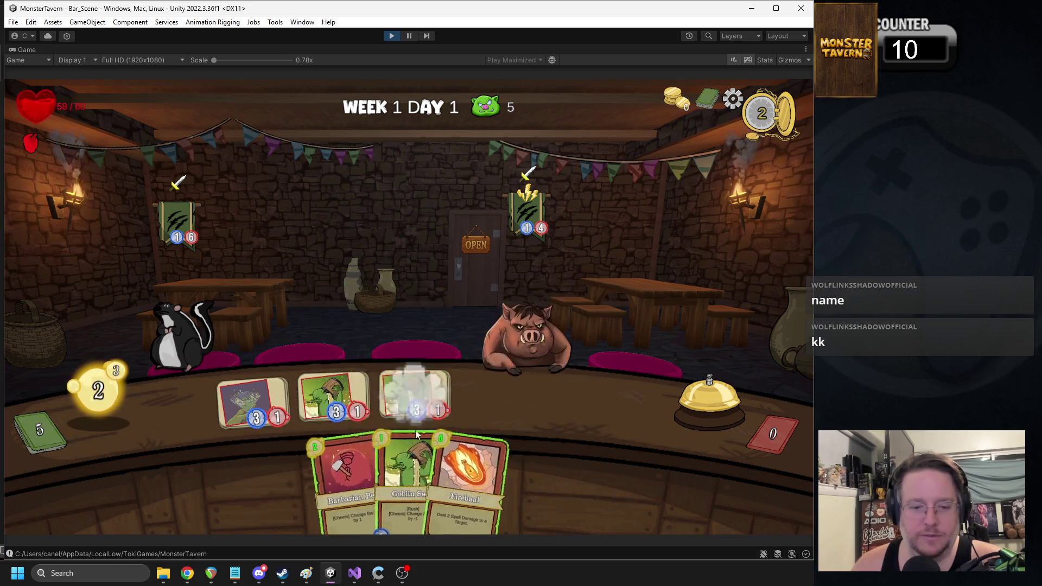
pyautogui.moveTo(401, 466); pyautogui.dragTo(612, 255)
pyautogui.click(707, 389)
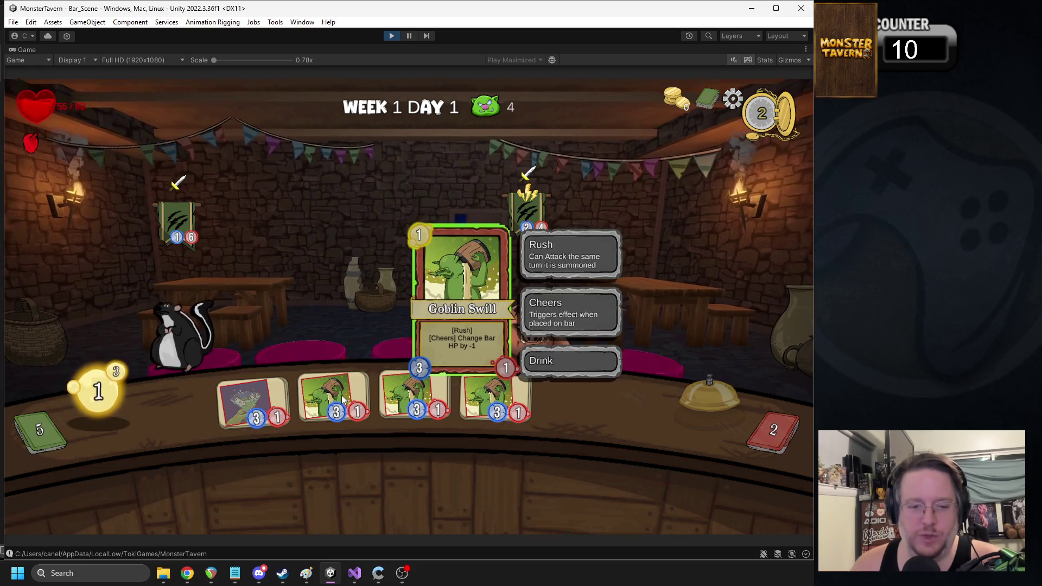
# Step: Play Fake ID on the turtle, serve the pig, add Barbarian Beer and Goblin Swill, end turn, stop
pyautogui.moveTo(502, 488)
pyautogui.mouseDown()
pyautogui.moveTo(431, 163)
pyautogui.moveTo(336, 293)
pyautogui.moveTo(345, 277)
pyautogui.mouseUp()
pyautogui.moveTo(273, 249)
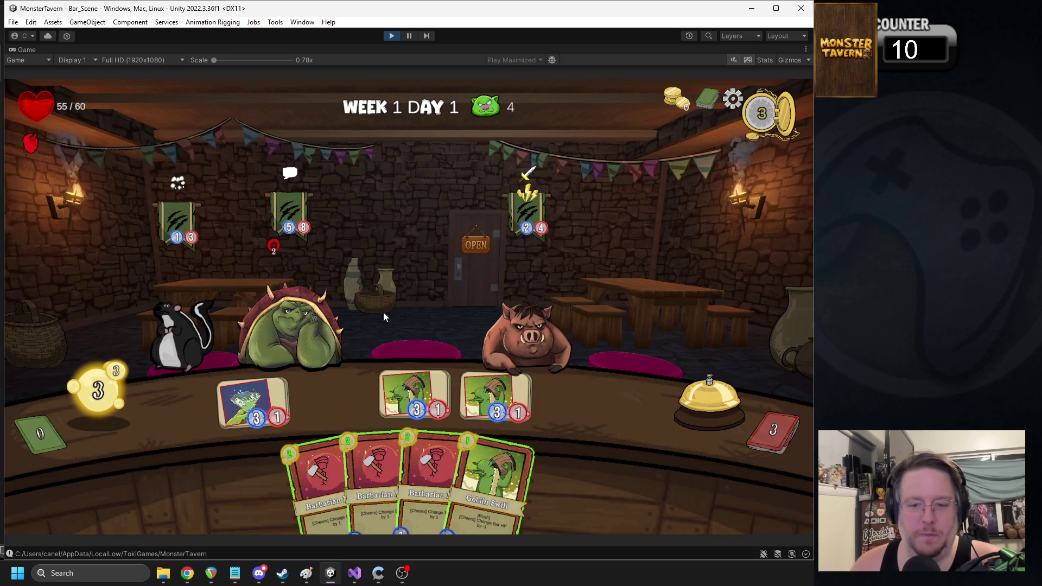
pyautogui.moveTo(415, 393); pyautogui.dragTo(526, 320)
pyautogui.moveTo(491, 478); pyautogui.dragTo(272, 357)
pyautogui.moveTo(350, 478)
pyautogui.mouseDown()
pyautogui.moveTo(374, 401)
pyautogui.moveTo(429, 380)
pyautogui.mouseUp()
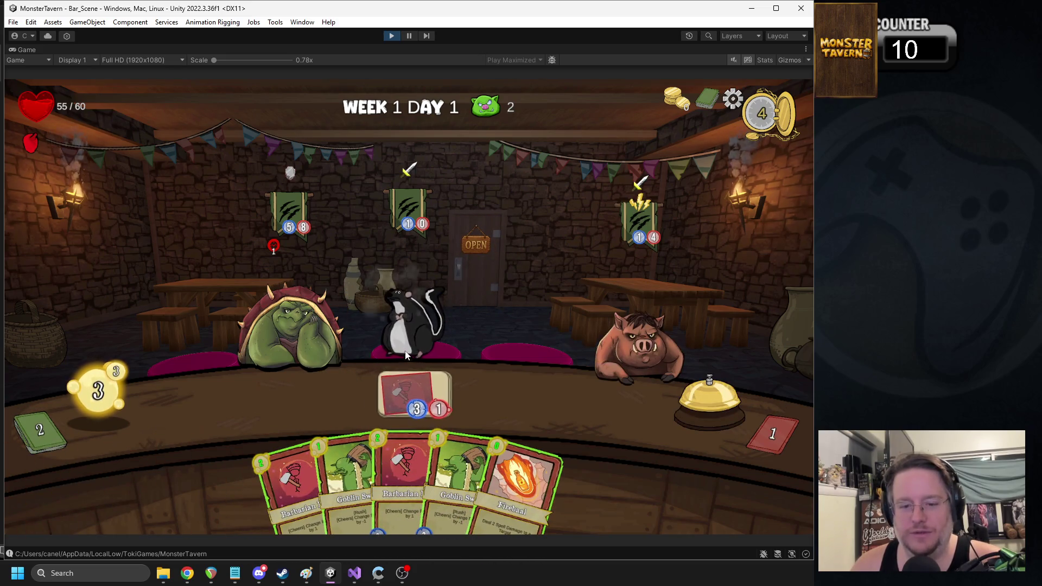
pyautogui.moveTo(375, 445)
pyautogui.mouseDown()
pyautogui.moveTo(281, 419)
pyautogui.moveTo(336, 403)
pyautogui.mouseUp()
pyautogui.moveTo(383, 468)
pyautogui.mouseDown()
pyautogui.moveTo(271, 379)
pyautogui.moveTo(415, 399)
pyautogui.mouseUp()
pyautogui.click(703, 410)
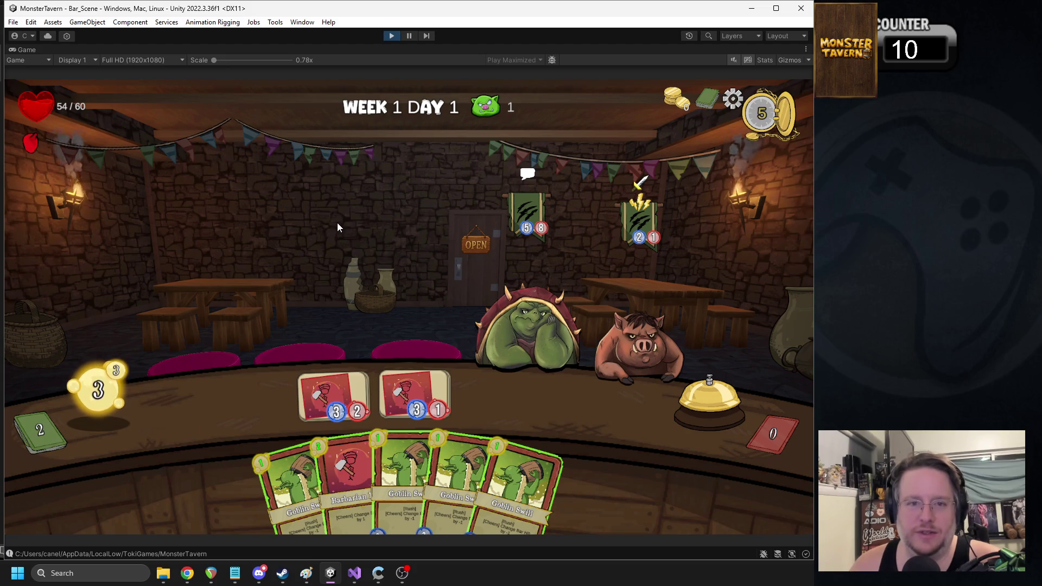
pyautogui.click(392, 36)
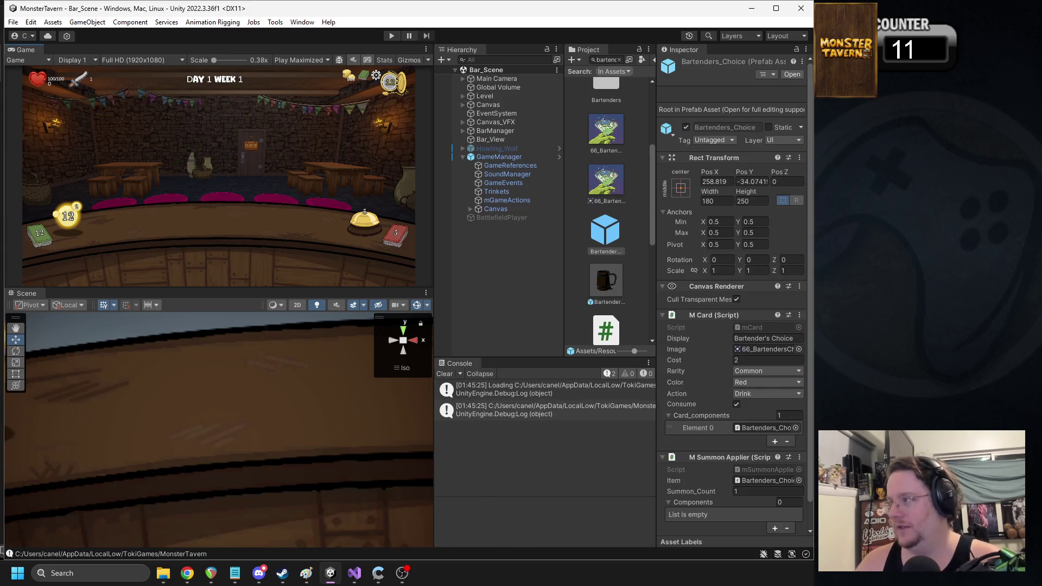
# Step: Switch to the Monster Tavern design sheet showing the Bartender's Choice row
pyautogui.hotkey('alt', 'Tab')
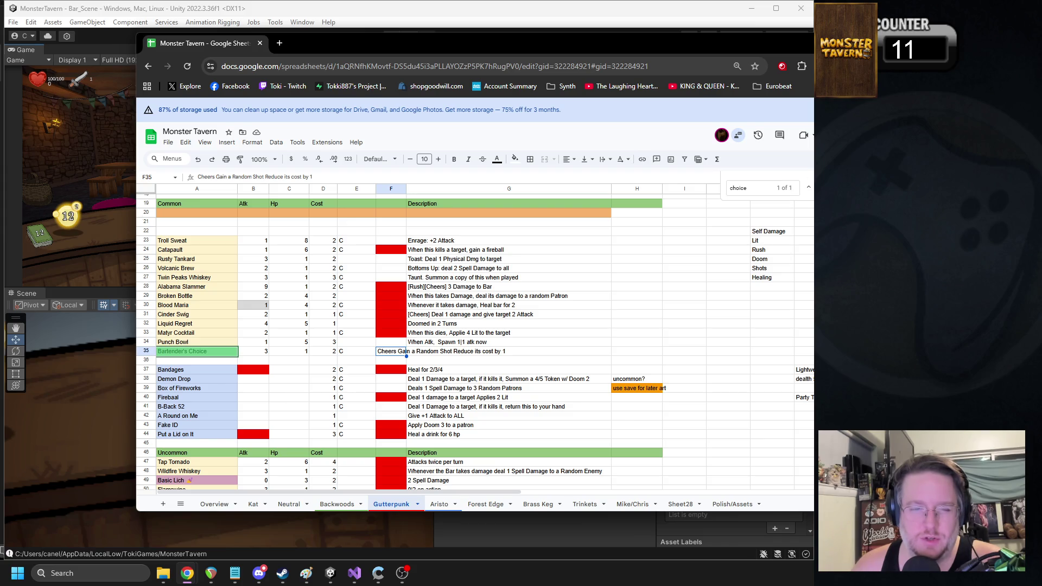
# Step: Remove the red fill from cell F43 in the Fake ID row, then return to Unity
pyautogui.press('Escape')
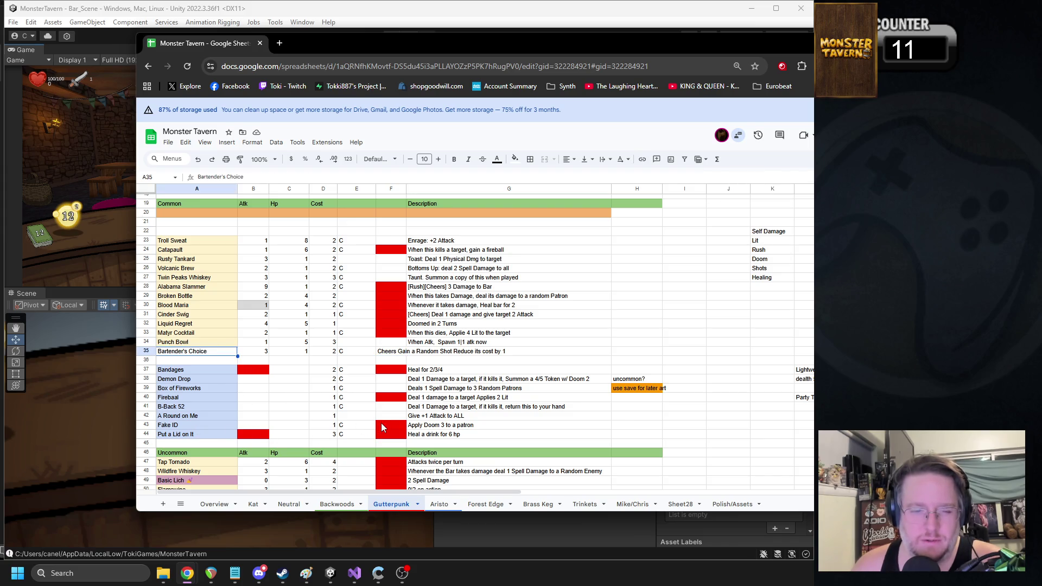
pyautogui.click(382, 428)
pyautogui.click(515, 159)
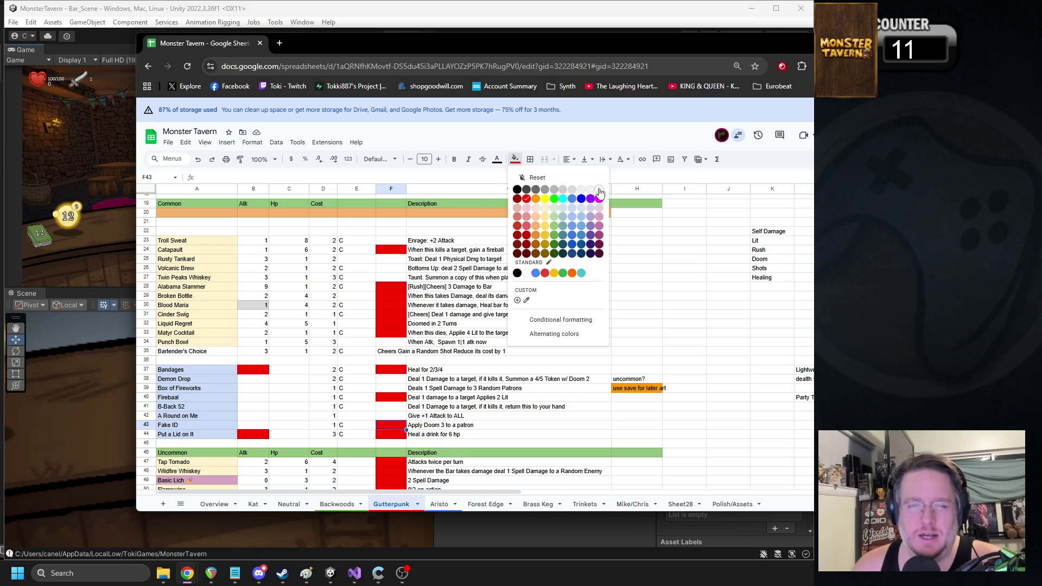
pyautogui.click(600, 189)
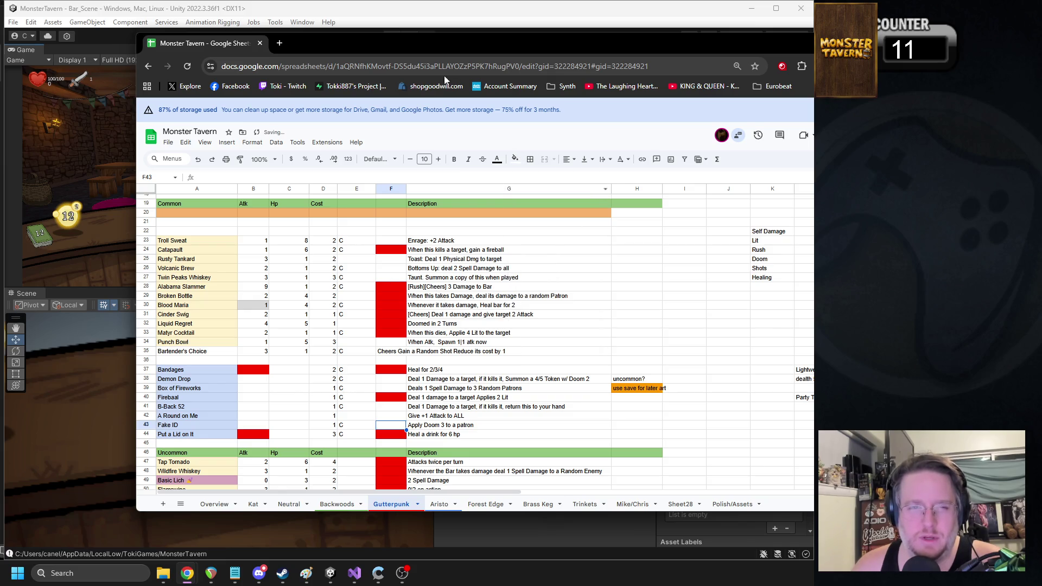
pyautogui.hotkey('alt', 'Tab')
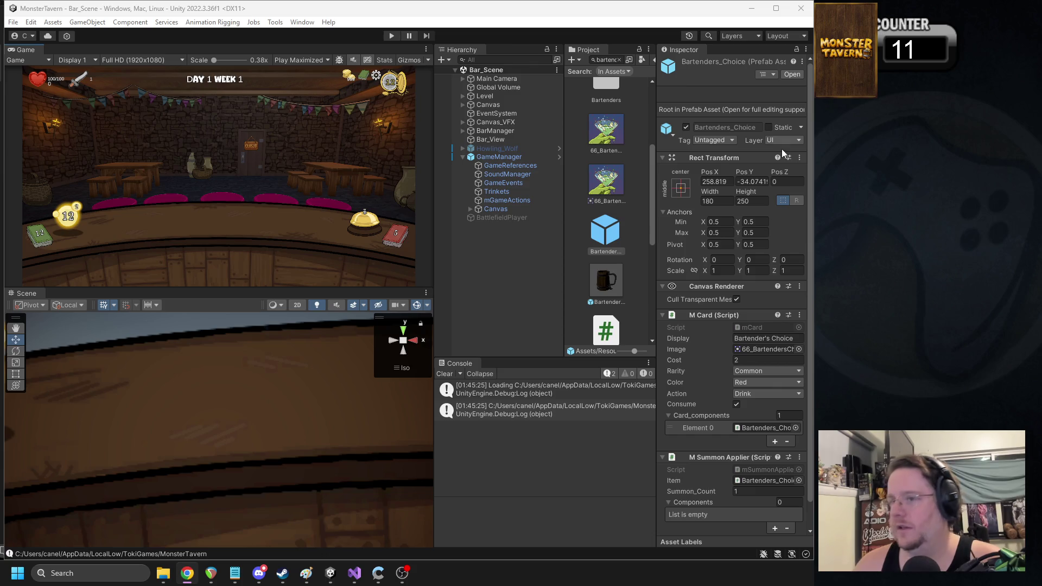
# Step: Start Play mode, abandon the current run, and begin a new Backwoods run at Forest Edge Tavern
pyautogui.click(390, 37)
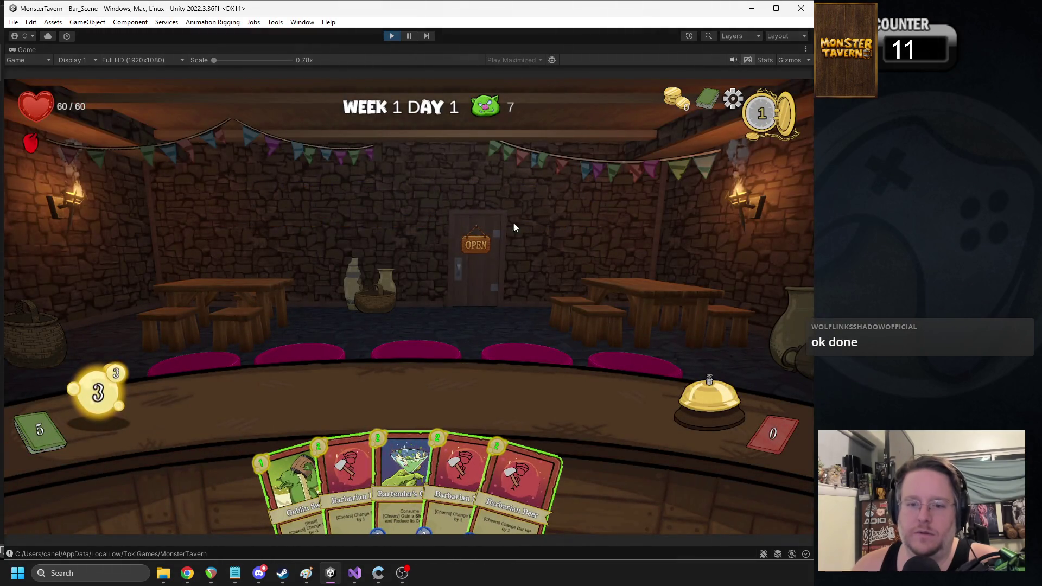
pyautogui.press('Escape')
pyautogui.click(426, 247)
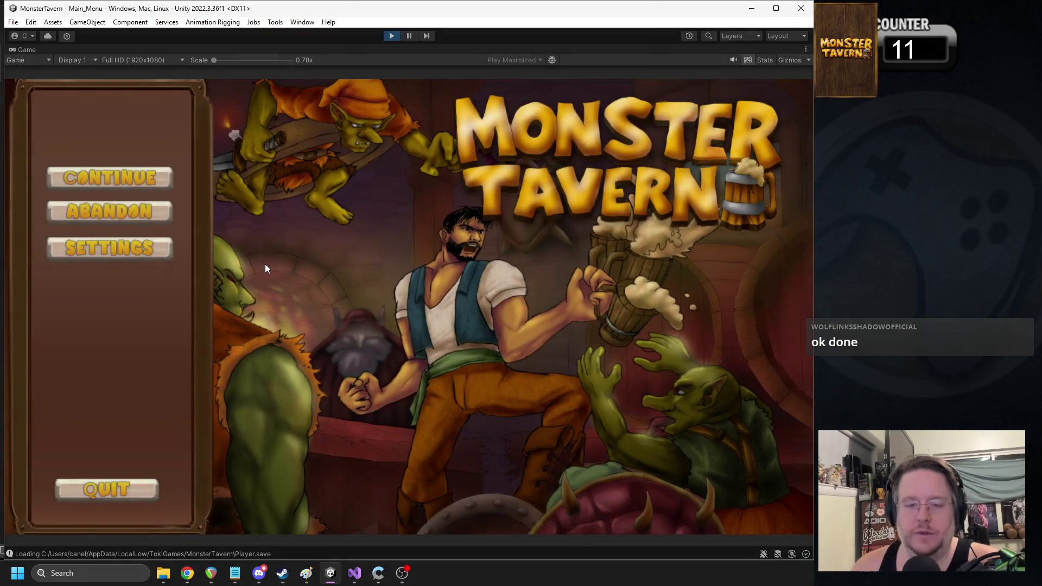
pyautogui.click(103, 213)
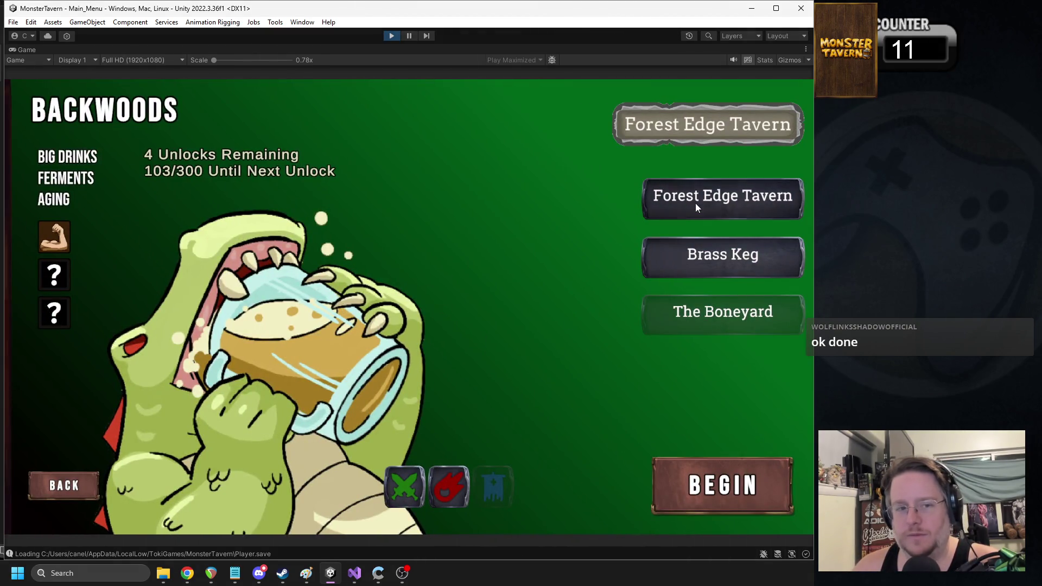
pyautogui.click(685, 480)
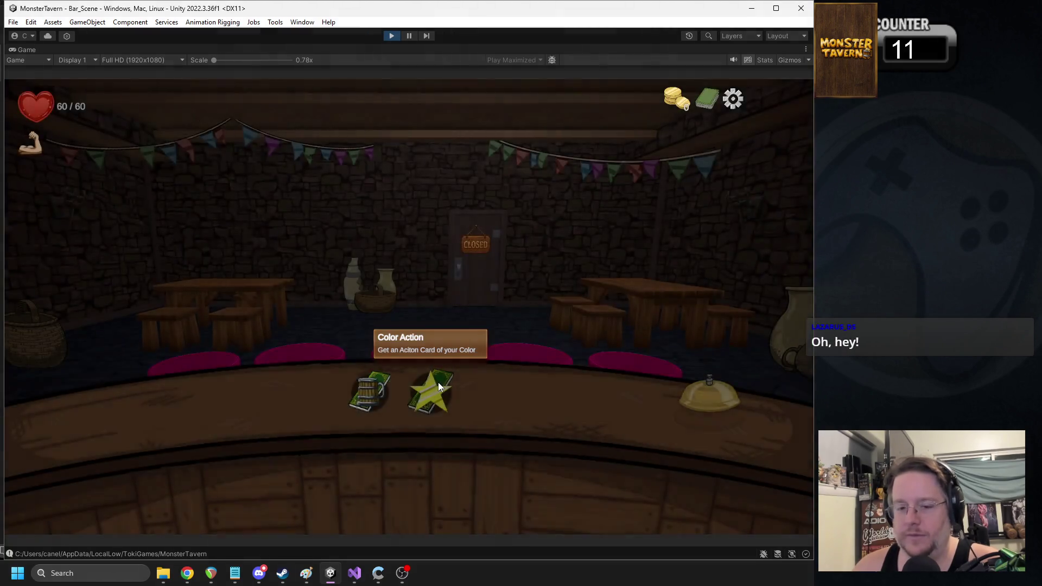
# Step: Check the full deck, take Wardens Cask and Coffee Shot as rewards, and start Week 1 Day 1
pyautogui.click(708, 100)
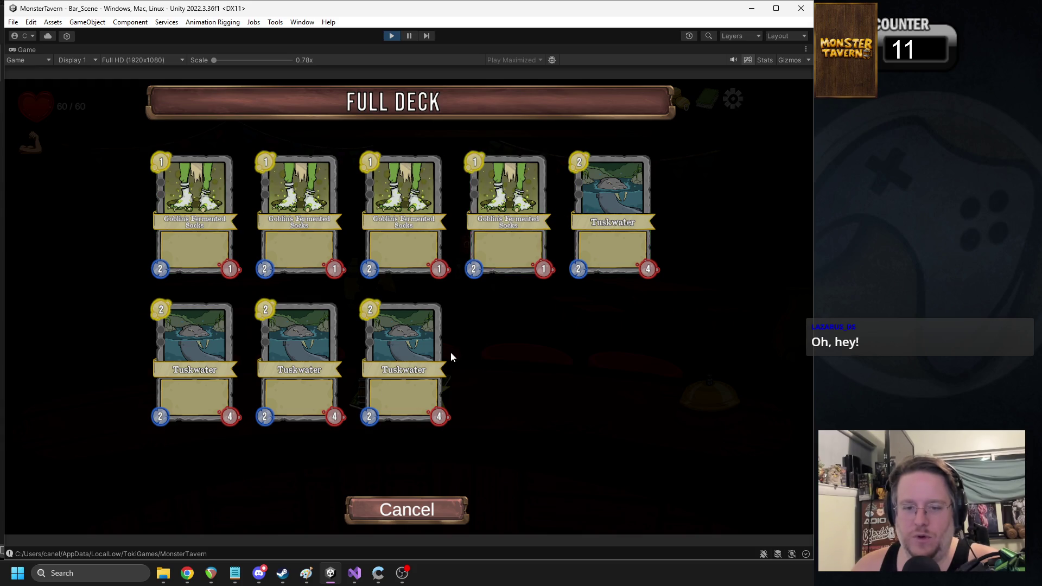
pyautogui.click(382, 516)
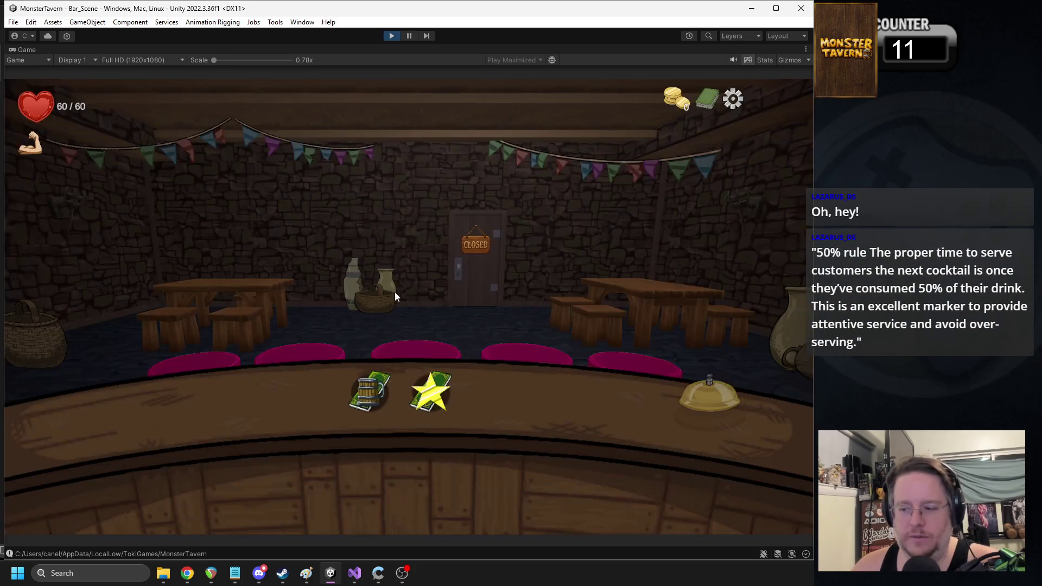
pyautogui.click(417, 403)
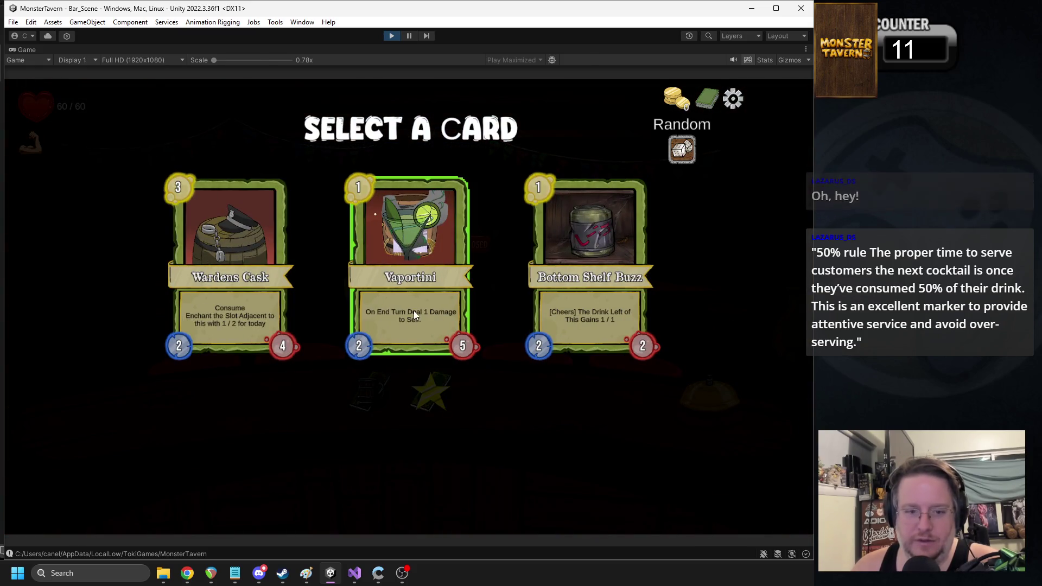
pyautogui.click(242, 265)
pyautogui.click(437, 390)
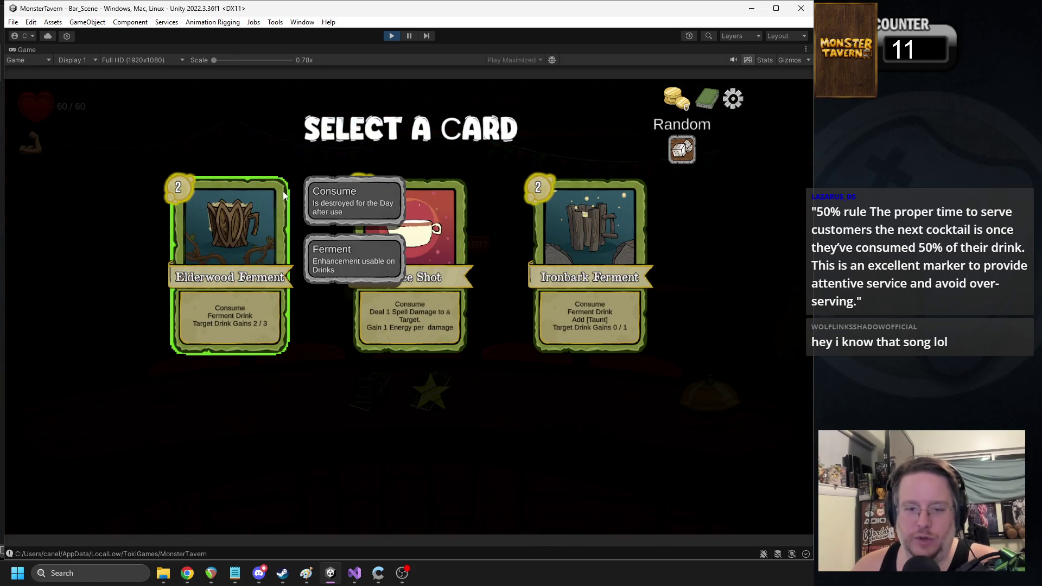
pyautogui.click(429, 245)
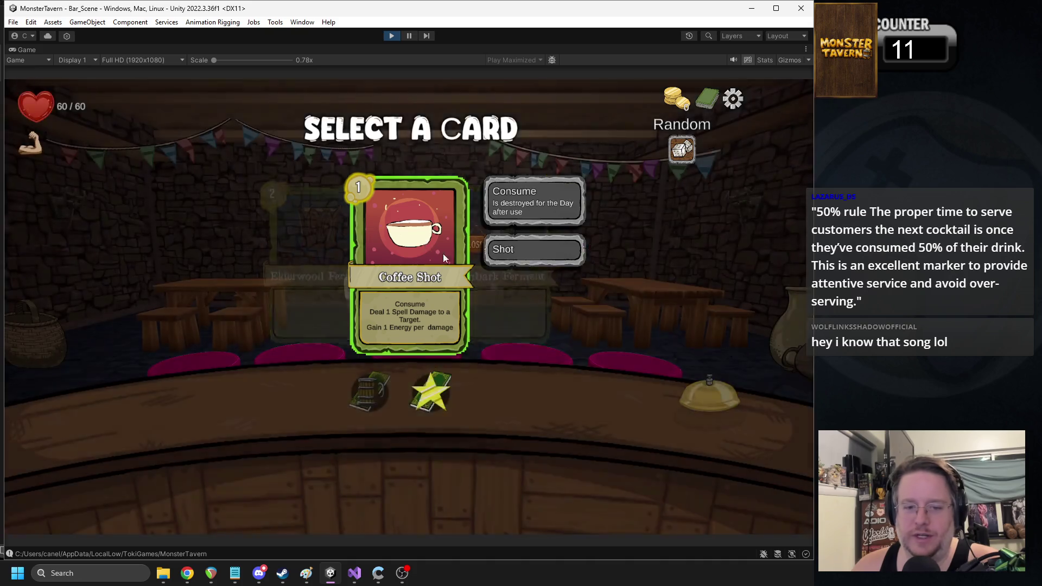
pyautogui.click(711, 387)
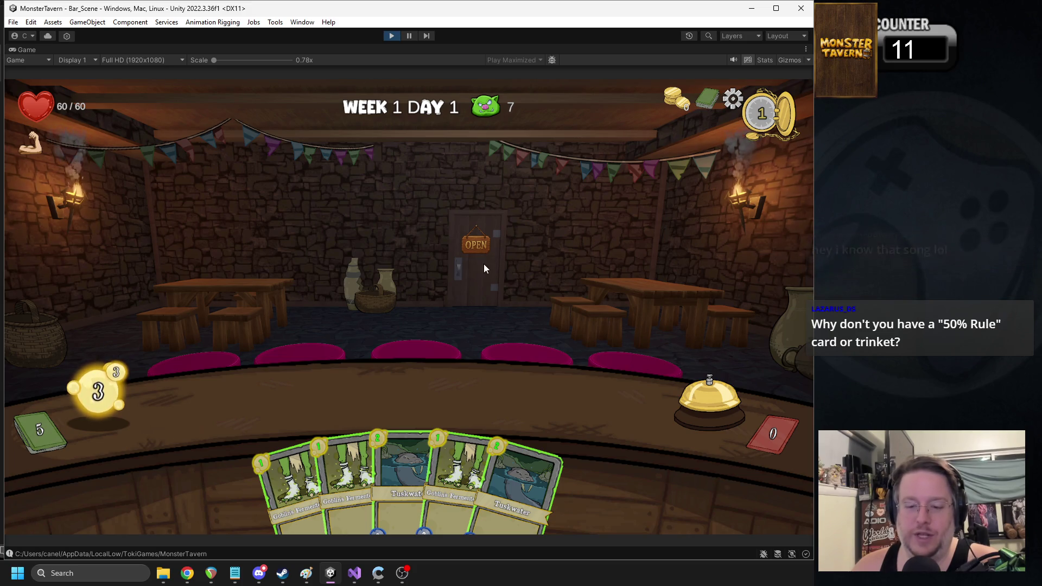
# Step: Counter Socks and Tuskwater, serve both to the goblin with Wardens Cask's buff, and end the turn
pyautogui.moveTo(454, 474)
pyautogui.mouseDown()
pyautogui.moveTo(299, 379)
pyautogui.moveTo(259, 383)
pyautogui.mouseUp()
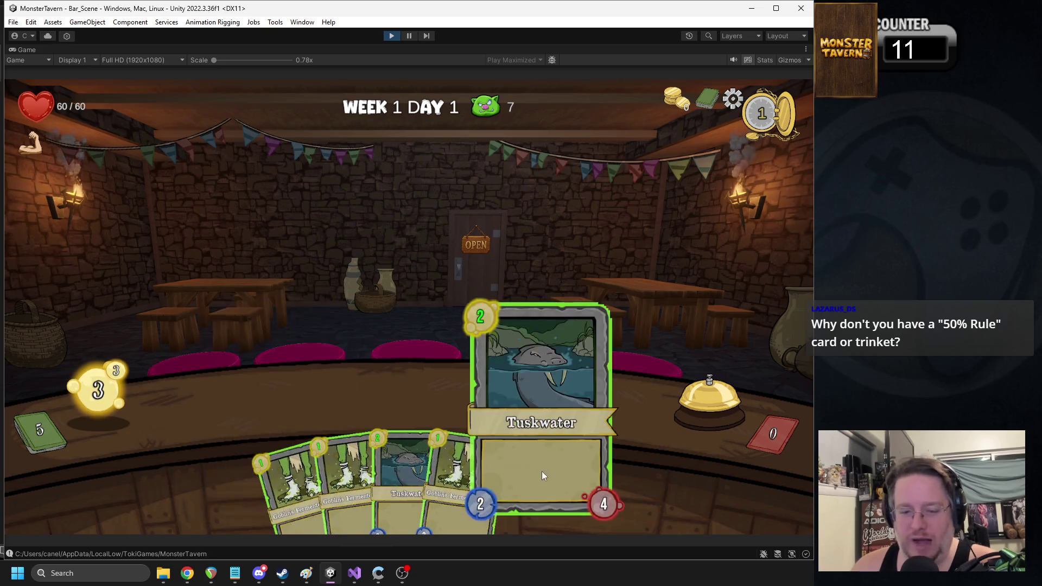
pyautogui.moveTo(112, 392)
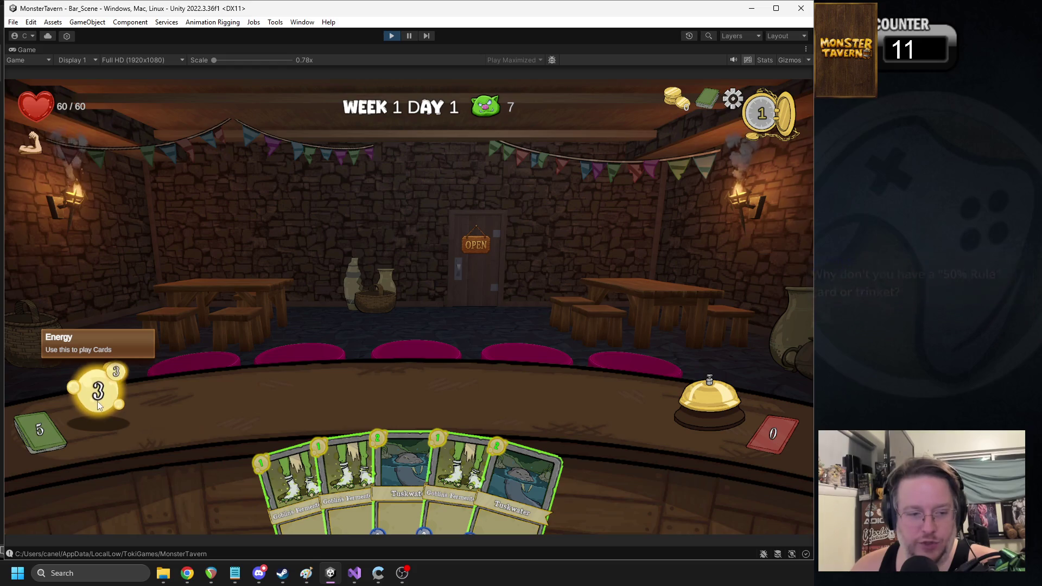
pyautogui.moveTo(431, 445)
pyautogui.mouseDown()
pyautogui.moveTo(333, 428)
pyautogui.moveTo(280, 399)
pyautogui.moveTo(334, 399)
pyautogui.mouseUp()
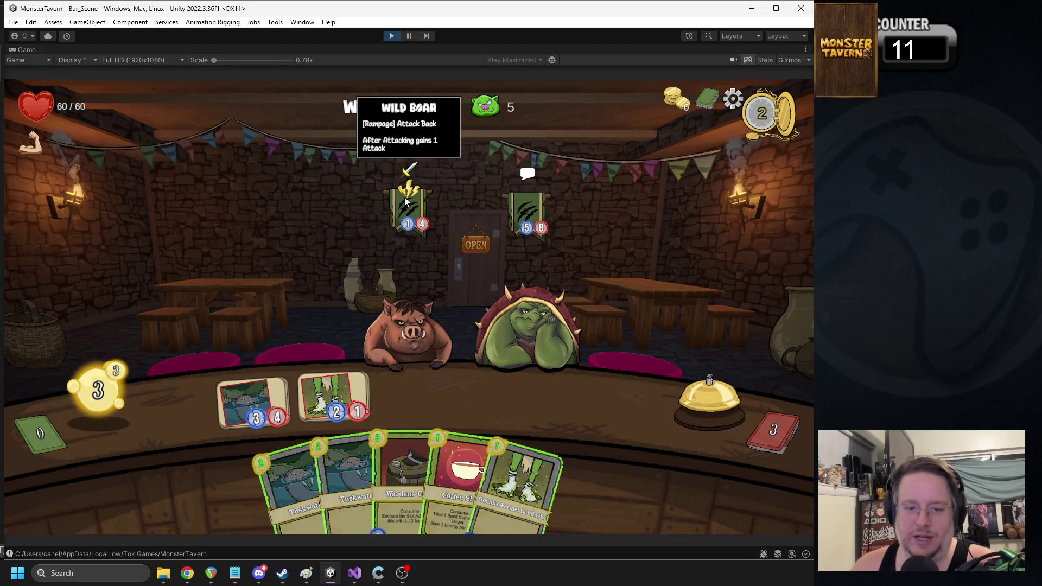
pyautogui.moveTo(432, 182)
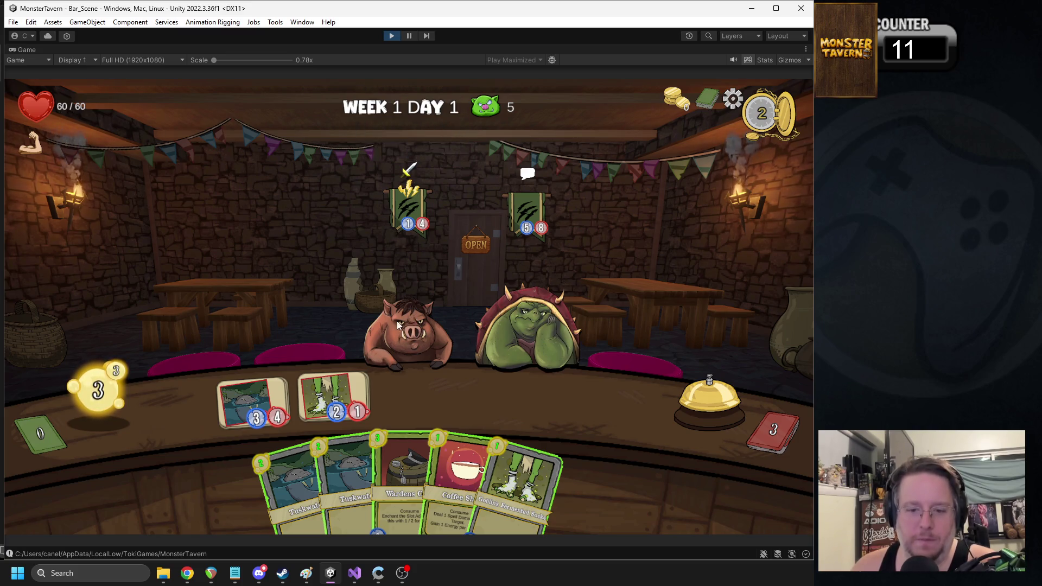
pyautogui.moveTo(353, 386); pyautogui.dragTo(573, 319)
pyautogui.moveTo(405, 489); pyautogui.dragTo(334, 402)
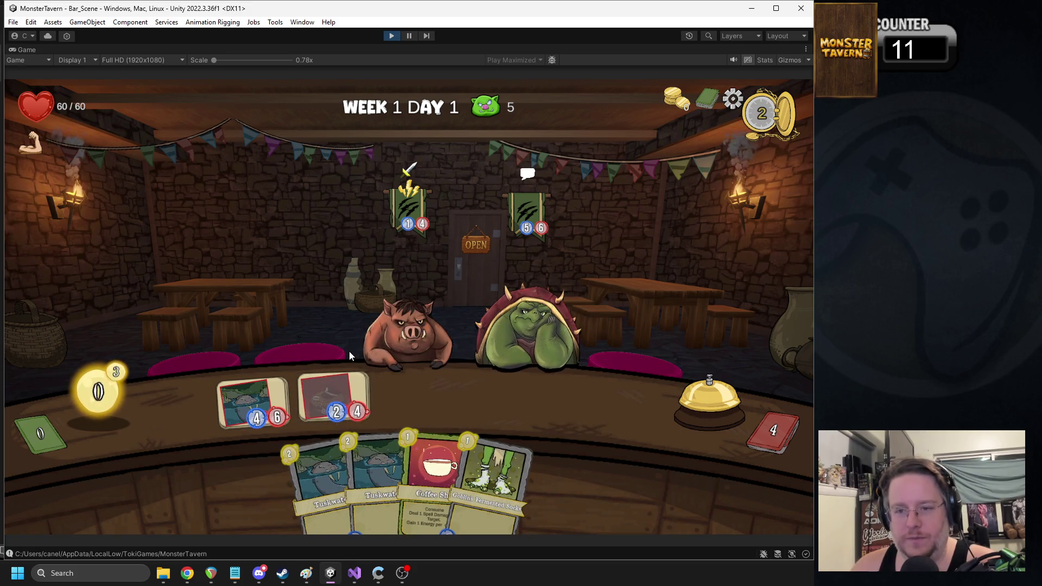
pyautogui.moveTo(259, 397); pyautogui.dragTo(530, 331)
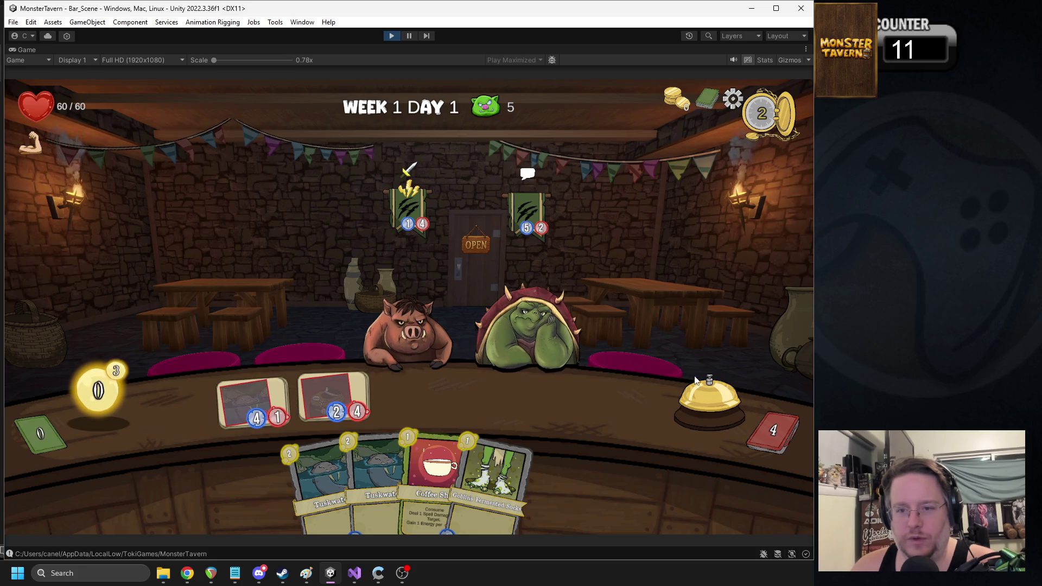
pyautogui.click(674, 392)
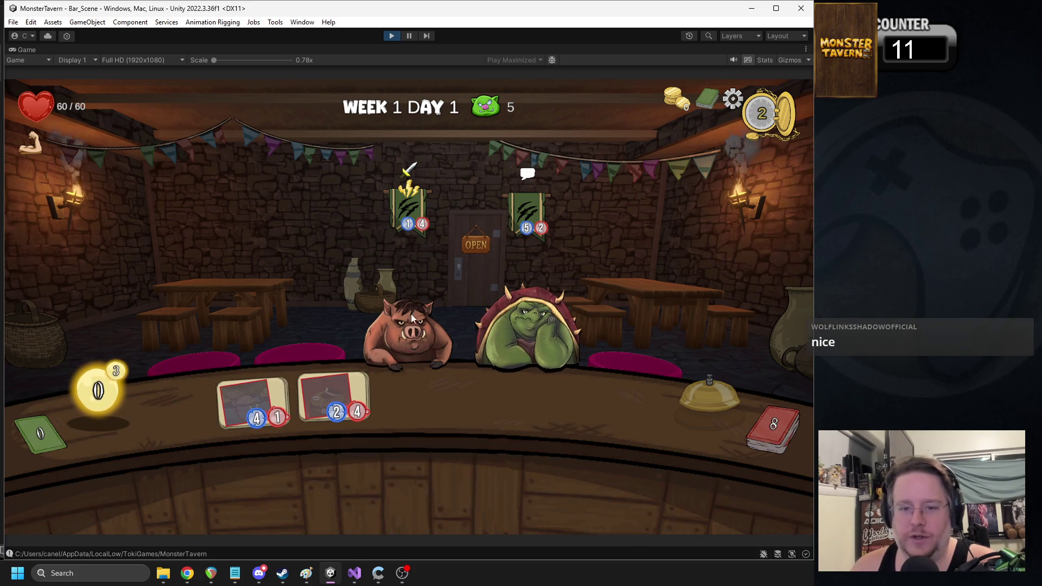
pyautogui.moveTo(417, 232)
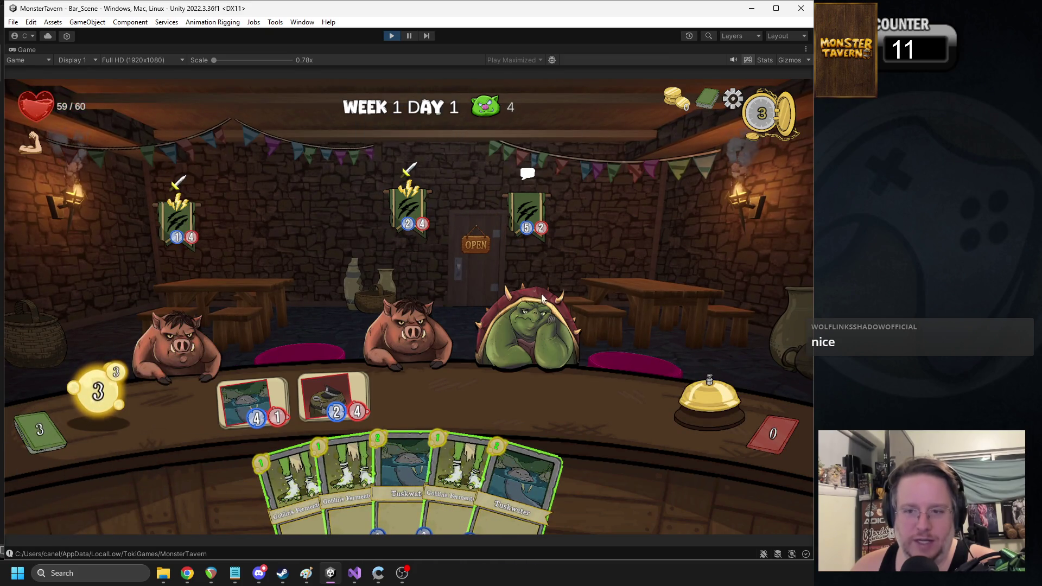
pyautogui.moveTo(557, 232)
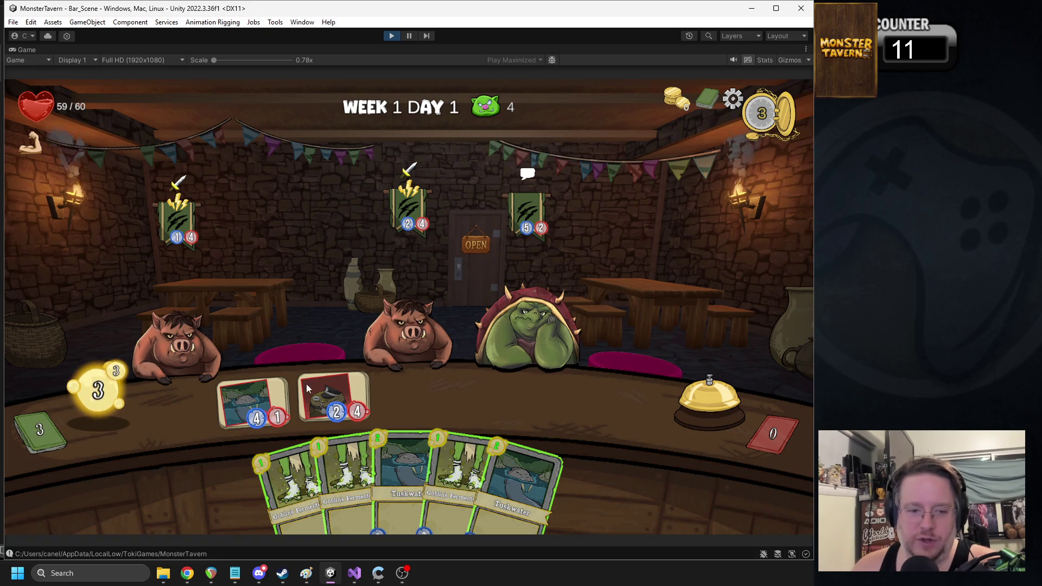
# Step: Serve Tuskwater to the middle boar, put two Socks cards on the counter, and end the turn
pyautogui.moveTo(255, 401)
pyautogui.mouseDown()
pyautogui.moveTo(412, 318)
pyautogui.moveTo(413, 331)
pyautogui.mouseUp()
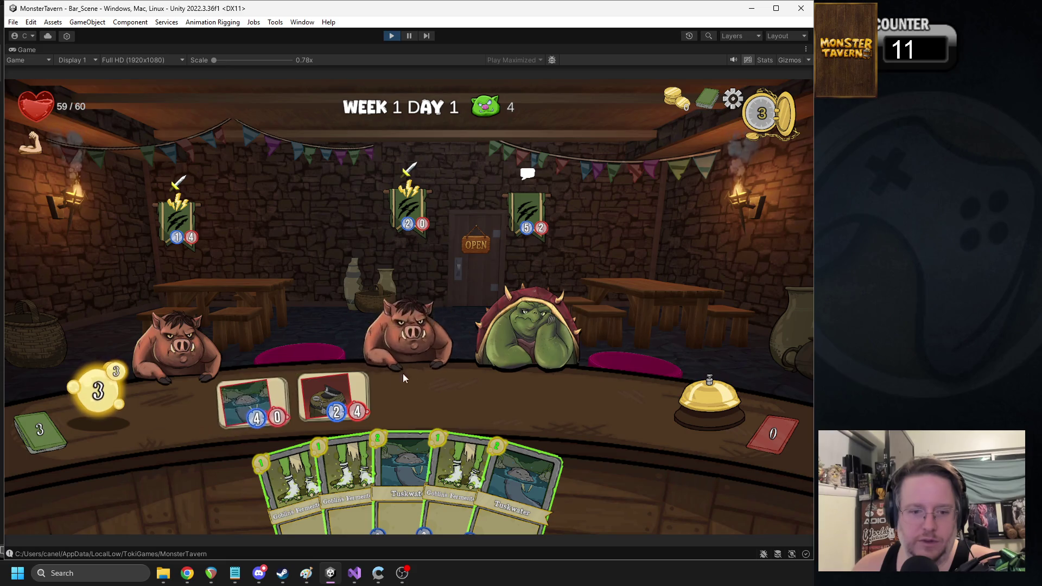
pyautogui.moveTo(339, 416); pyautogui.dragTo(335, 355)
pyautogui.moveTo(318, 456); pyautogui.dragTo(419, 387)
pyautogui.moveTo(402, 448); pyautogui.dragTo(513, 386)
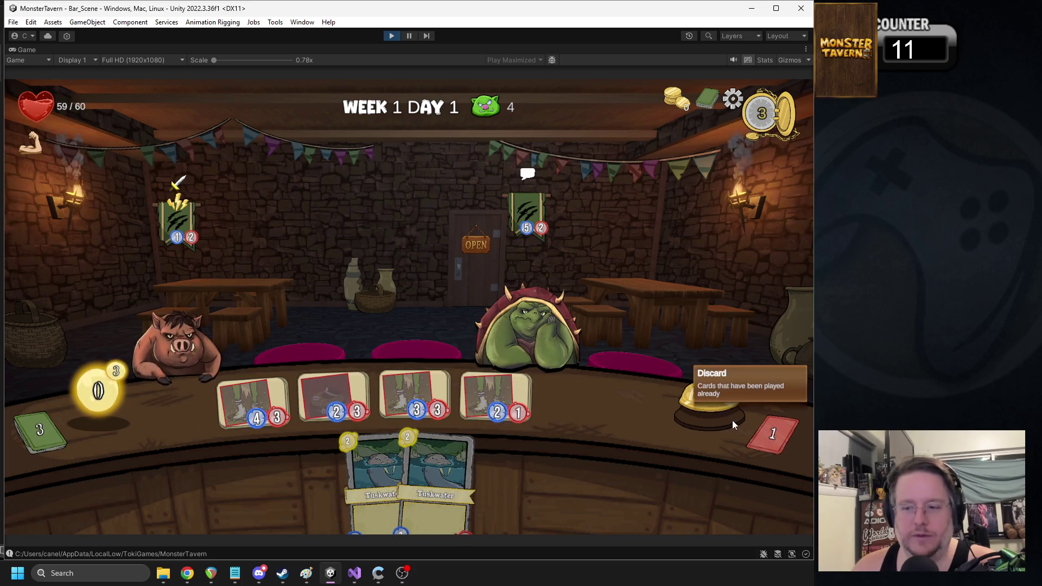
pyautogui.click(702, 409)
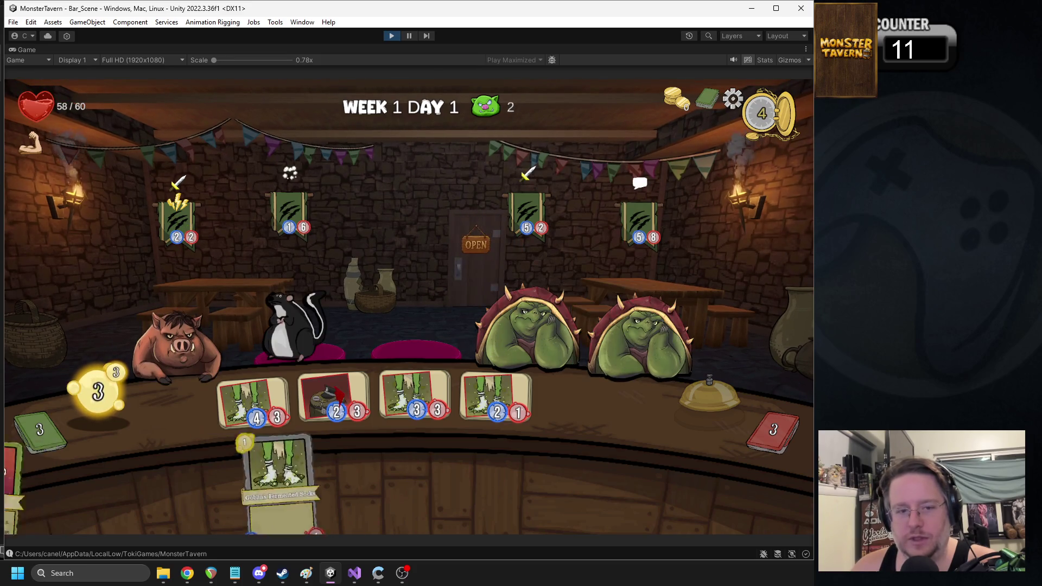
# Step: Play Tuskwater into slot four, Coffee Shot on the rat, and Socks into slot five
pyautogui.moveTo(292, 193)
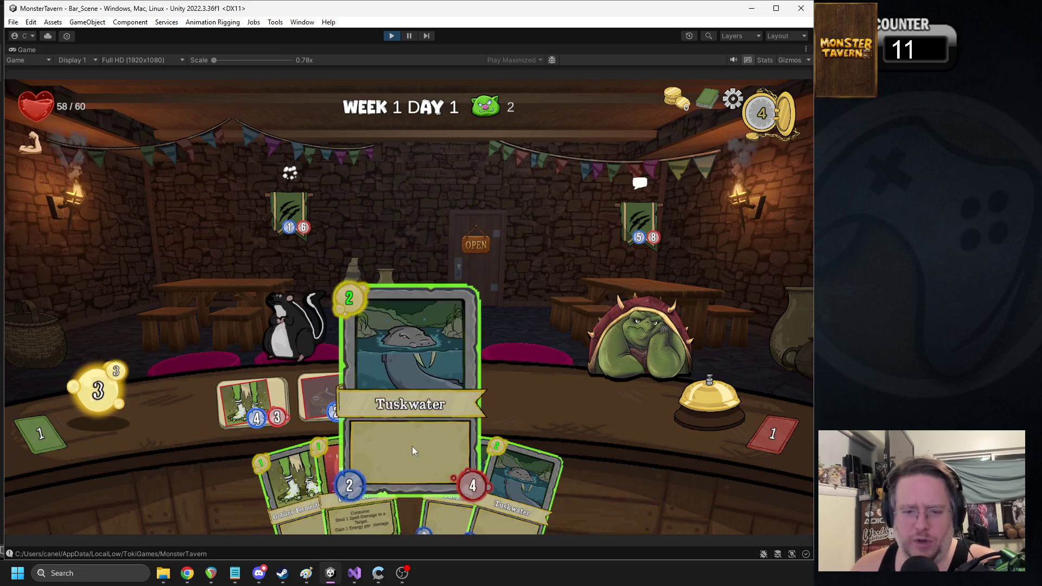
pyautogui.moveTo(412, 446); pyautogui.dragTo(500, 391)
pyautogui.moveTo(377, 458); pyautogui.dragTo(288, 326)
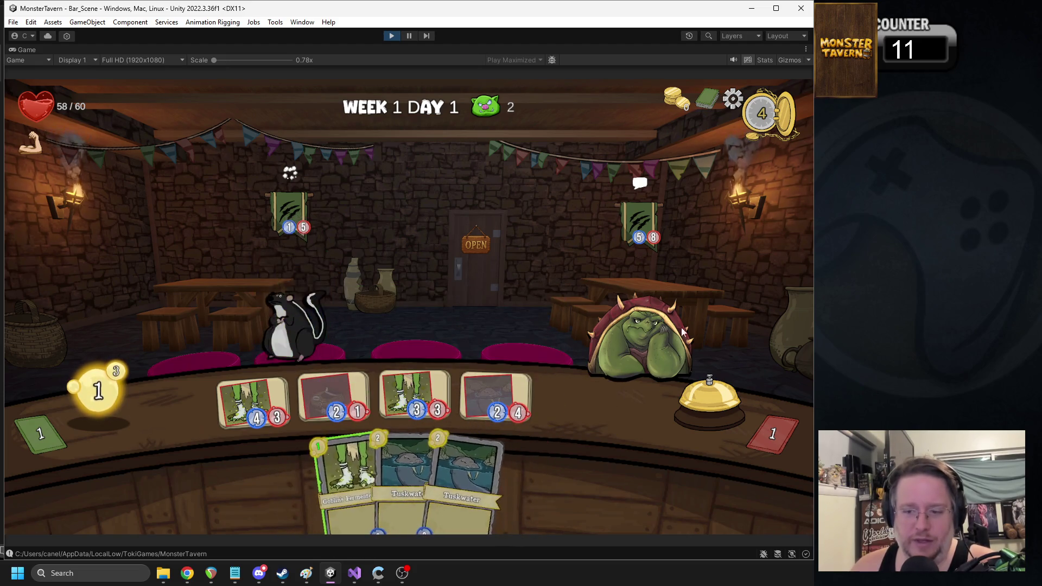
pyautogui.moveTo(357, 456); pyautogui.dragTo(576, 402)
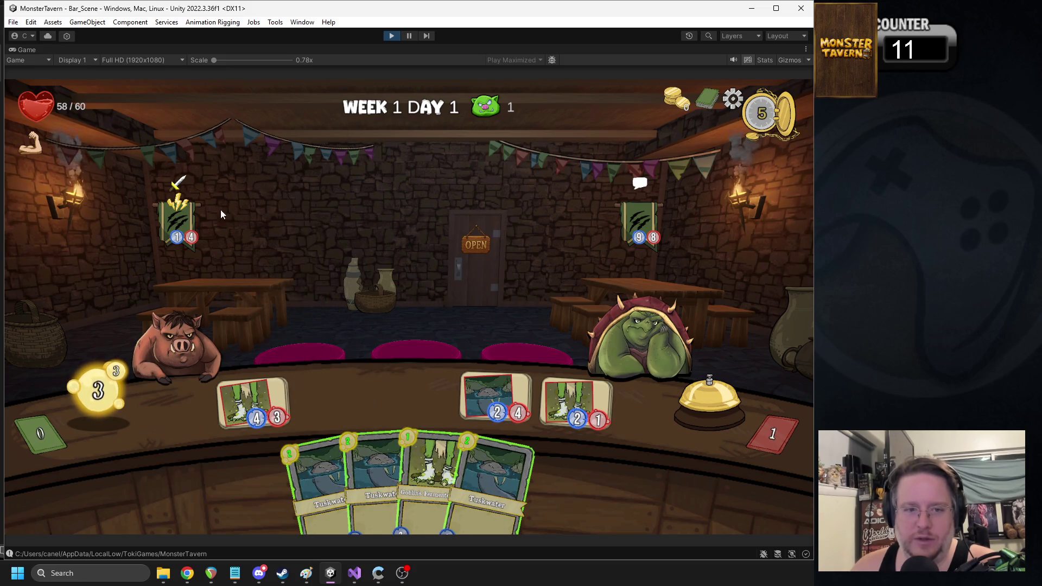
# Step: Place more Socks and Tuskwater cards over the final two turns, ending each turn
pyautogui.moveTo(645, 248)
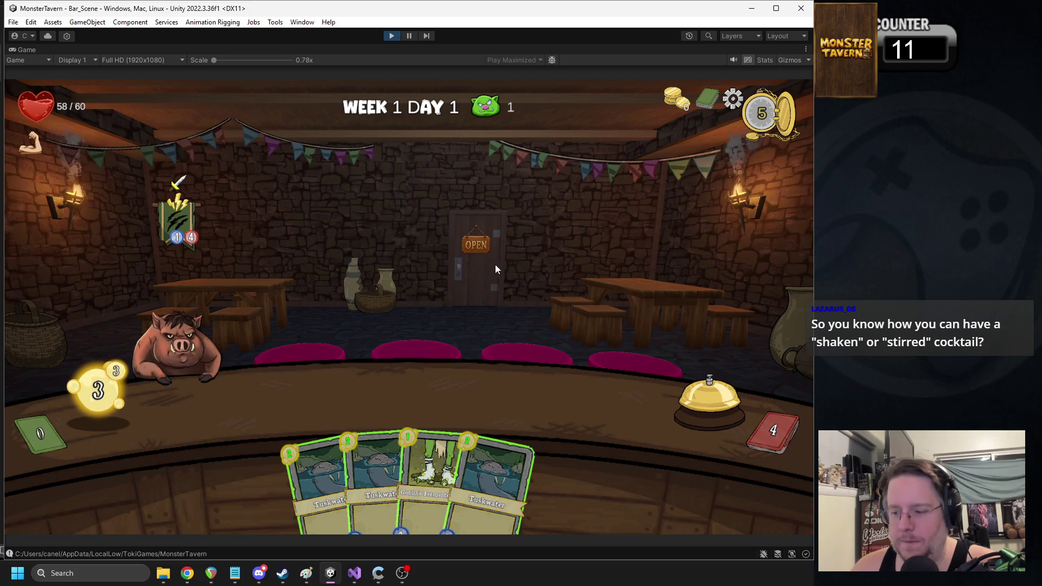
pyautogui.moveTo(426, 473)
pyautogui.mouseDown()
pyautogui.moveTo(312, 408)
pyautogui.moveTo(269, 399)
pyautogui.moveTo(406, 449)
pyautogui.moveTo(263, 395)
pyautogui.mouseUp()
pyautogui.moveTo(383, 478)
pyautogui.mouseDown()
pyautogui.moveTo(403, 390)
pyautogui.moveTo(416, 395)
pyautogui.mouseUp()
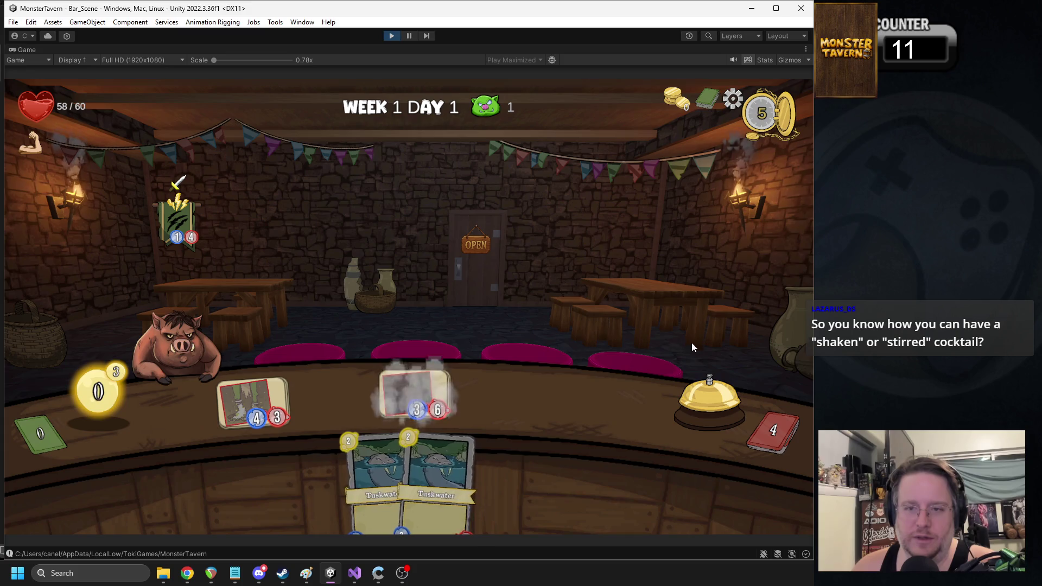
pyautogui.click(677, 391)
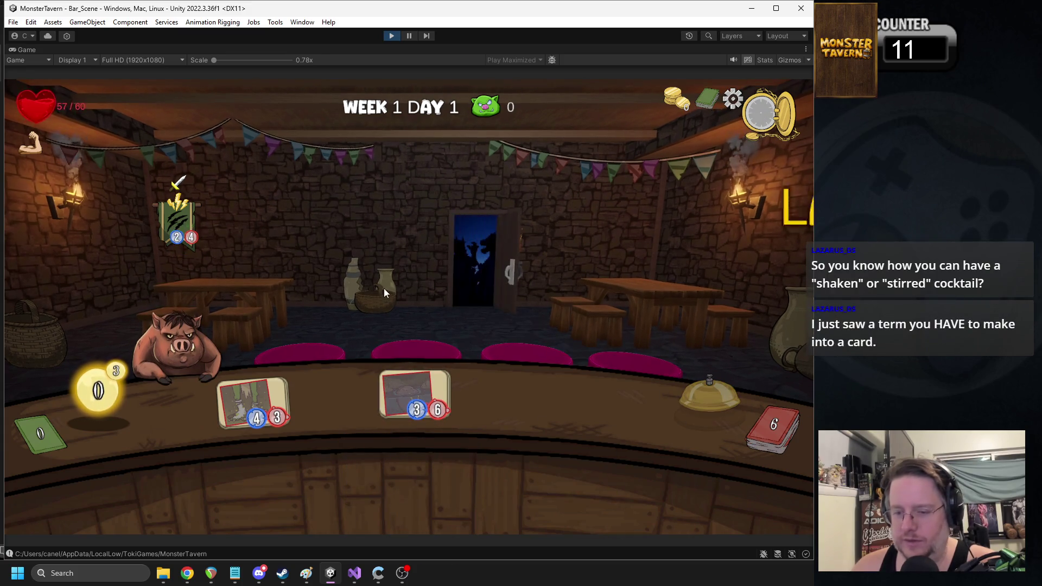
pyautogui.moveTo(404, 478)
pyautogui.mouseDown()
pyautogui.moveTo(369, 389)
pyautogui.moveTo(497, 396)
pyautogui.mouseUp()
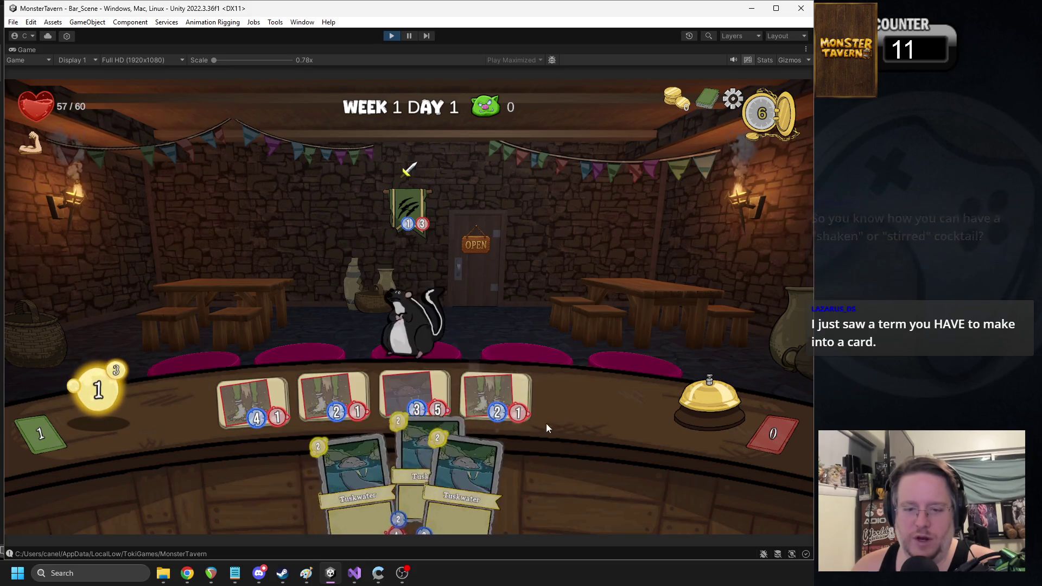
pyautogui.click(670, 382)
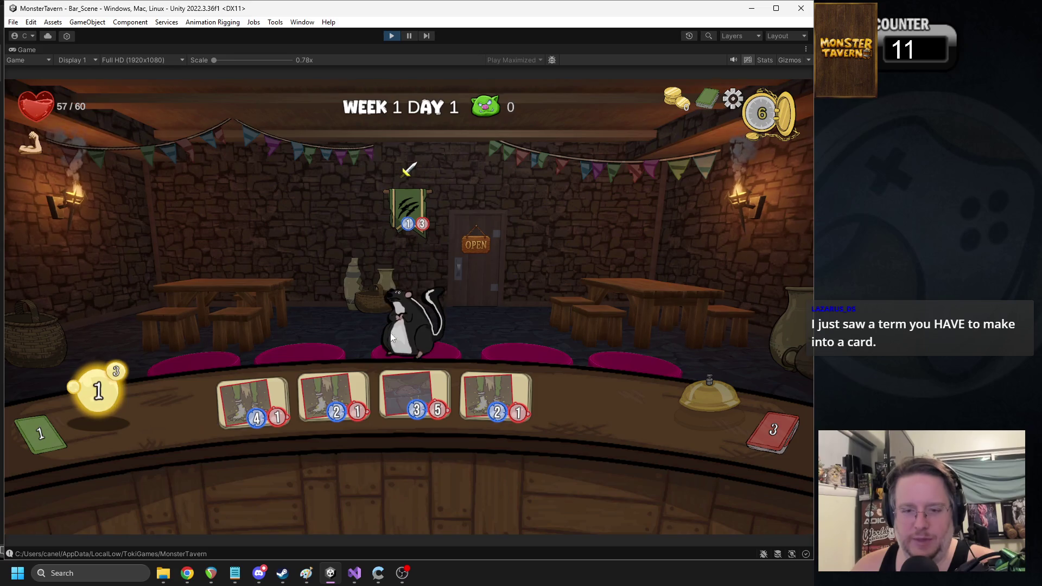